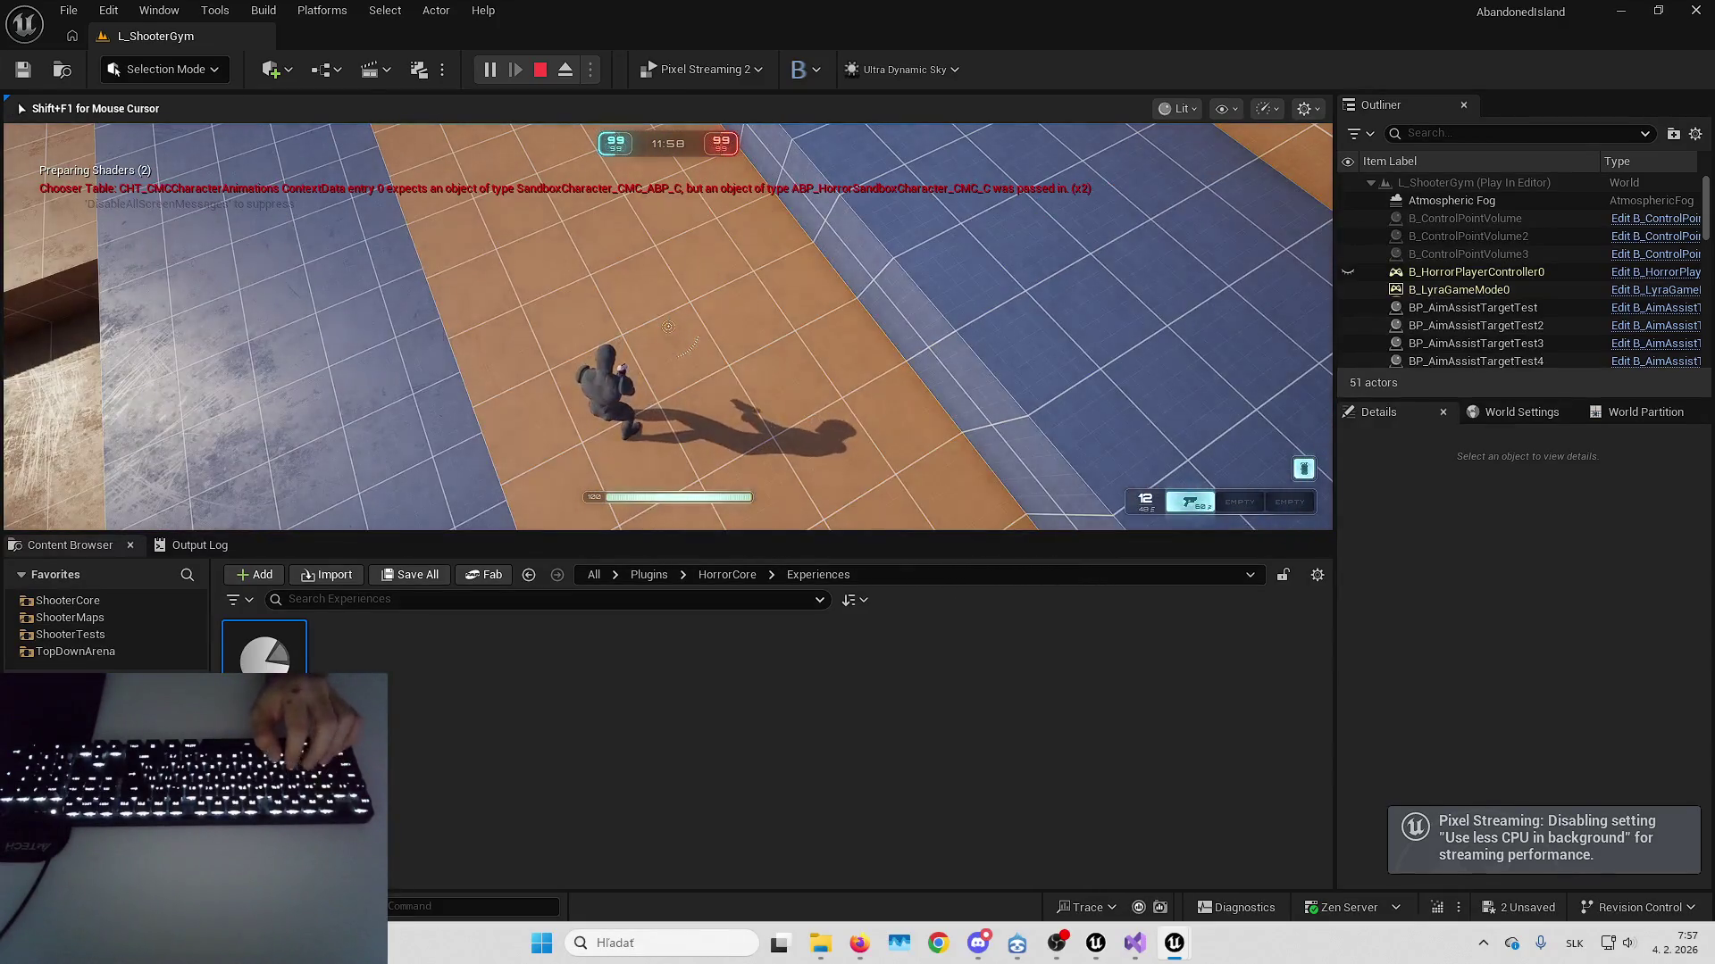
Stop the play session and review the Default Gameplay Experience list in World Settings without changing it
{"action": "key", "text": "Escape"}
{"action": "left_click", "coordinate": [1506, 410]}
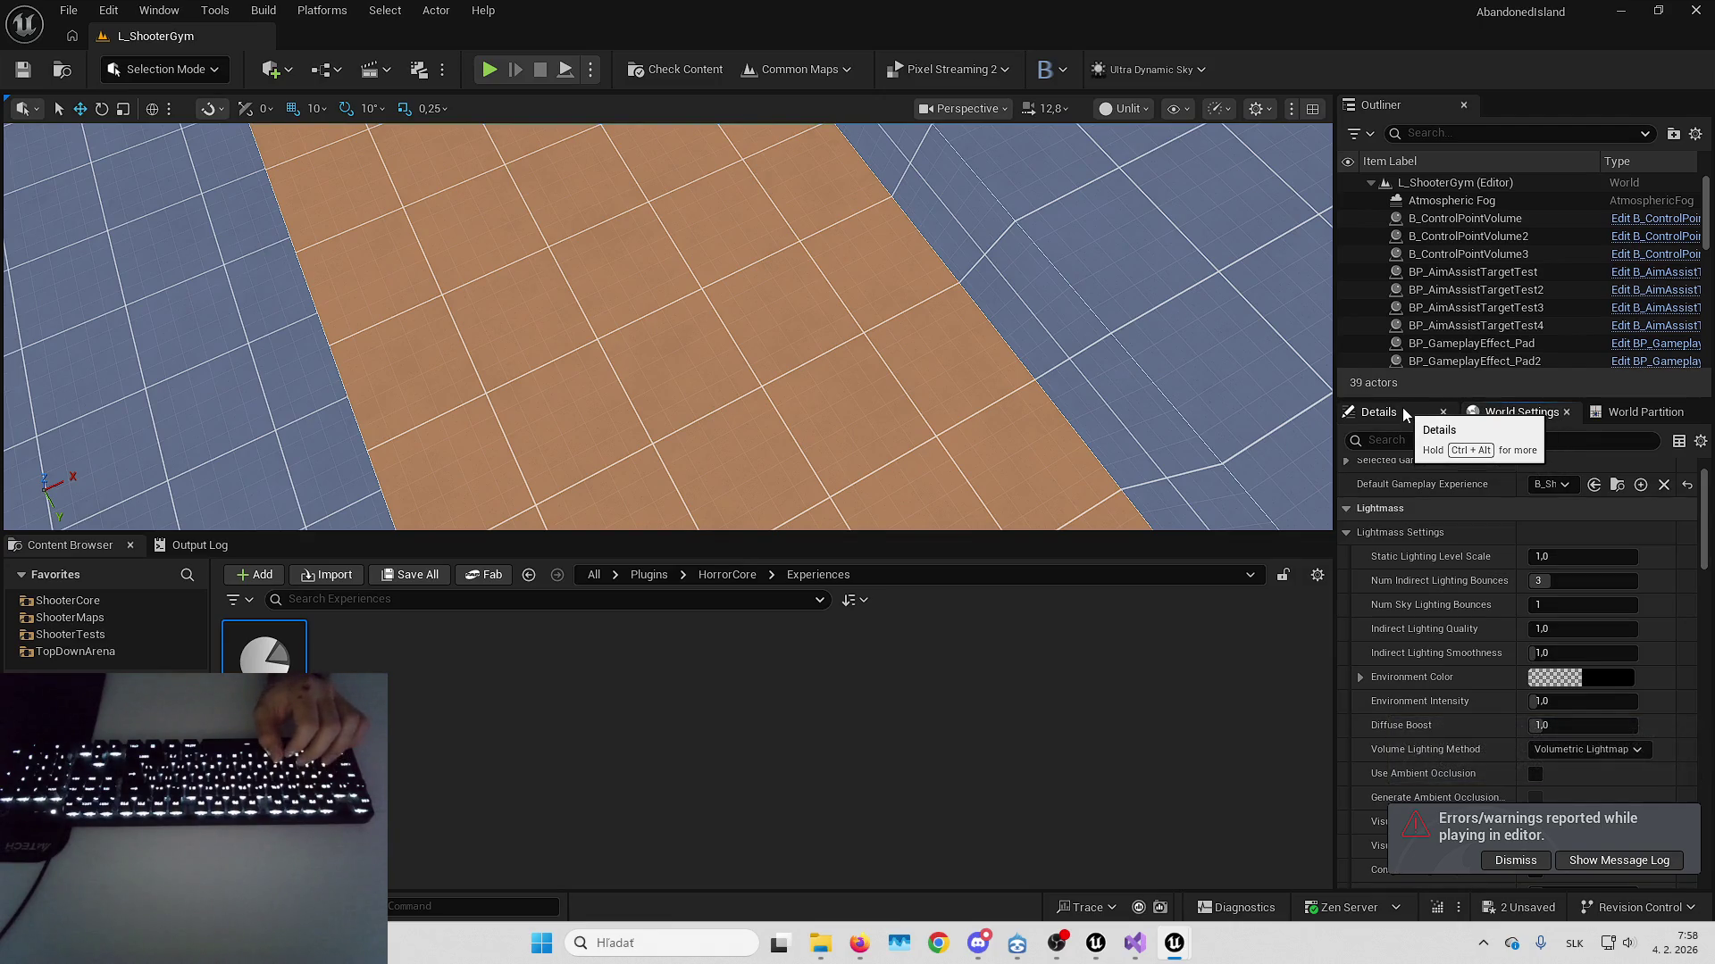
{"action": "left_click", "coordinate": [1554, 485]}
{"action": "key", "text": "Escape"}
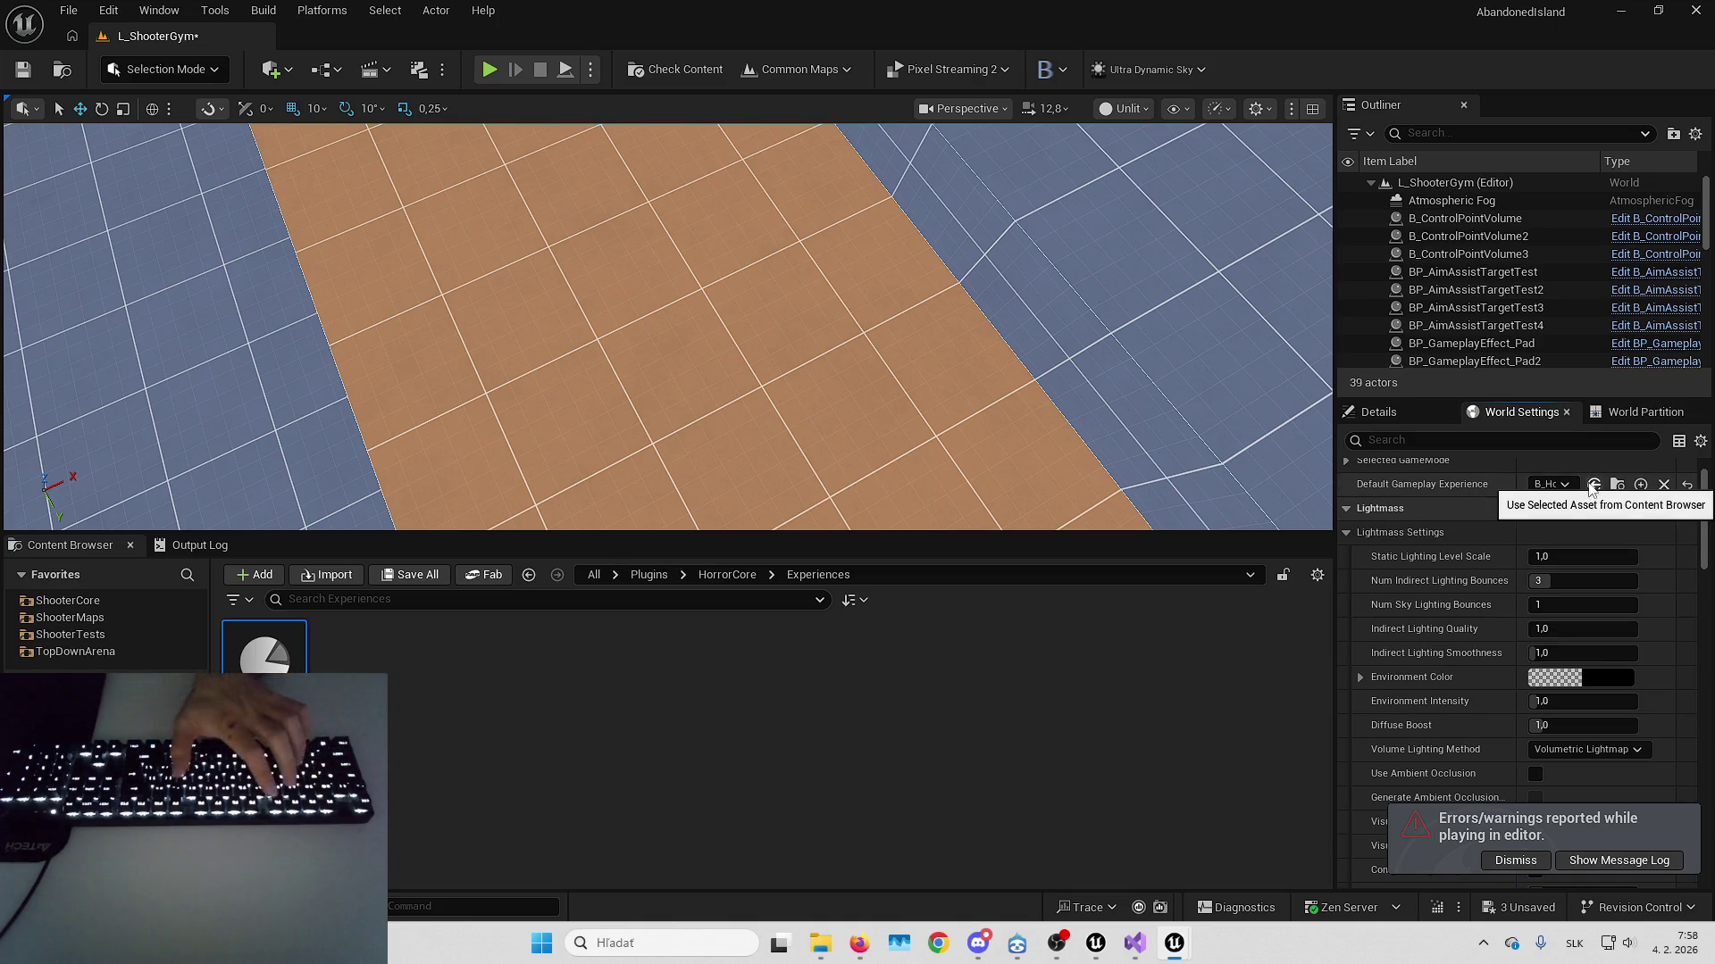
Play-test the level again, then undo the default gameplay experience change
{"action": "key", "text": "alt+p"}
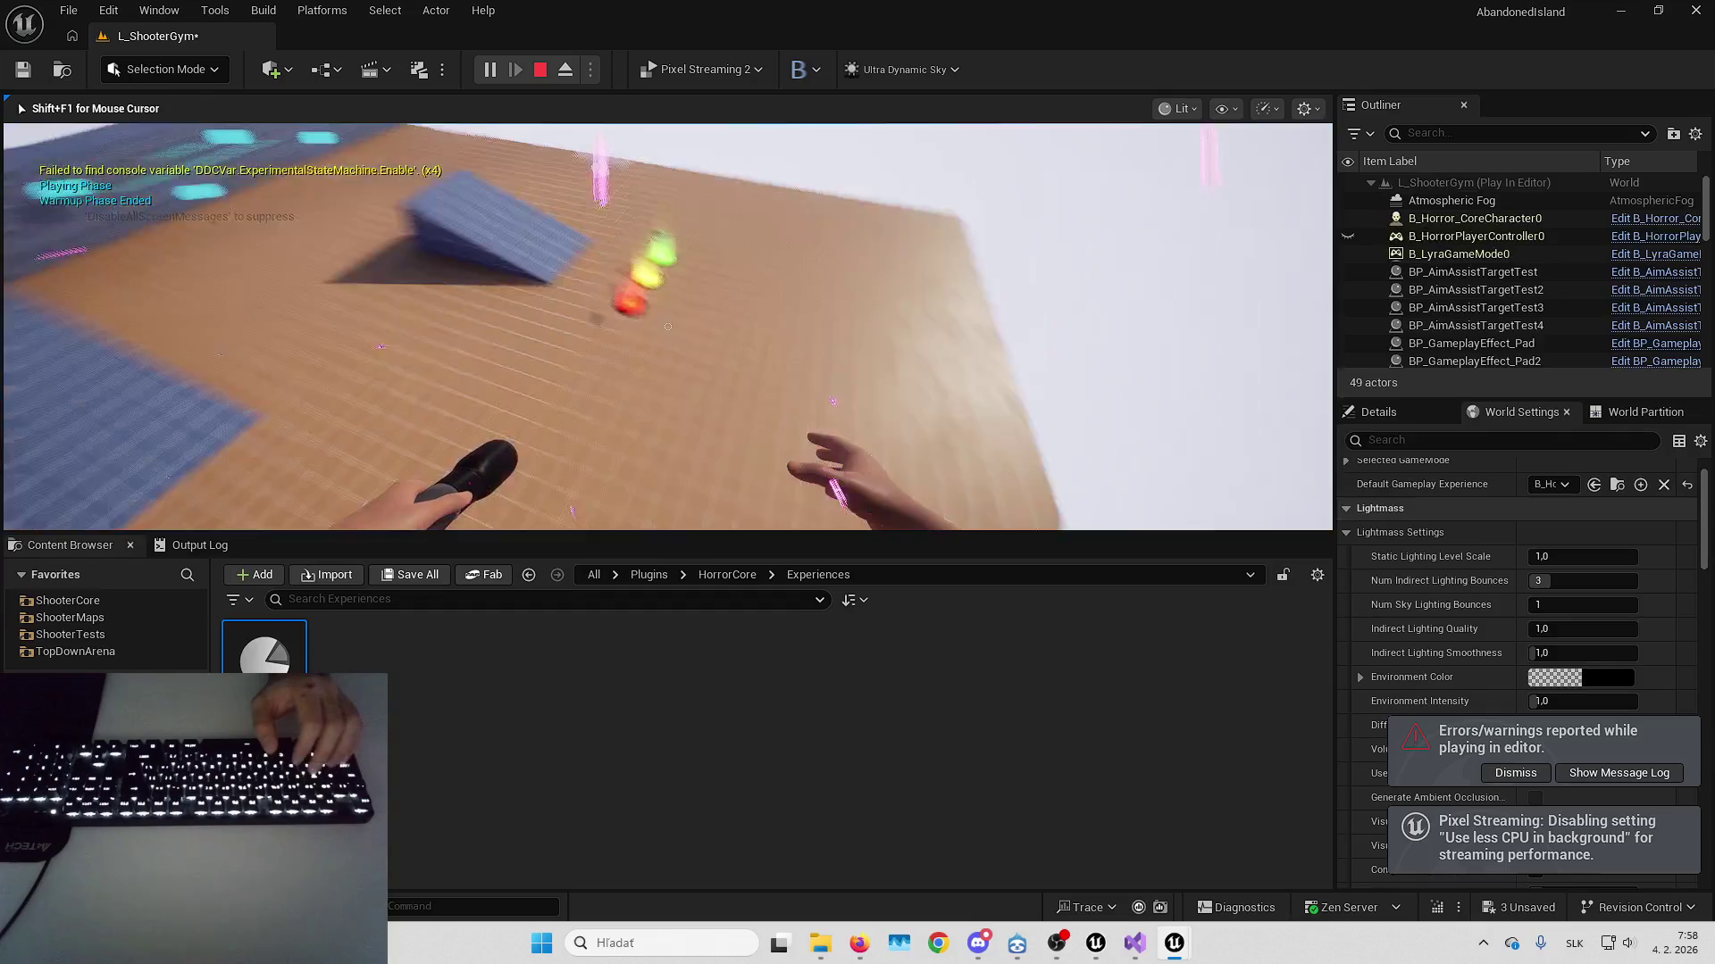
{"action": "key", "text": "Escape"}
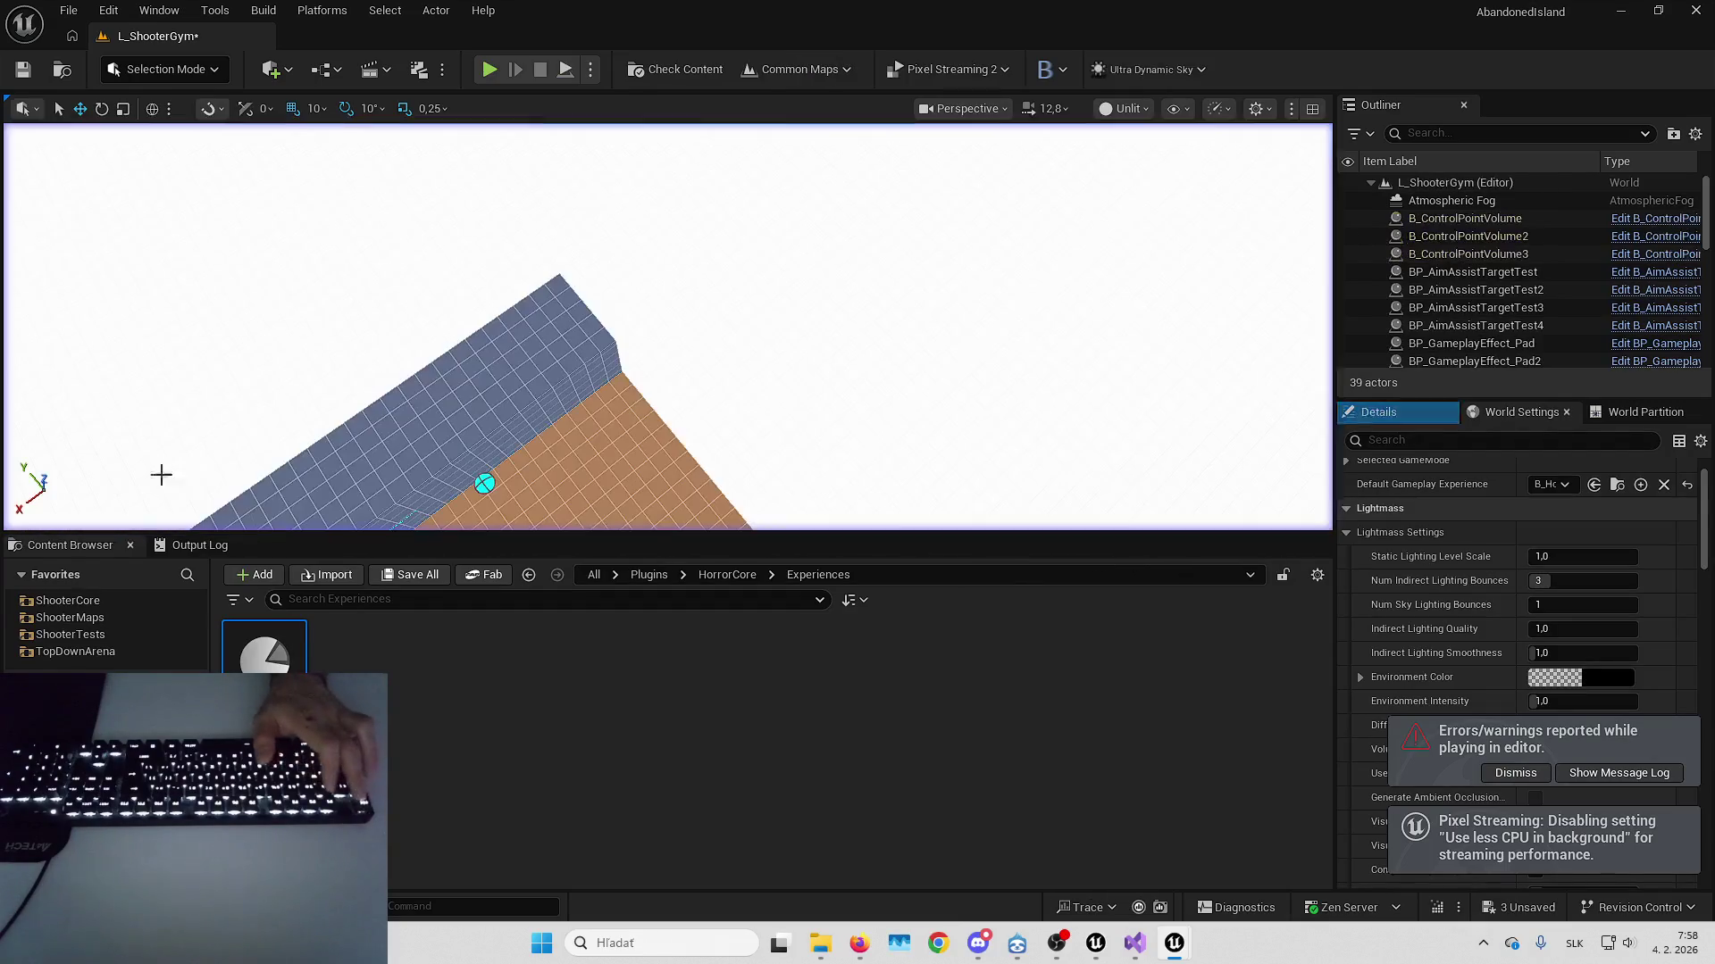
{"action": "key", "text": "ctrl+z"}
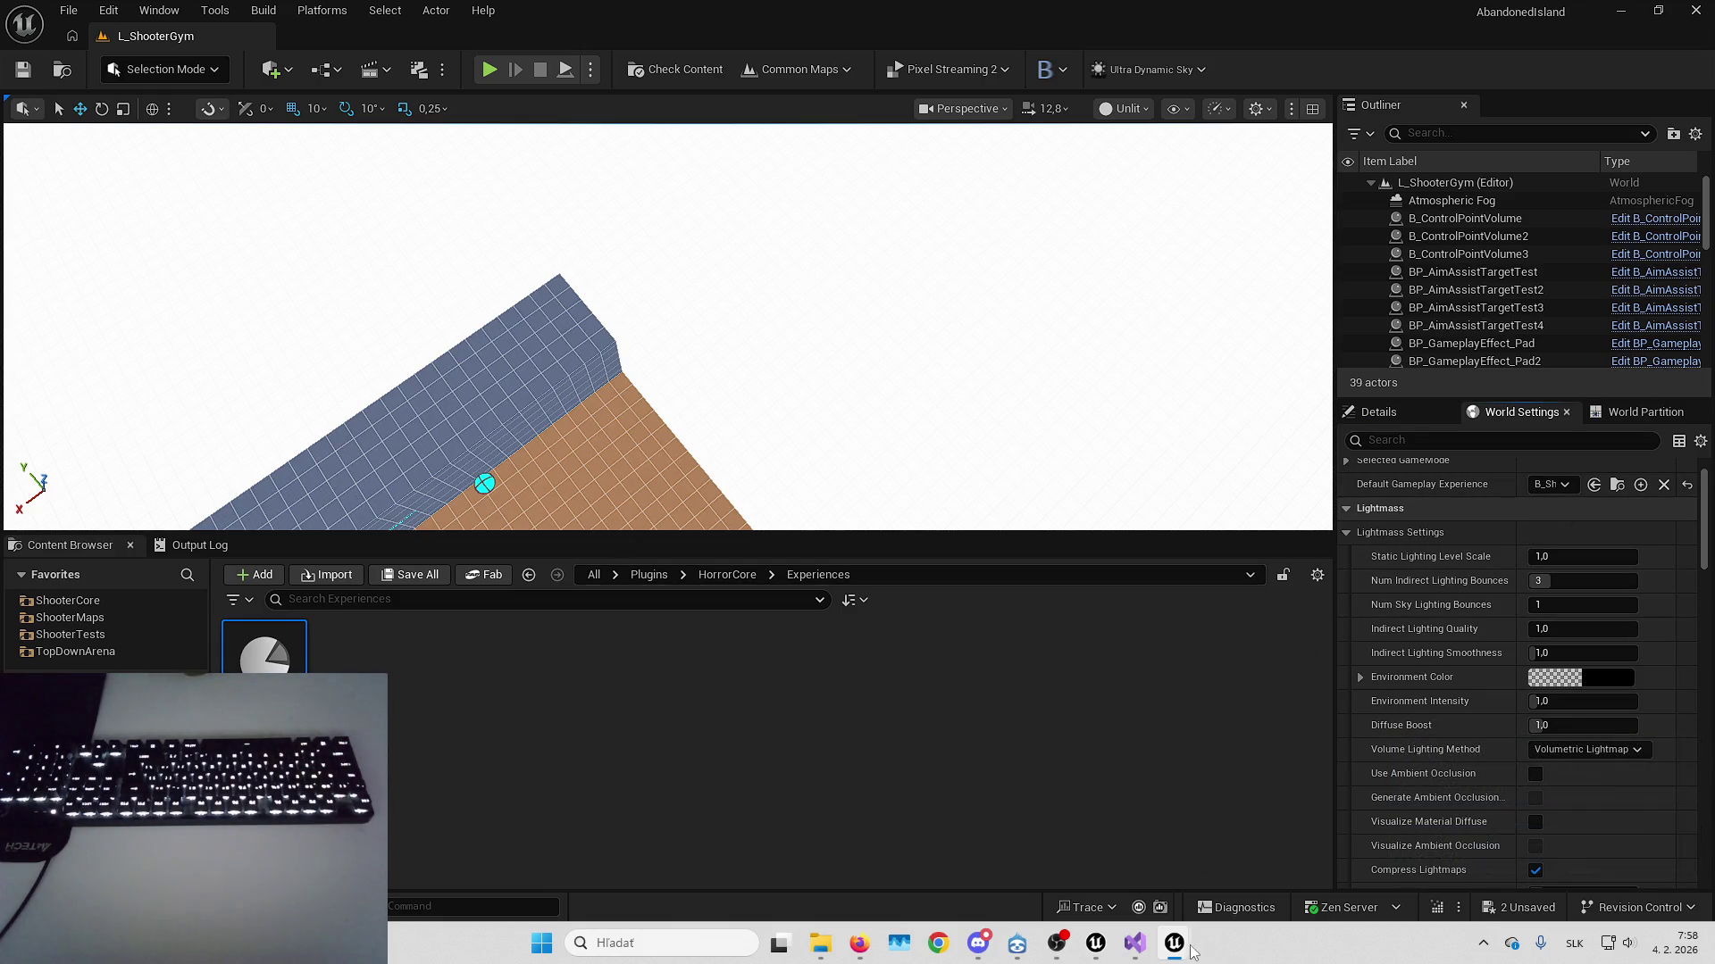
Reparent MH_Body onto the Camera Component in B_Horror_CoreCharacter, then run a quick play test
{"action": "mouse_move", "coordinate": [1179, 944]}
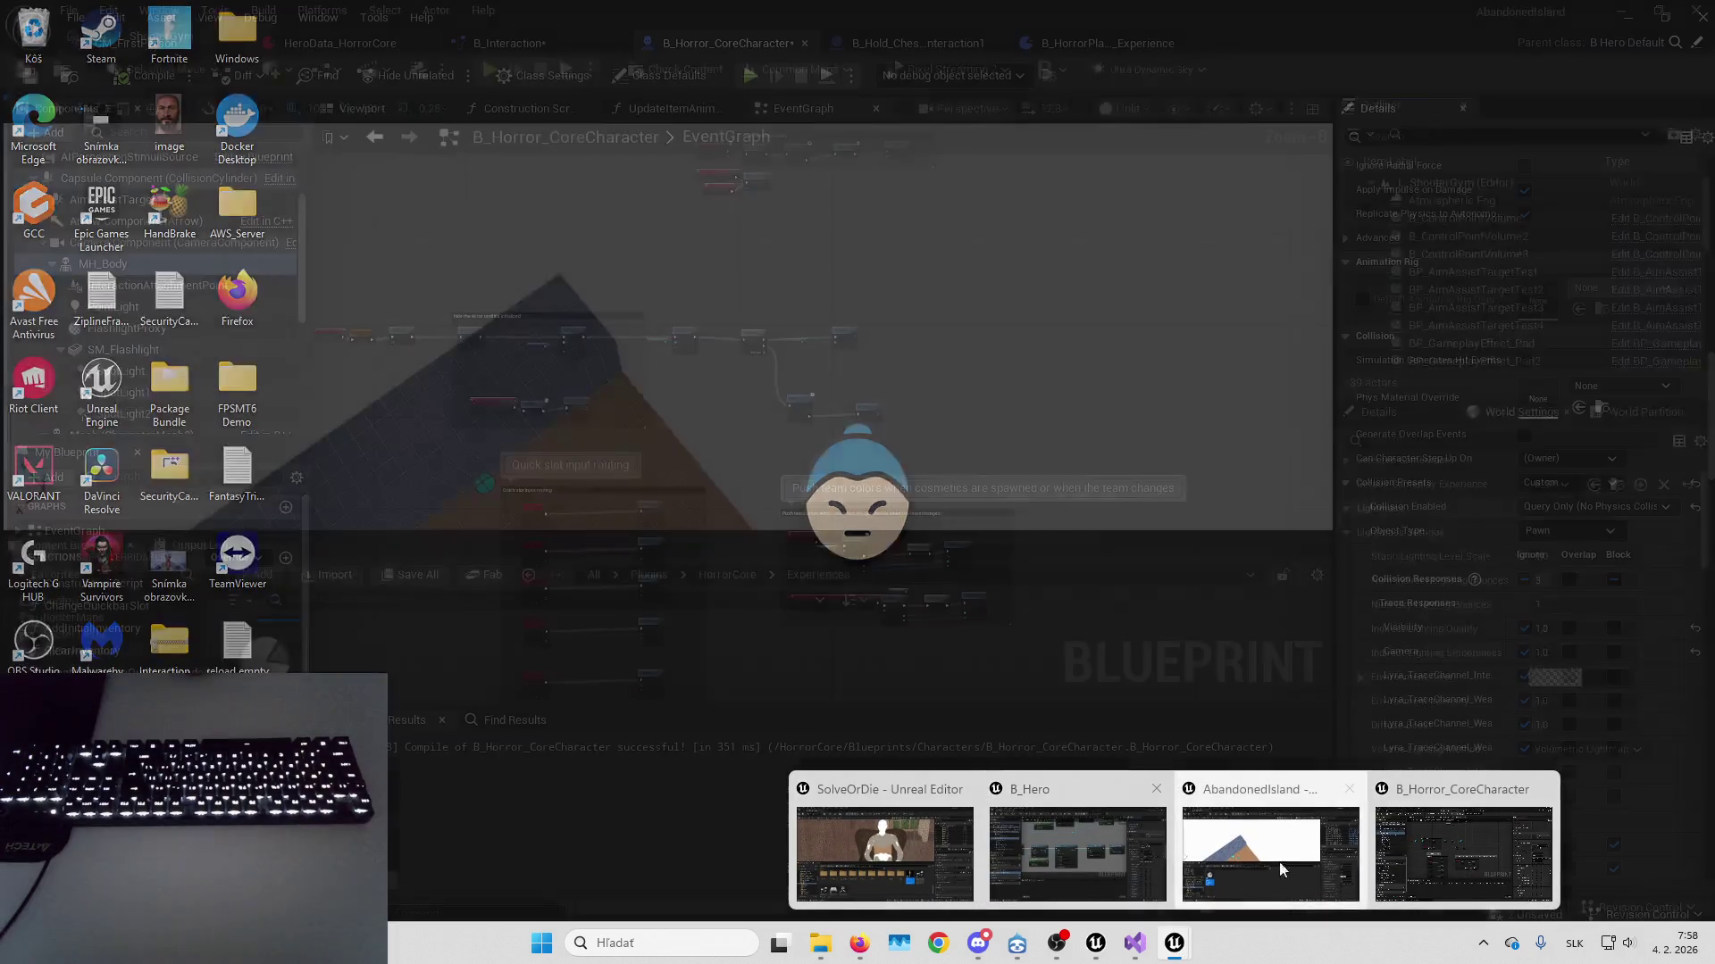
{"action": "left_click", "coordinate": [1448, 853]}
{"action": "left_click_drag", "start_coordinate": [126, 266], "coordinate": [101, 242]}
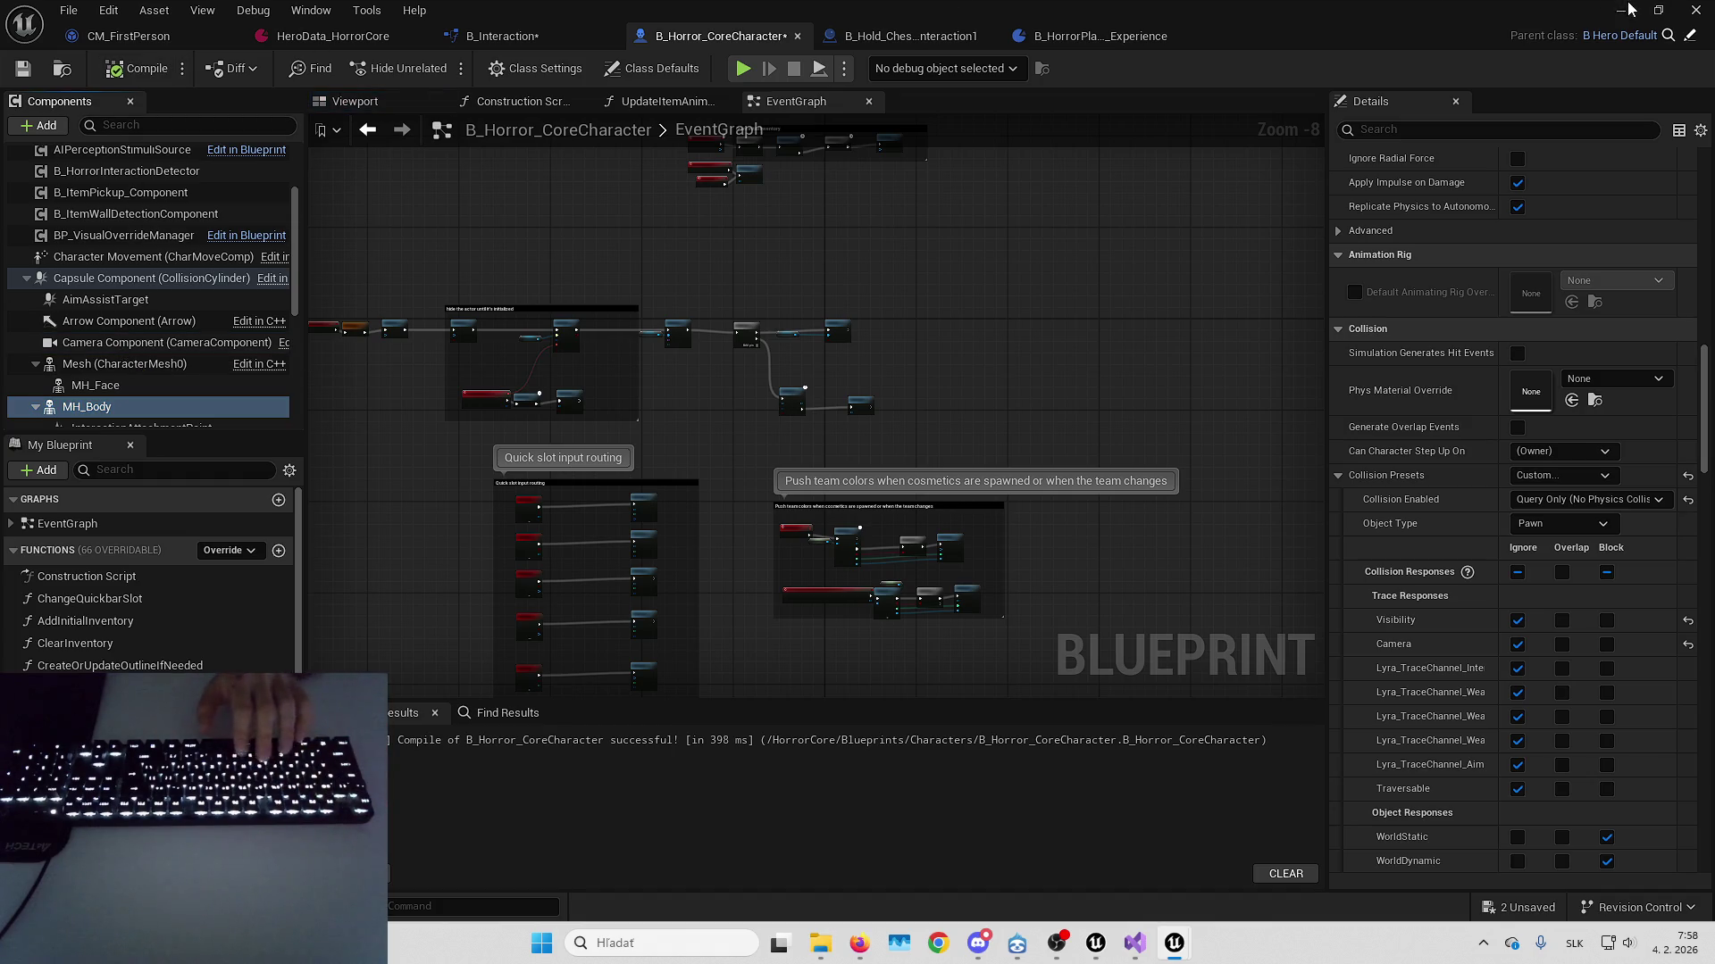
{"action": "key", "text": "alt+p"}
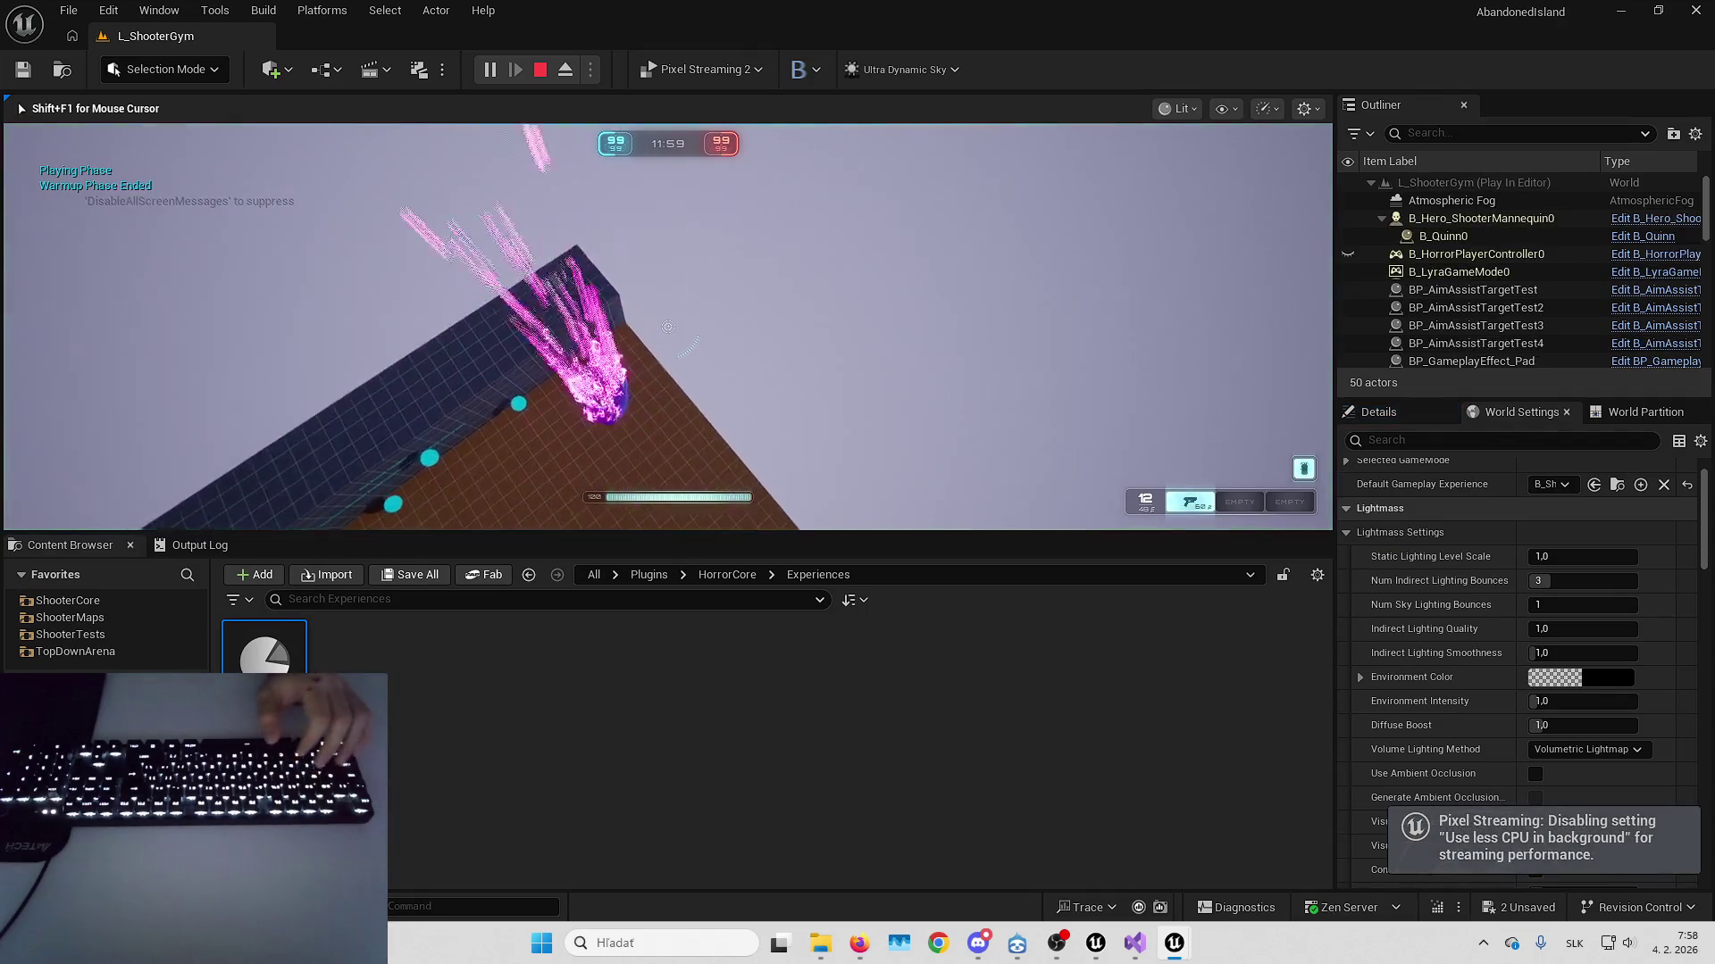
{"action": "key", "text": "Escape"}
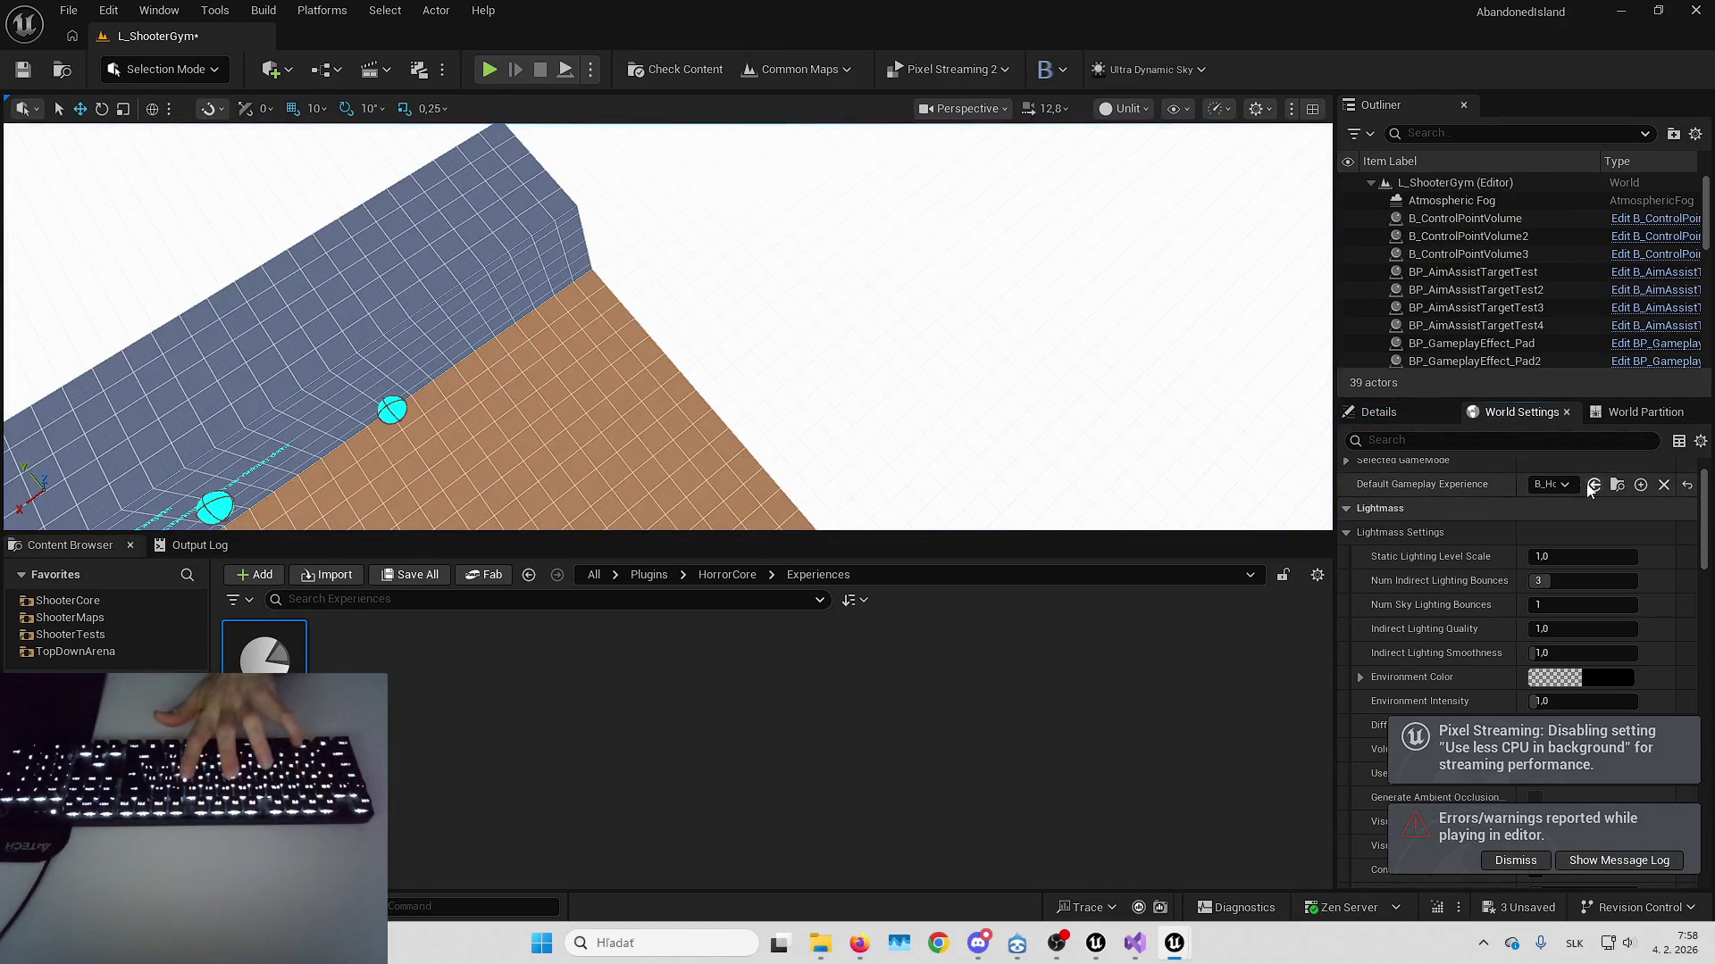
Start a fullscreen play session and walk toward the blue and red pads onto the blue slope
{"action": "key", "text": "alt+p"}
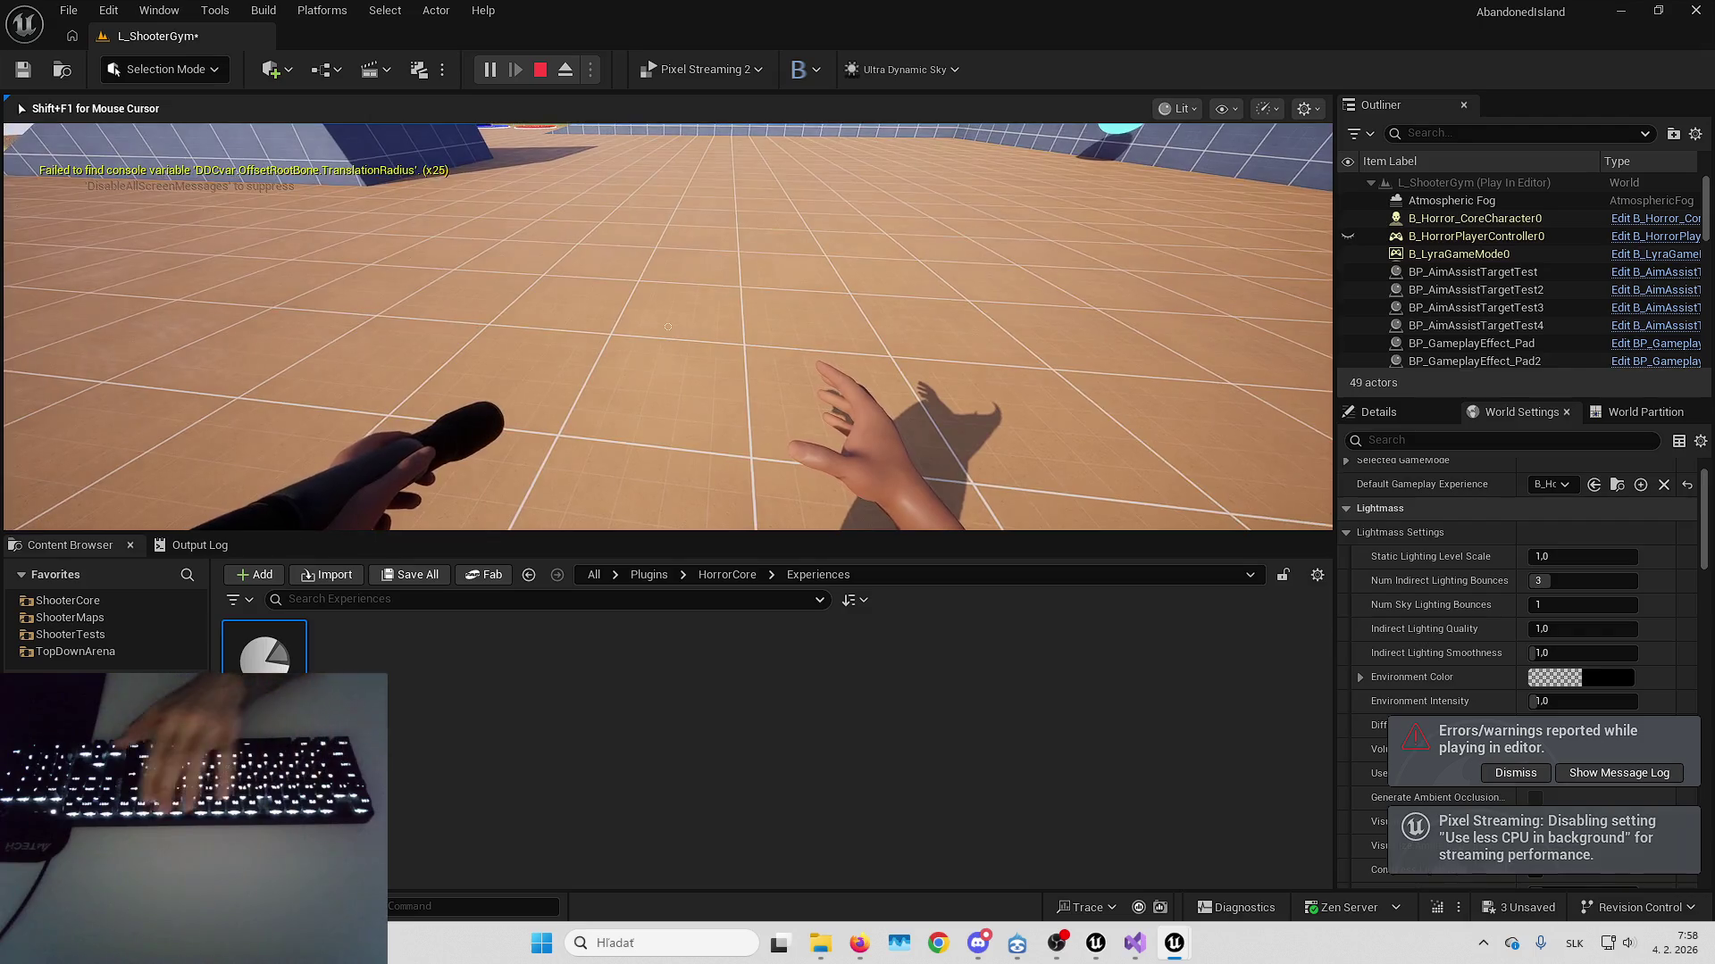
{"action": "key", "text": "F11"}
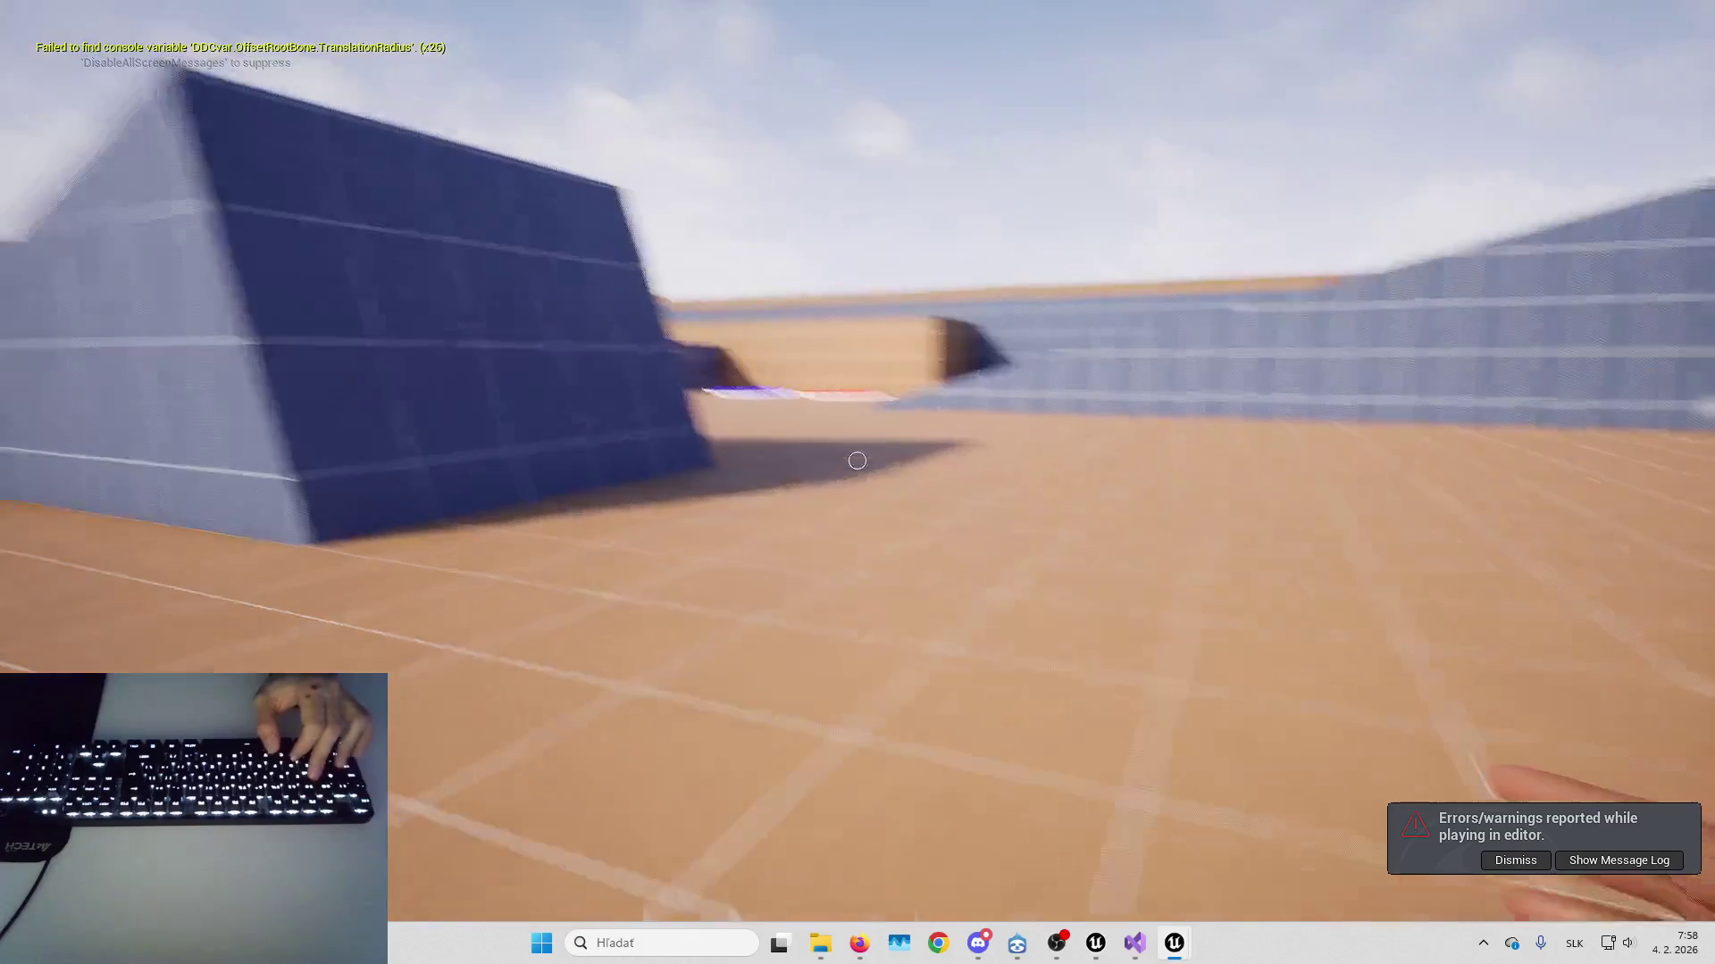
{"action": "key", "text": "w"}
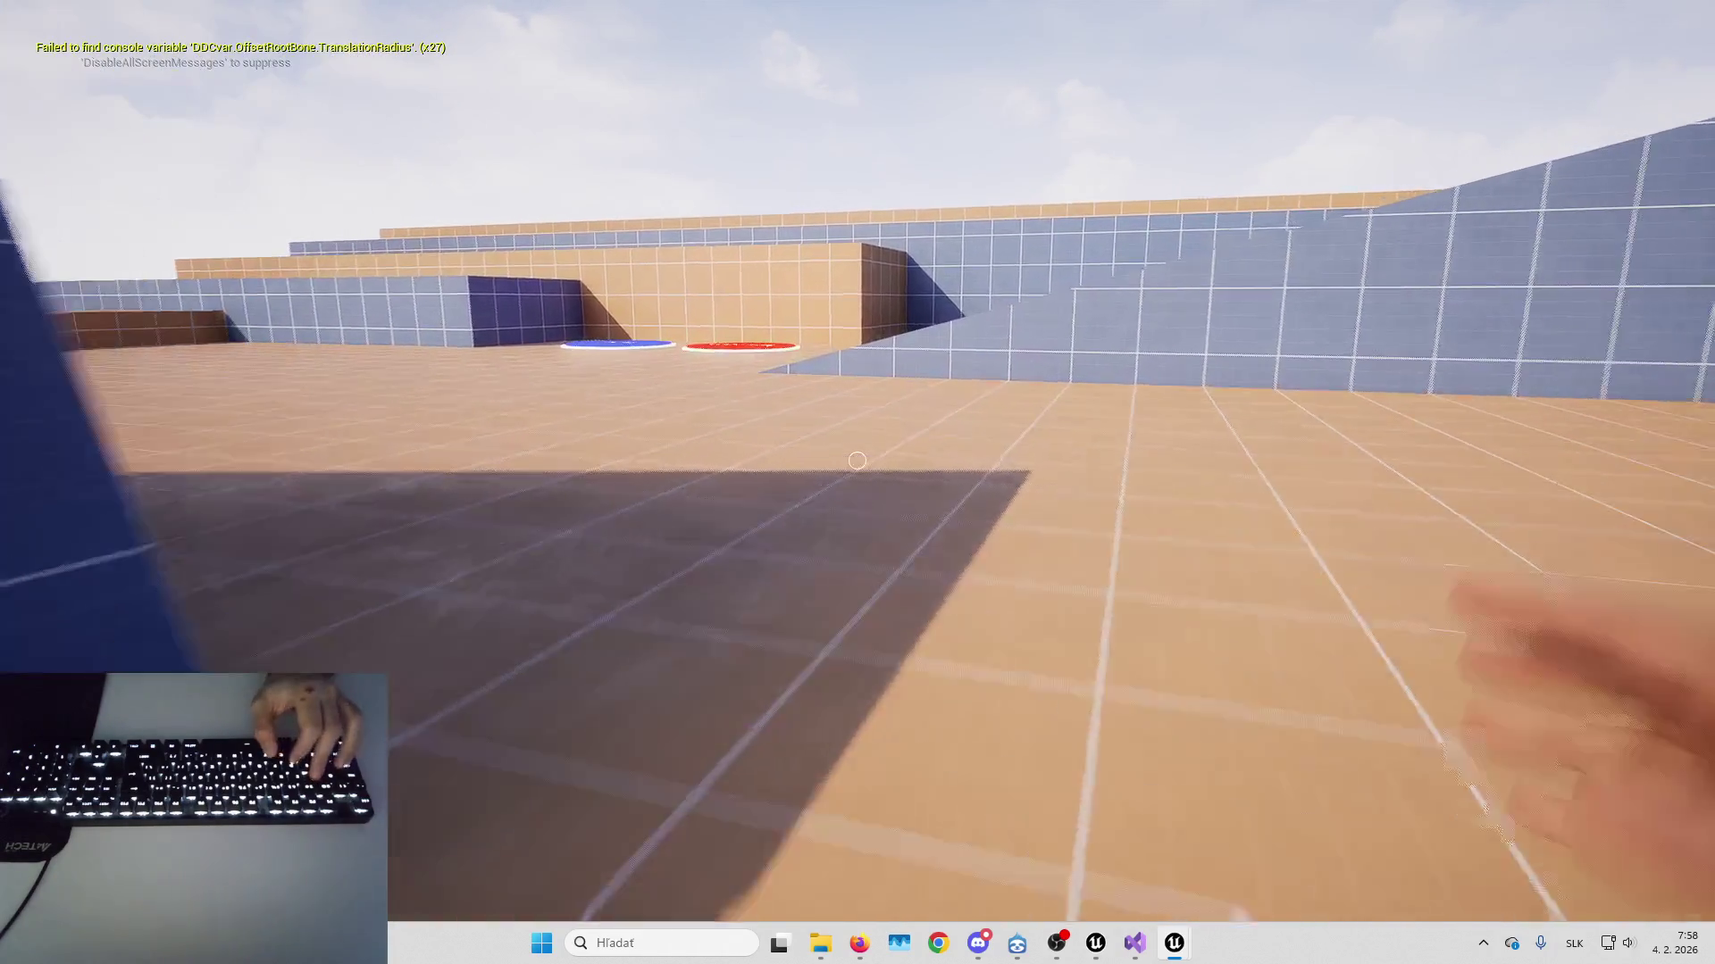
{"action": "key", "text": "w"}
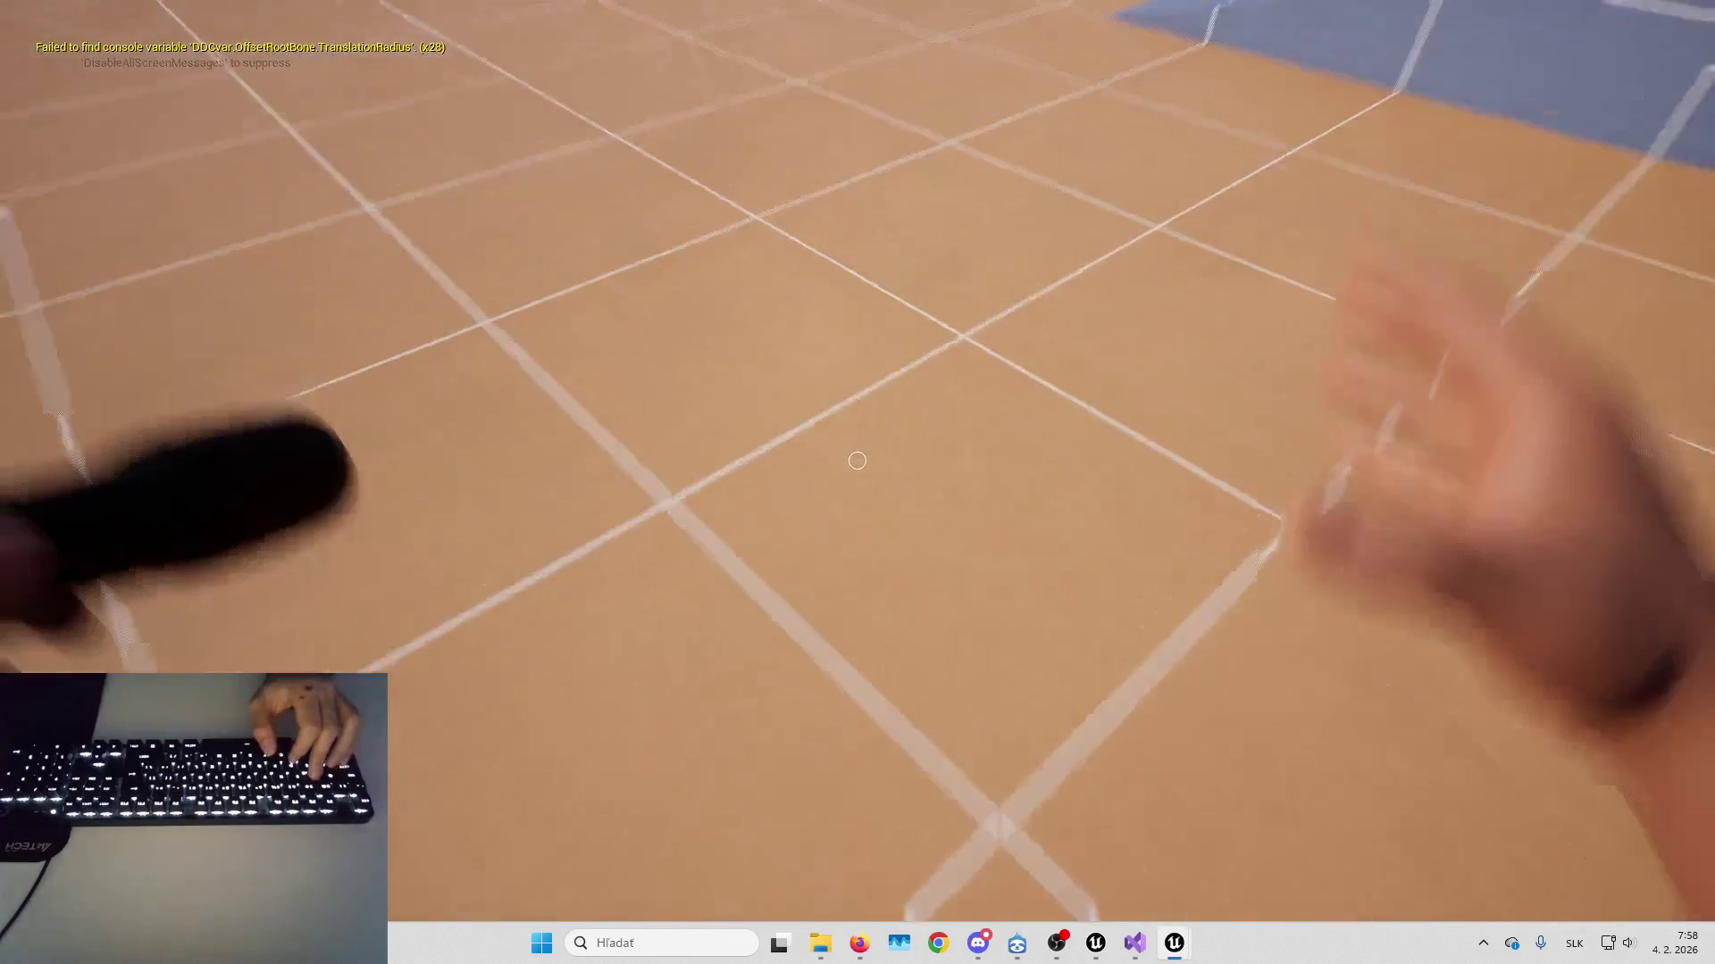
{"action": "key", "text": "w"}
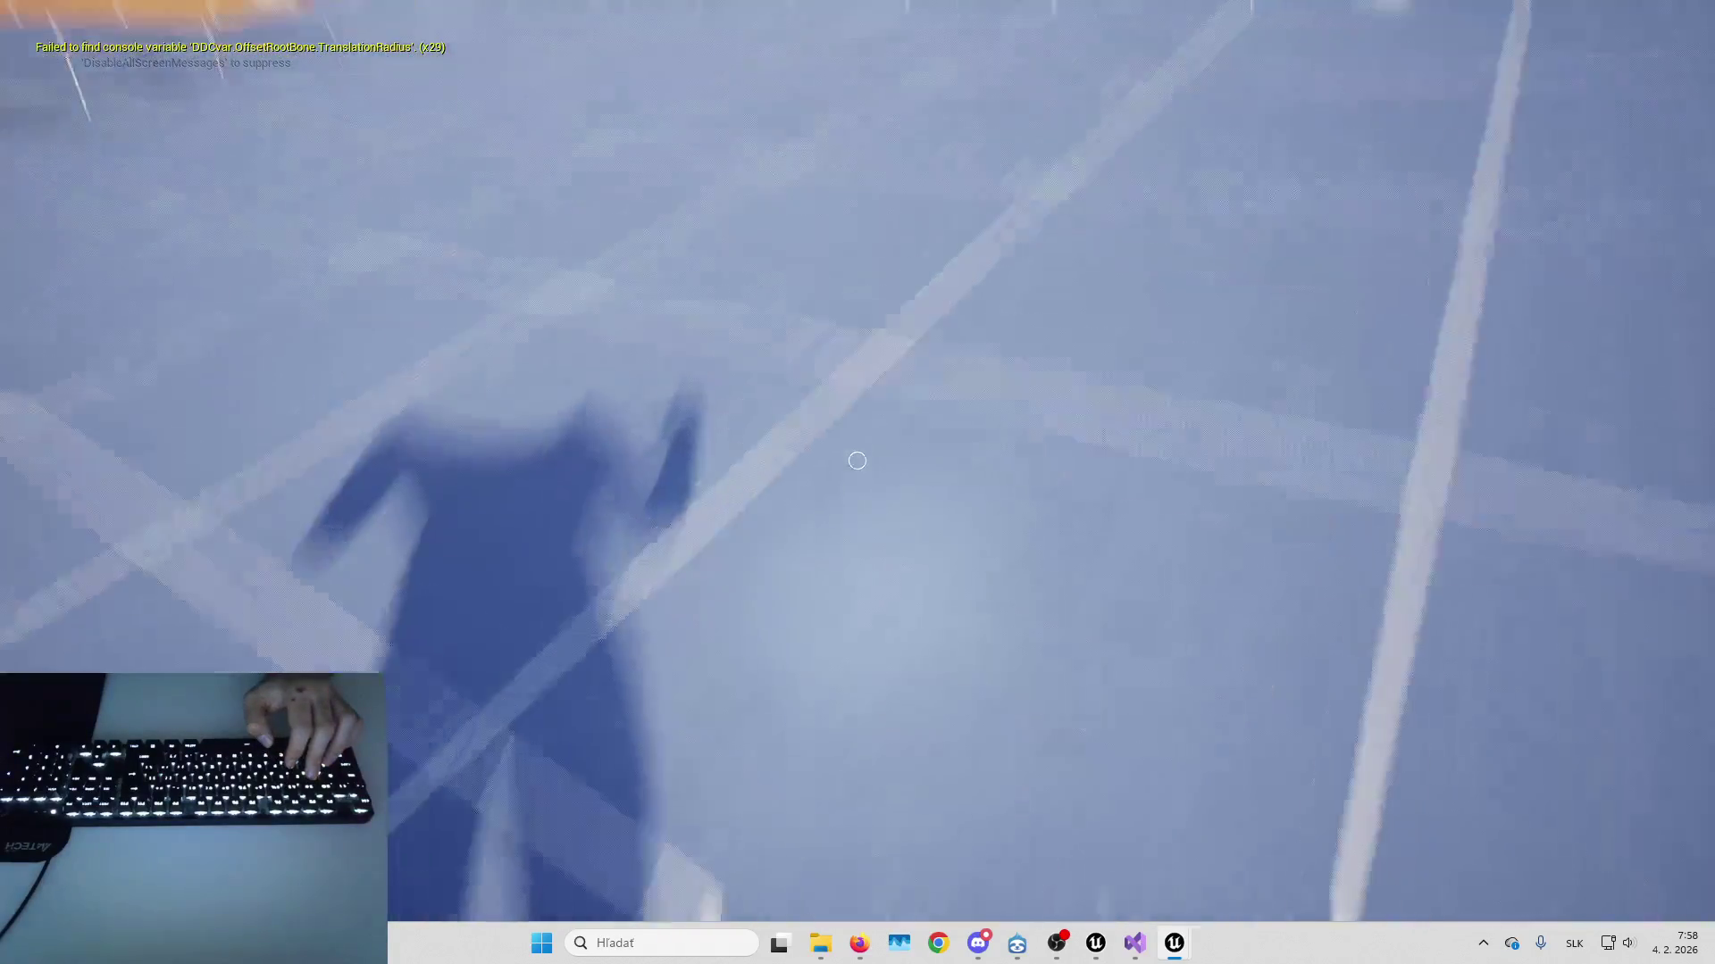
Jump and climb across the orange ledges and blue ramp, then stop and return to the Blueprint
{"action": "key", "text": "space"}
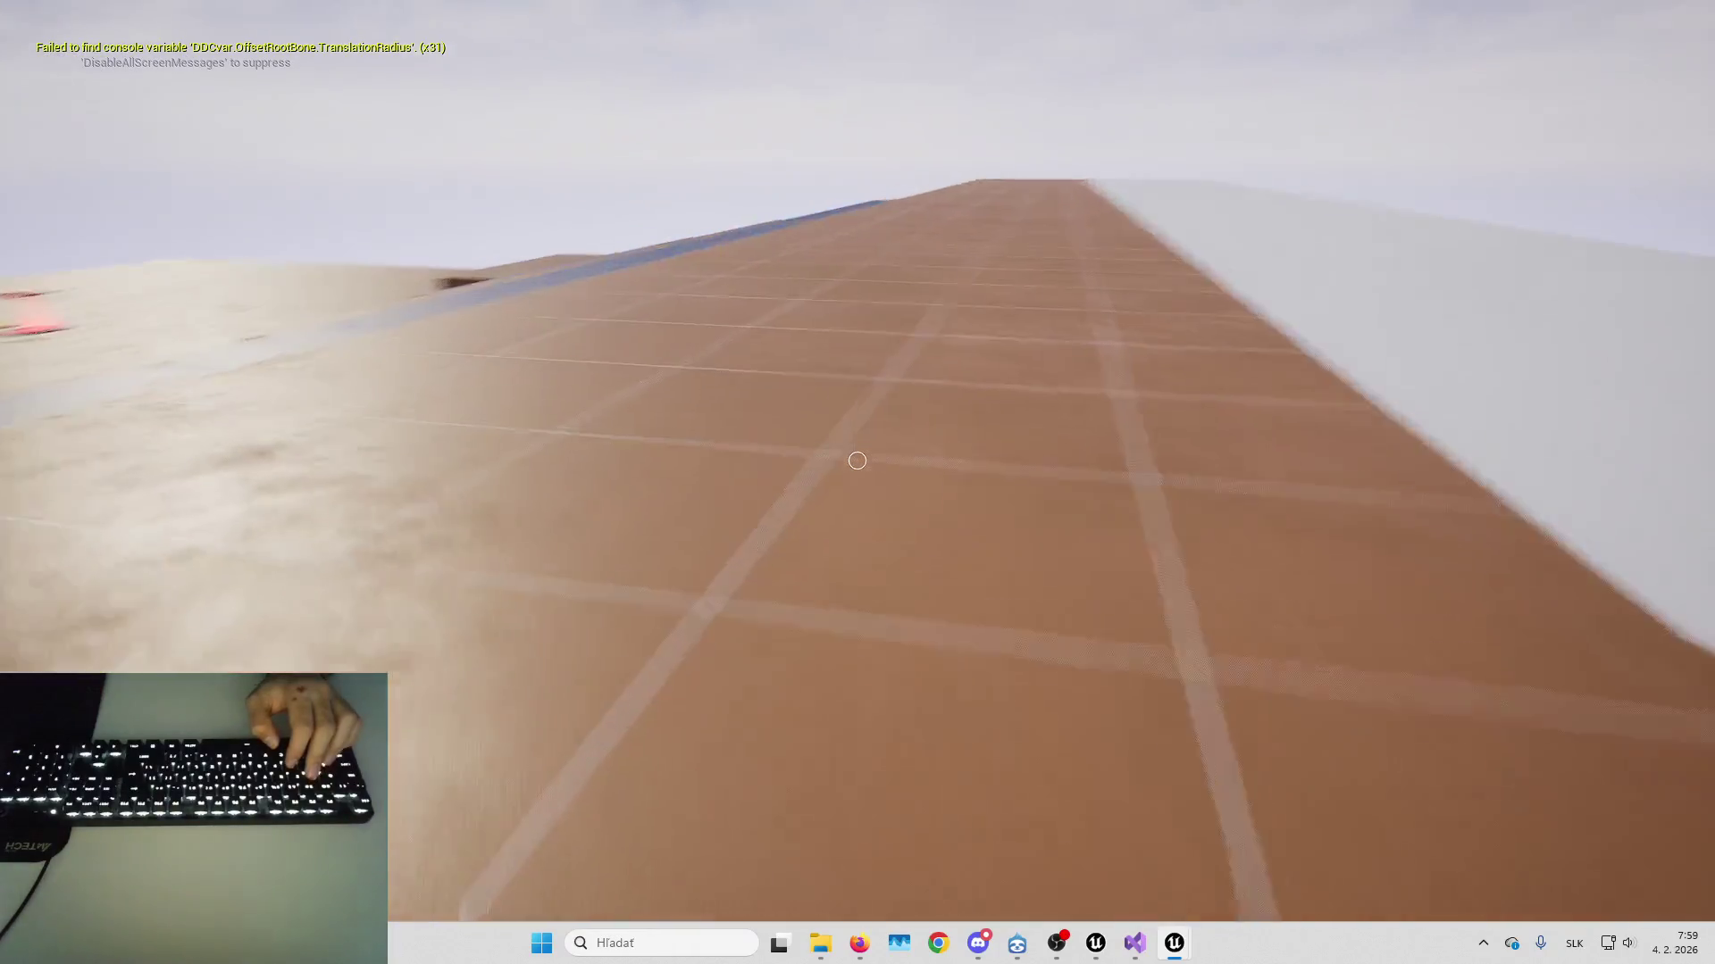
{"action": "key", "text": "space"}
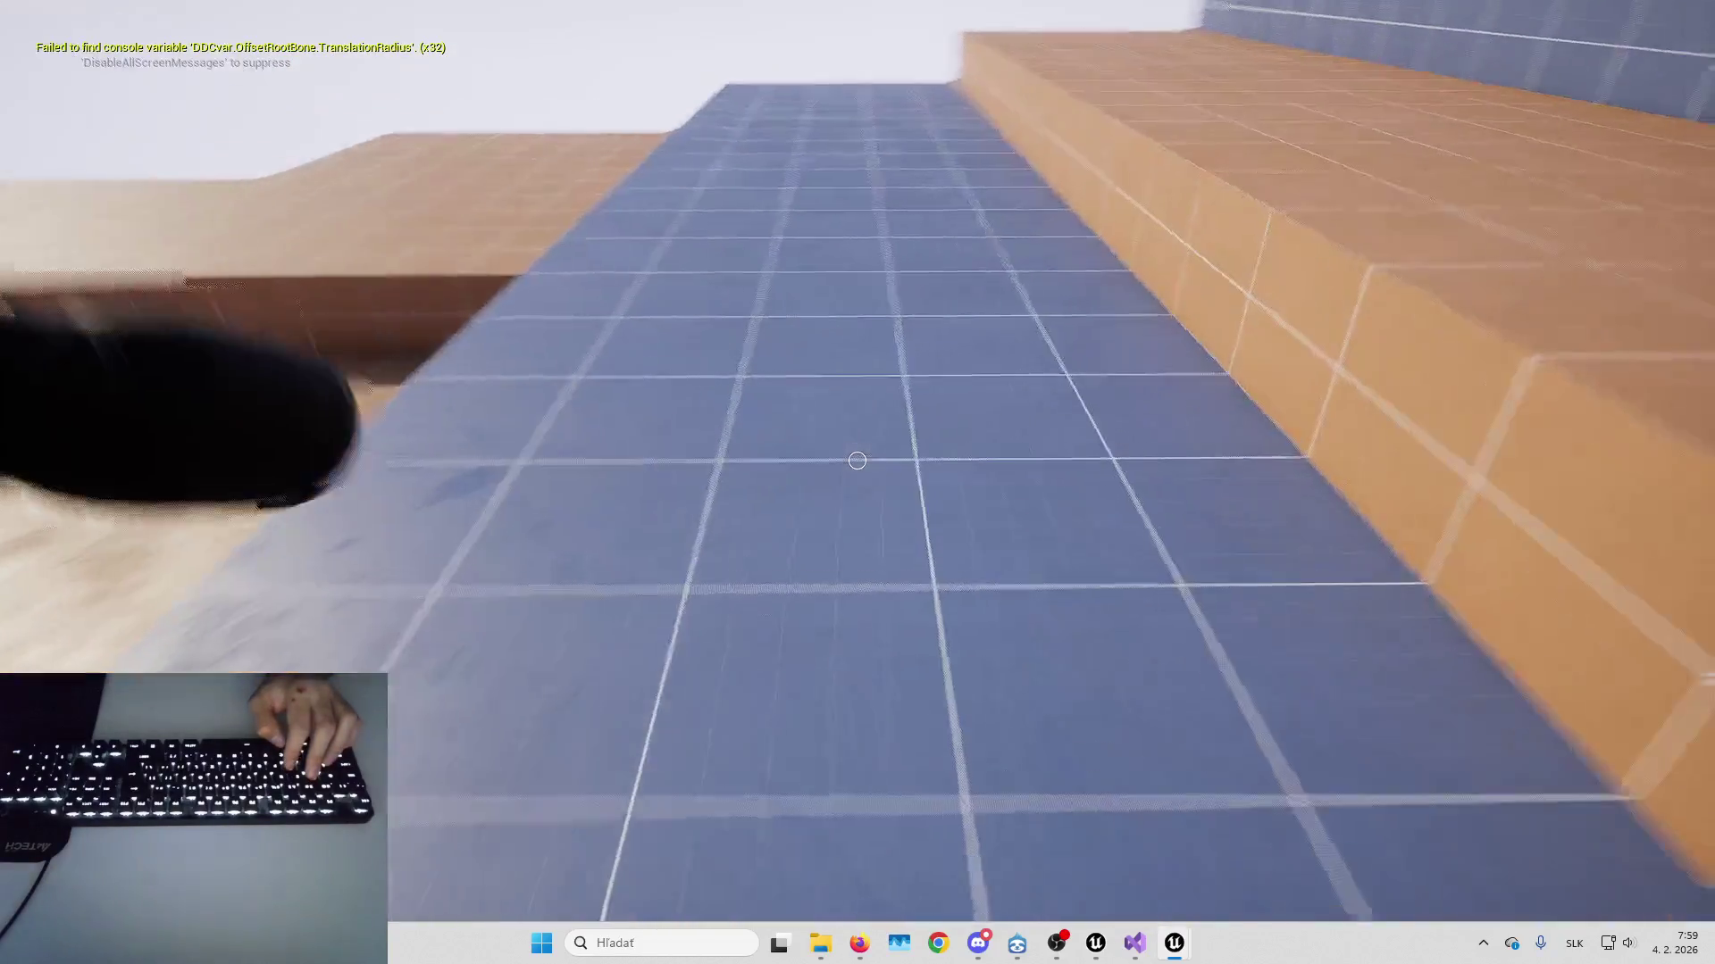
{"action": "key", "text": "space"}
{"action": "key", "text": "space"}
{"action": "key", "text": "space"}
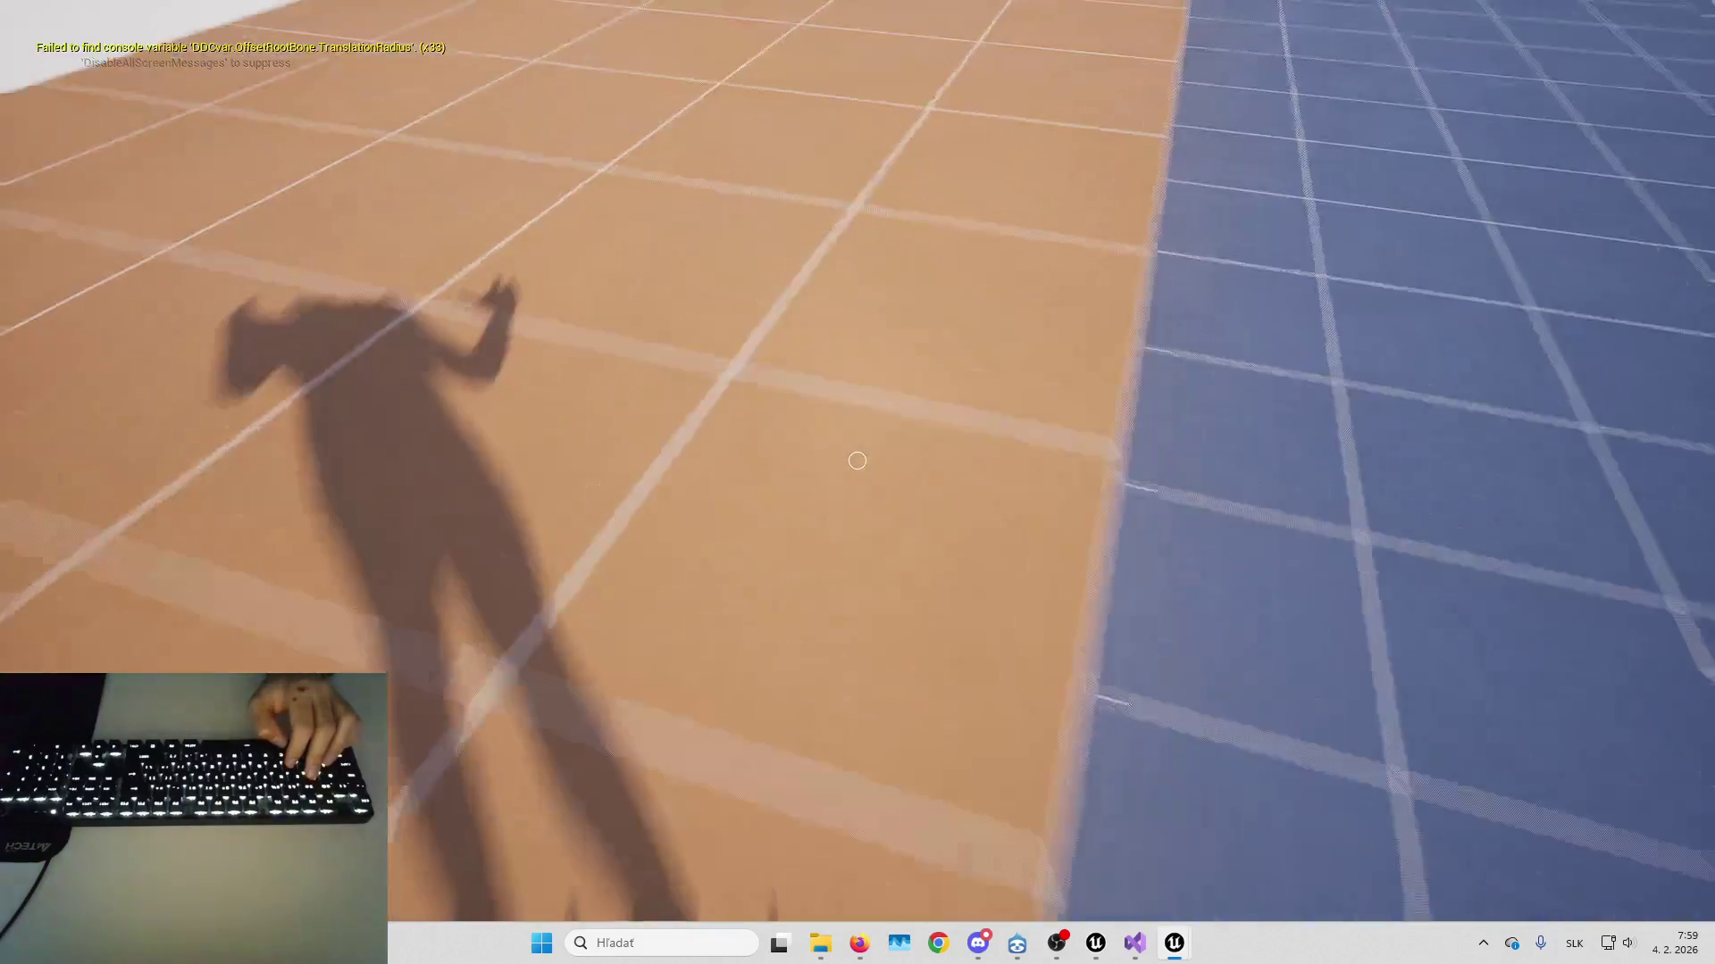
{"action": "key", "text": "space"}
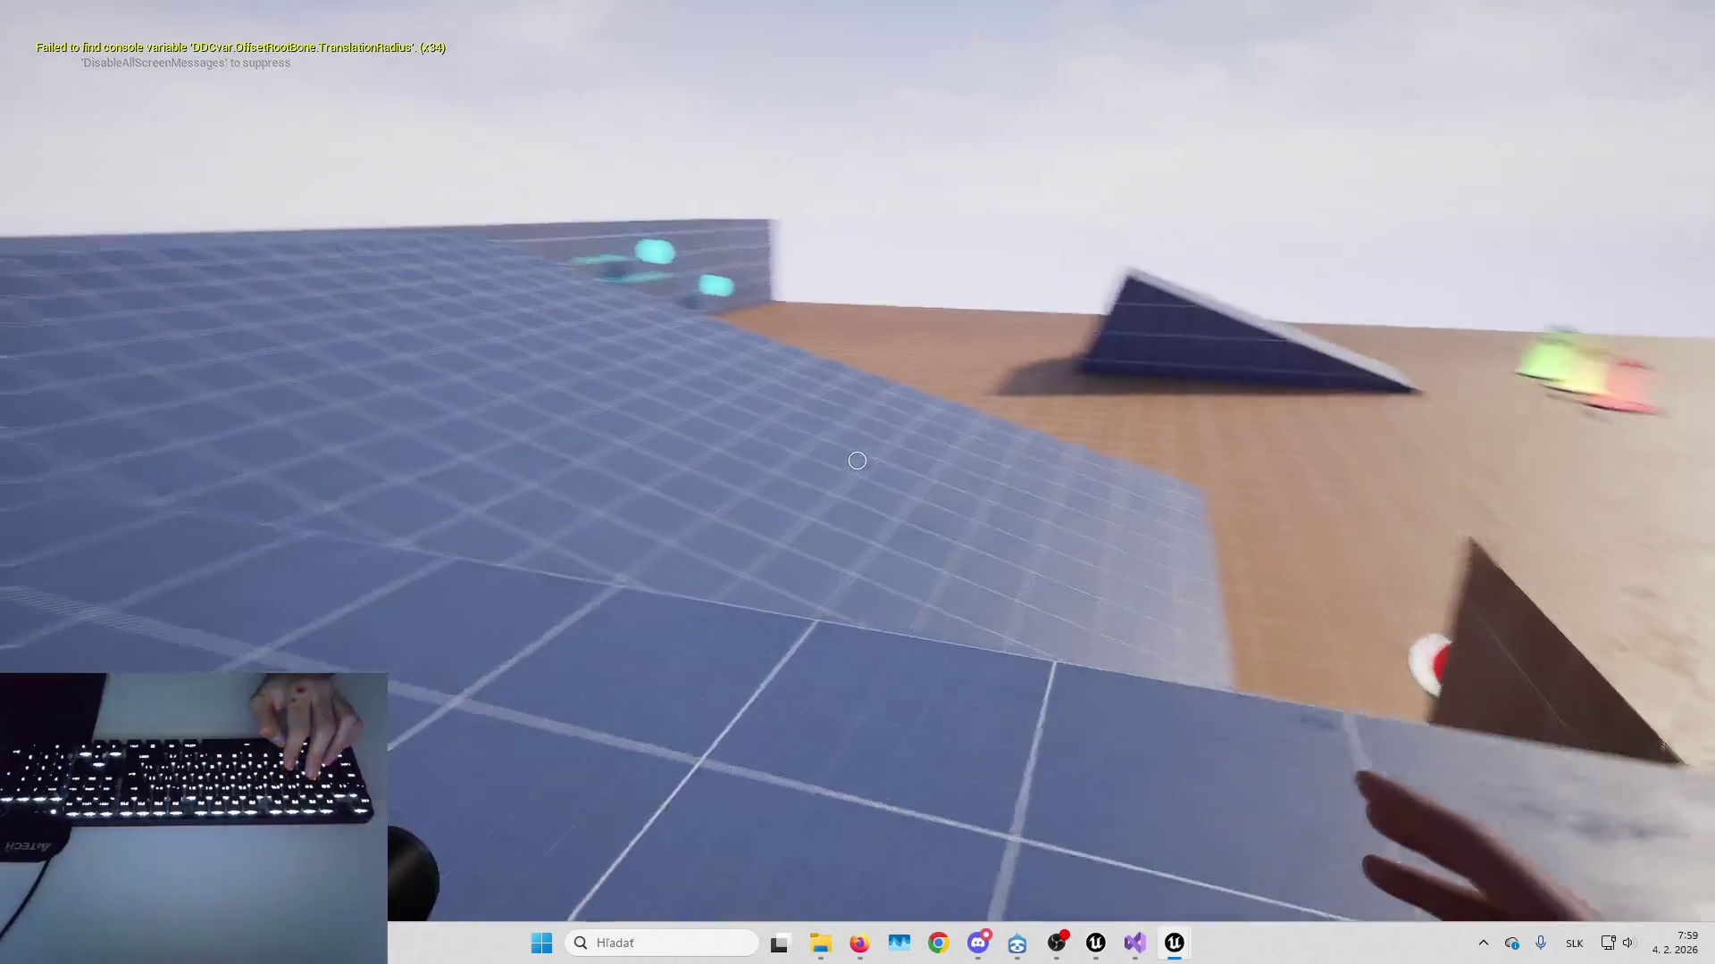
{"action": "key", "text": "space"}
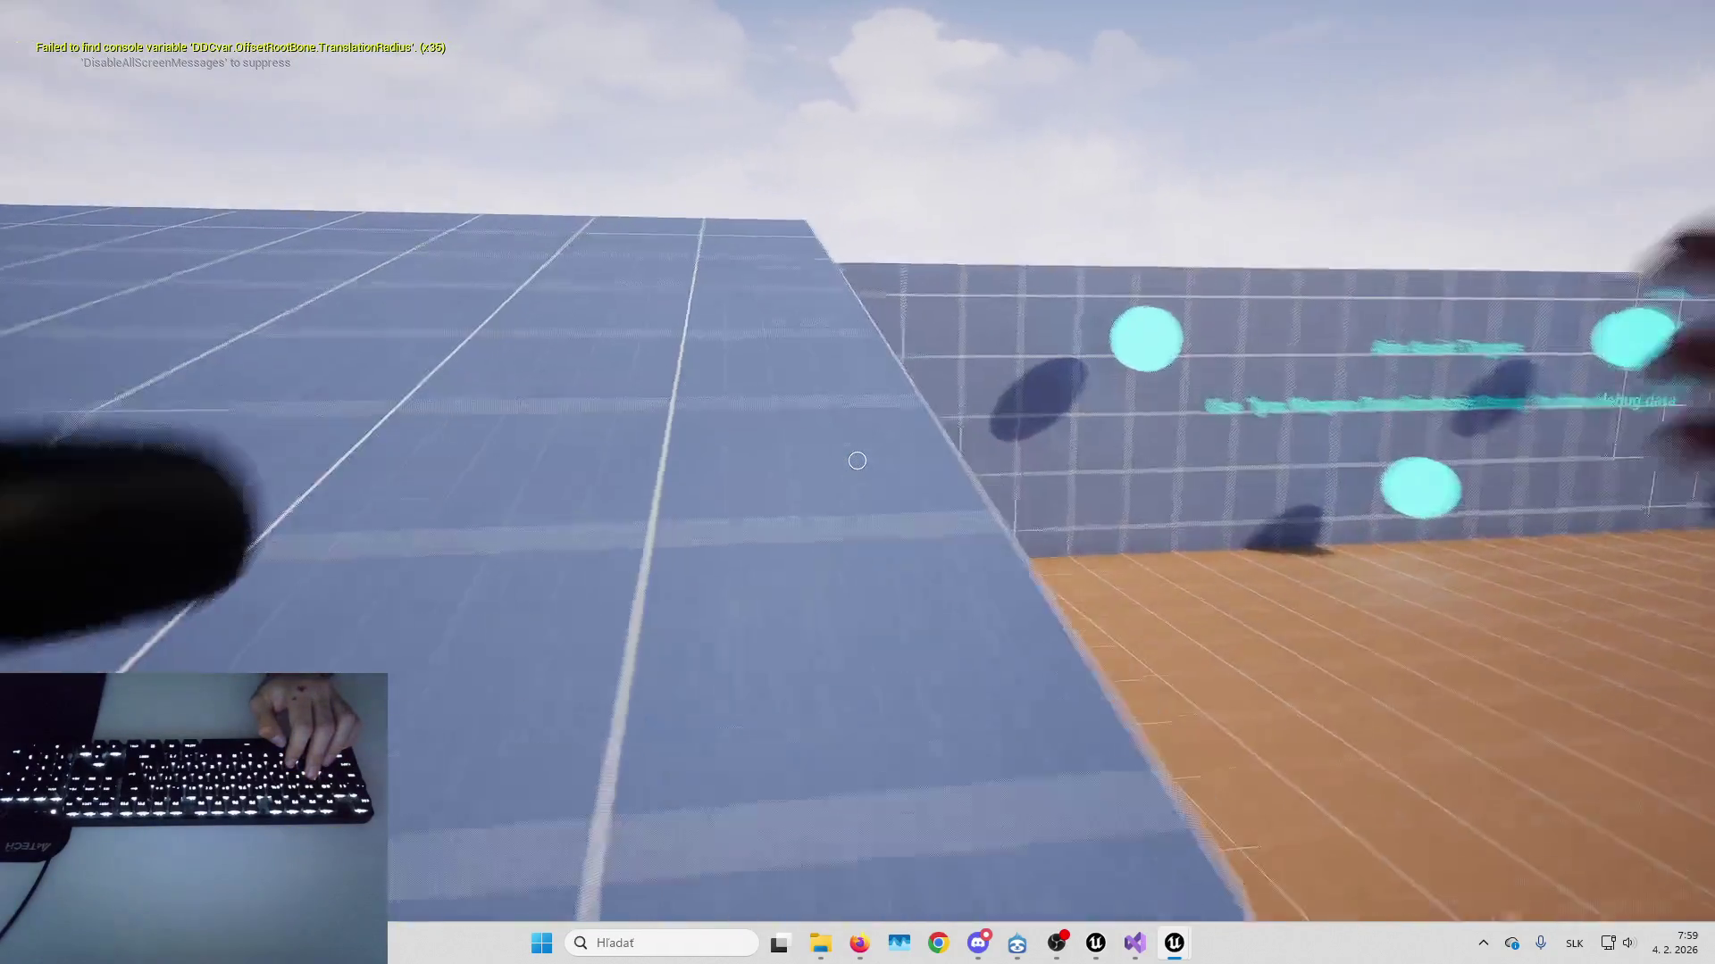
{"action": "key", "text": "space"}
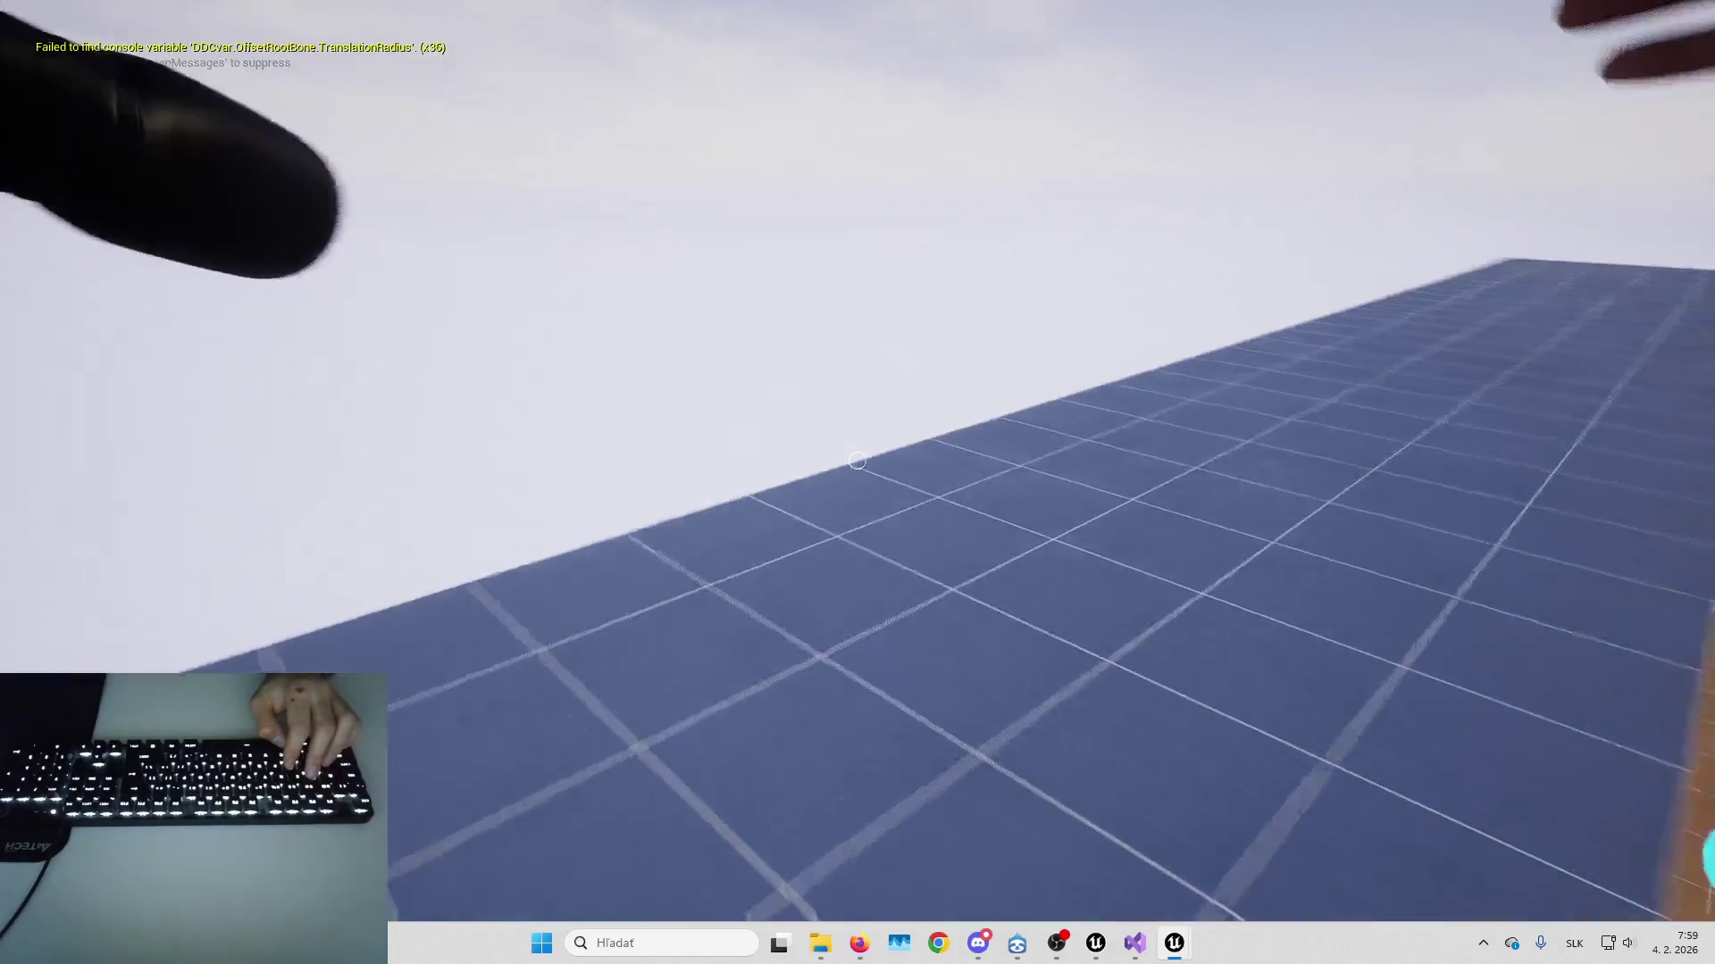
{"action": "key", "text": "Escape"}
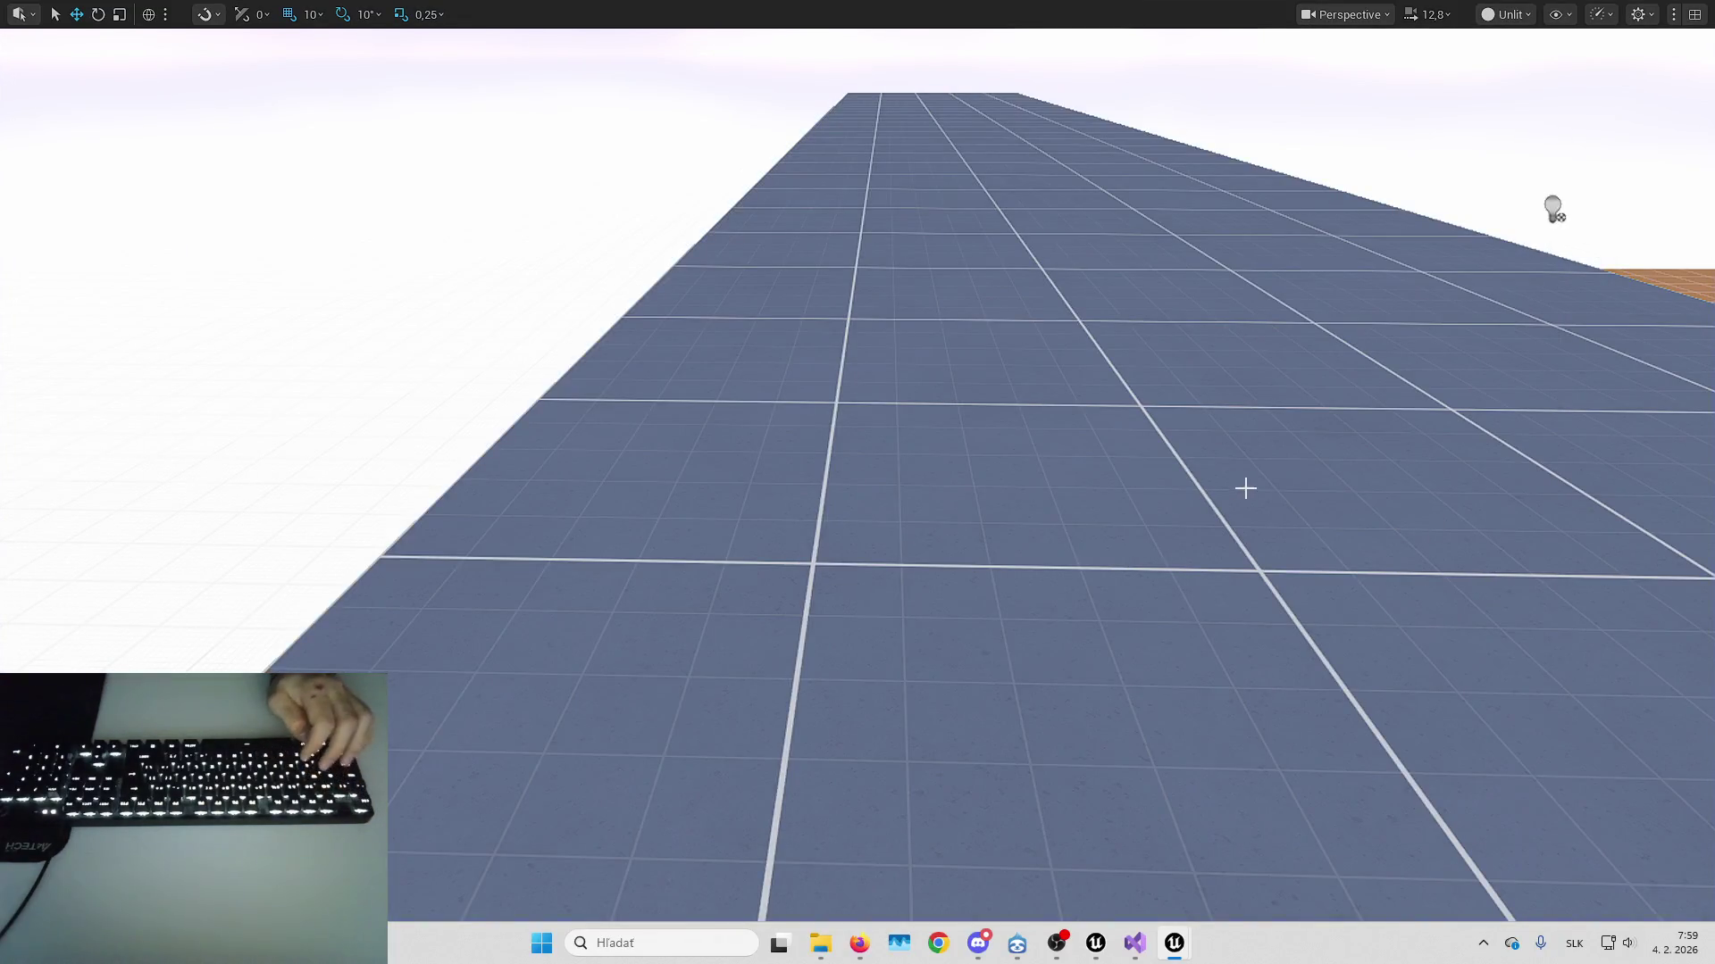
{"action": "key", "text": "alt+Tab"}
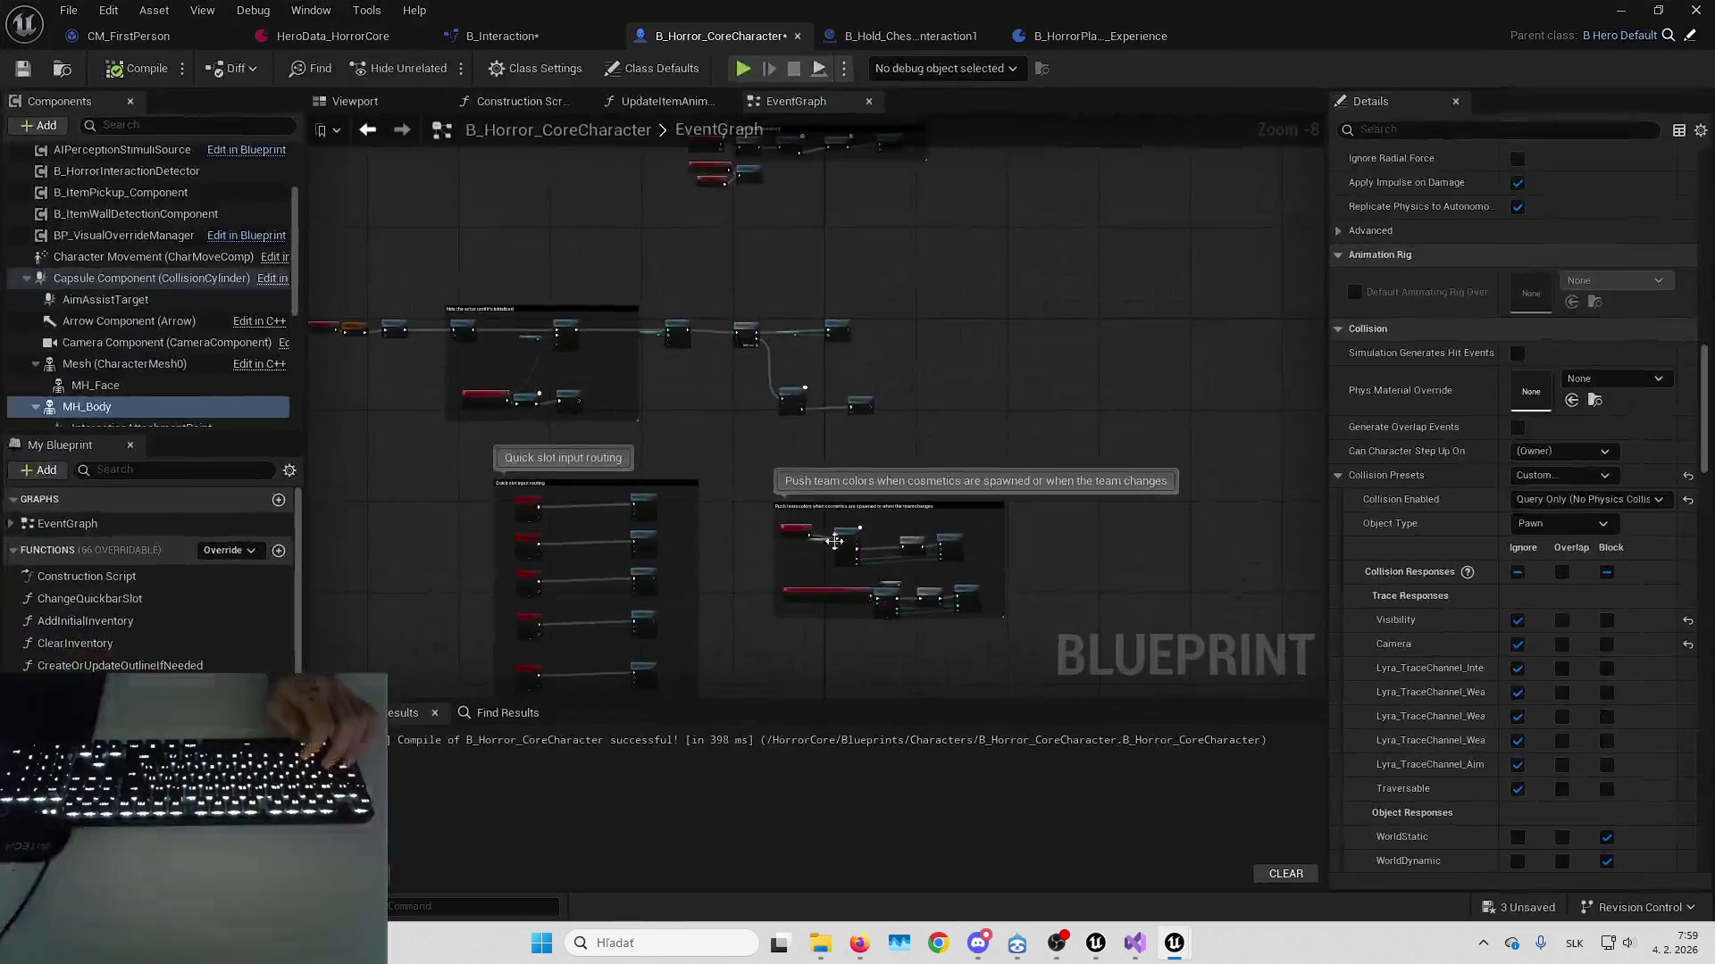
Move MH_Body under the camera component, then run and stop a play session from the level editor
{"action": "mouse_move", "coordinate": [122, 406]}
{"action": "left_mouse_down"}
{"action": "mouse_move", "coordinate": [139, 304]}
{"action": "mouse_move", "coordinate": [147, 344]}
{"action": "left_mouse_up"}
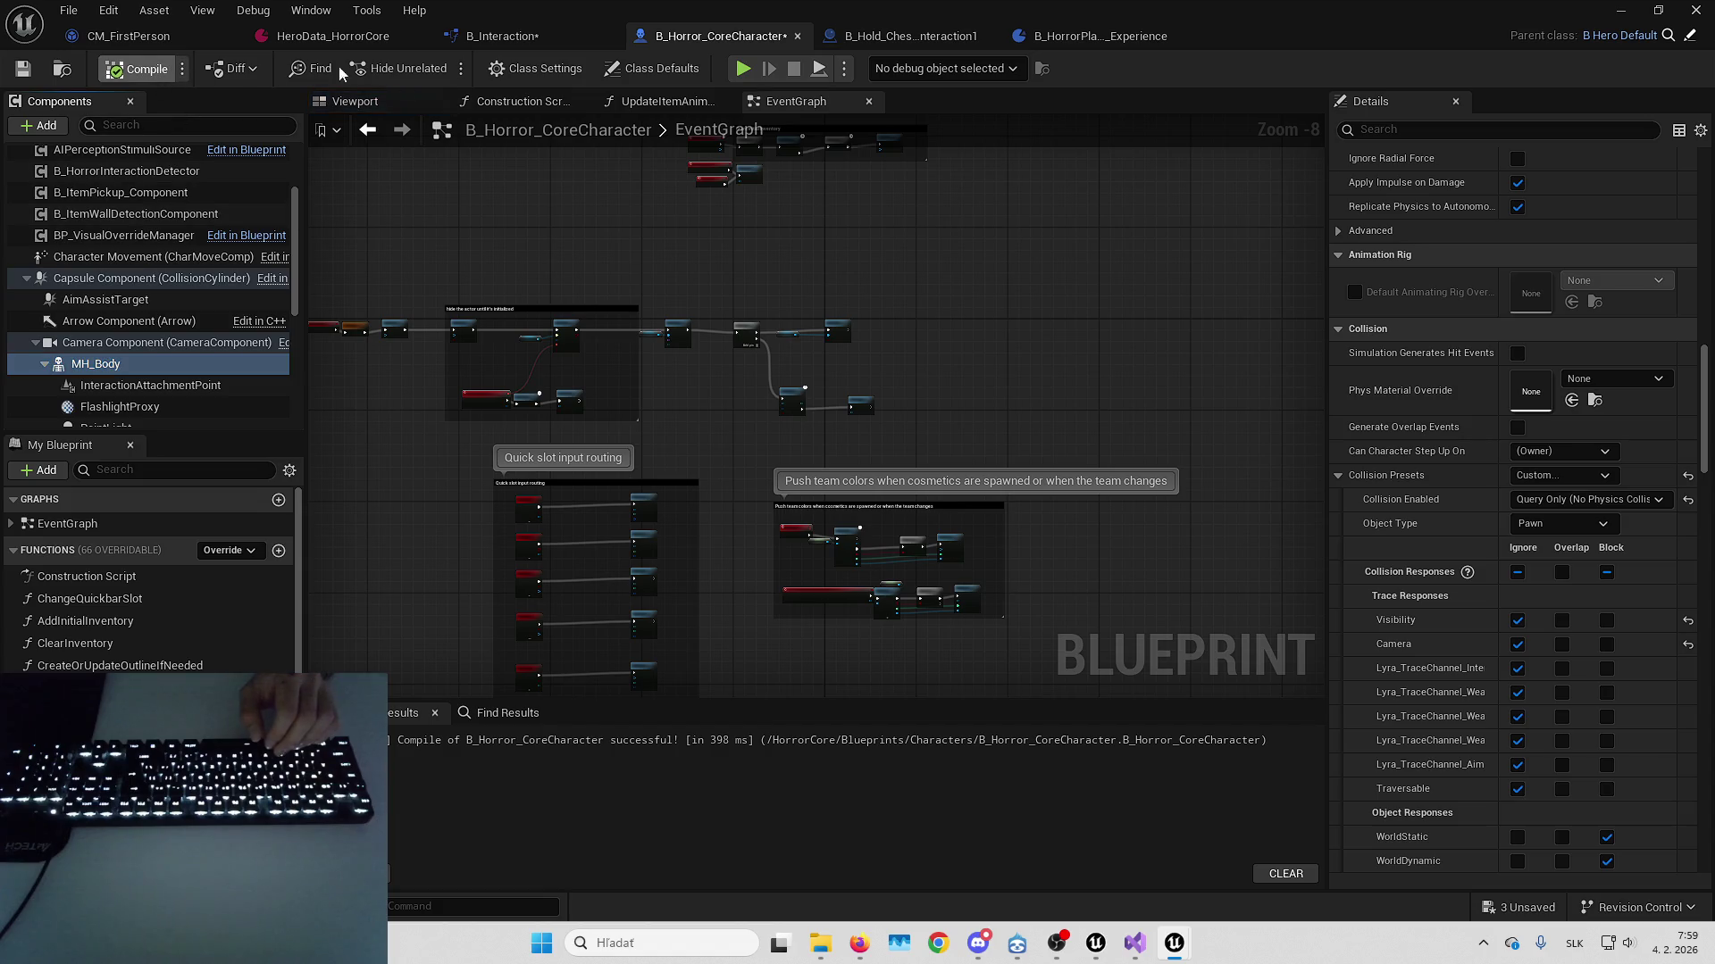
{"action": "left_click", "coordinate": [1618, 9]}
{"action": "key", "text": "alt+p"}
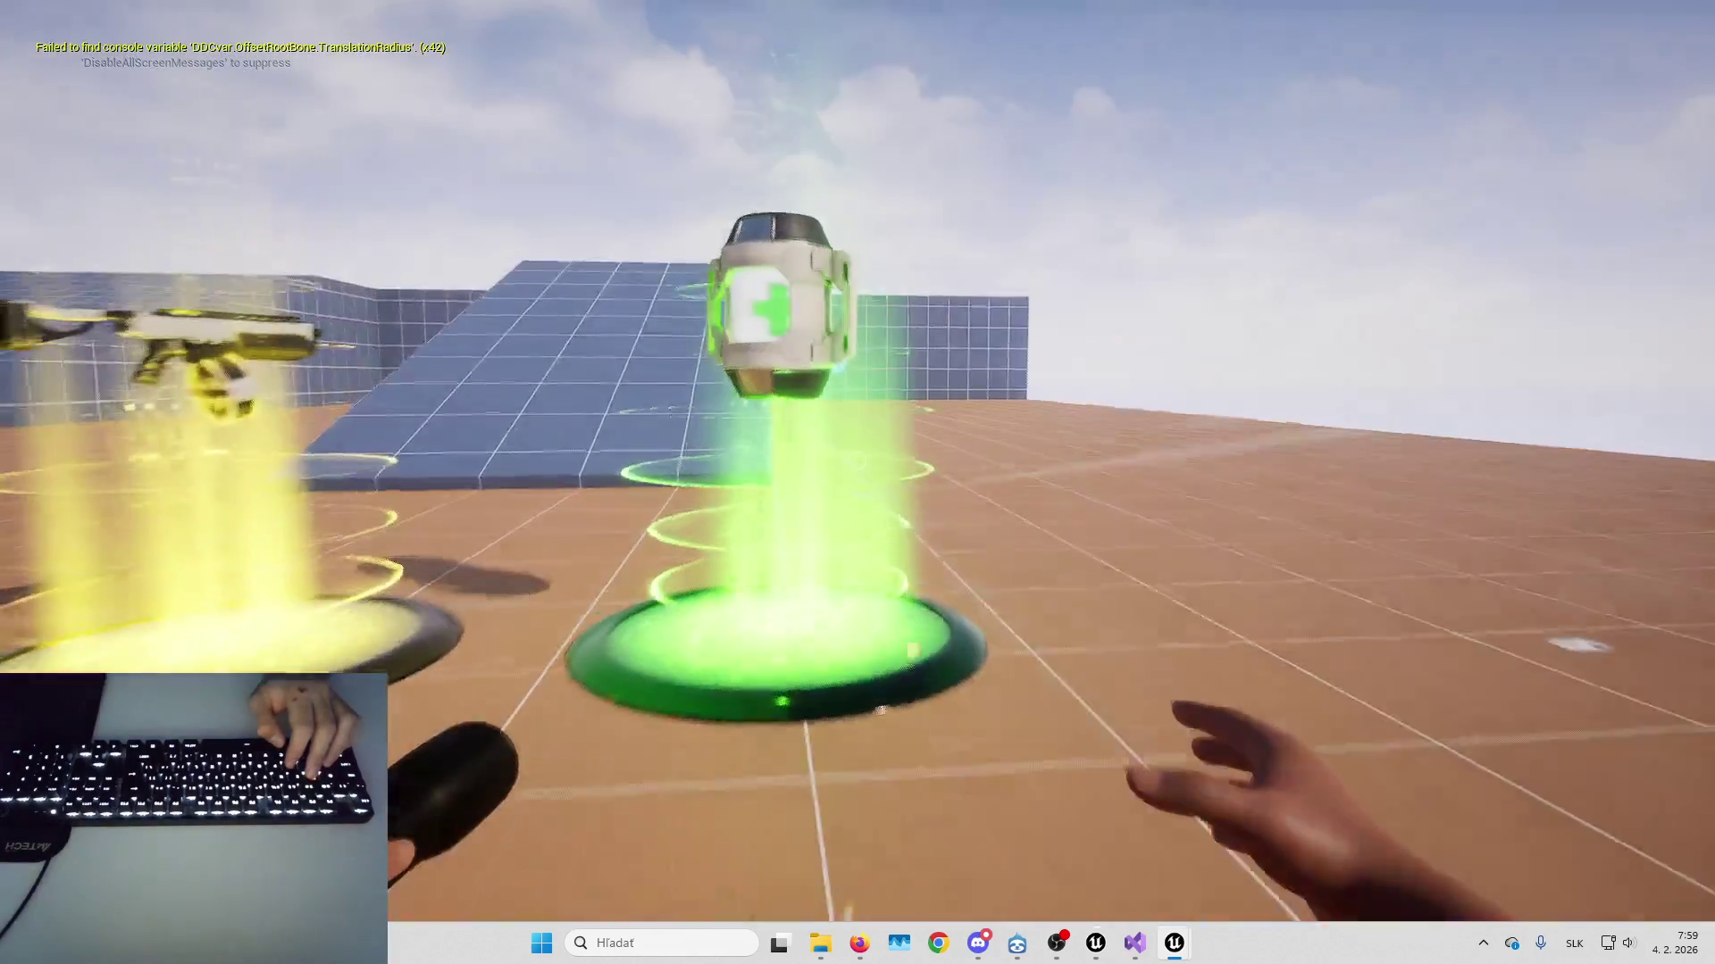
{"action": "key", "text": "Escape"}
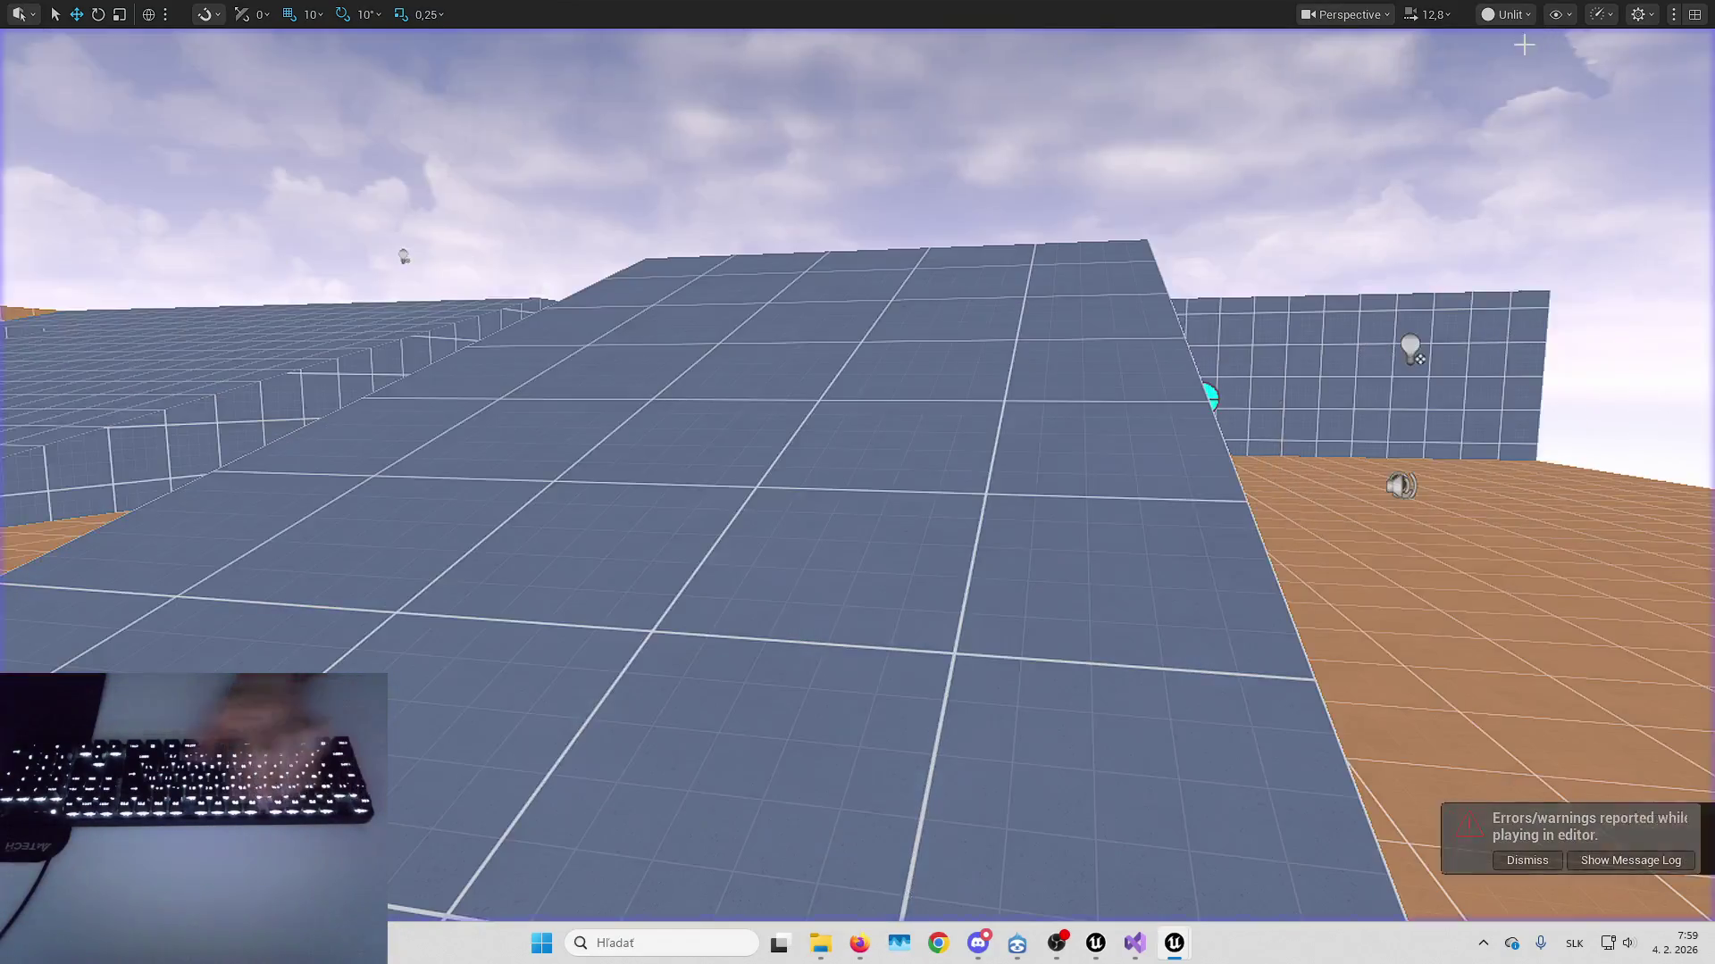
Set the level's Default Gameplay Experience to B_ShooterGame_Elimination
{"action": "key", "text": "F11"}
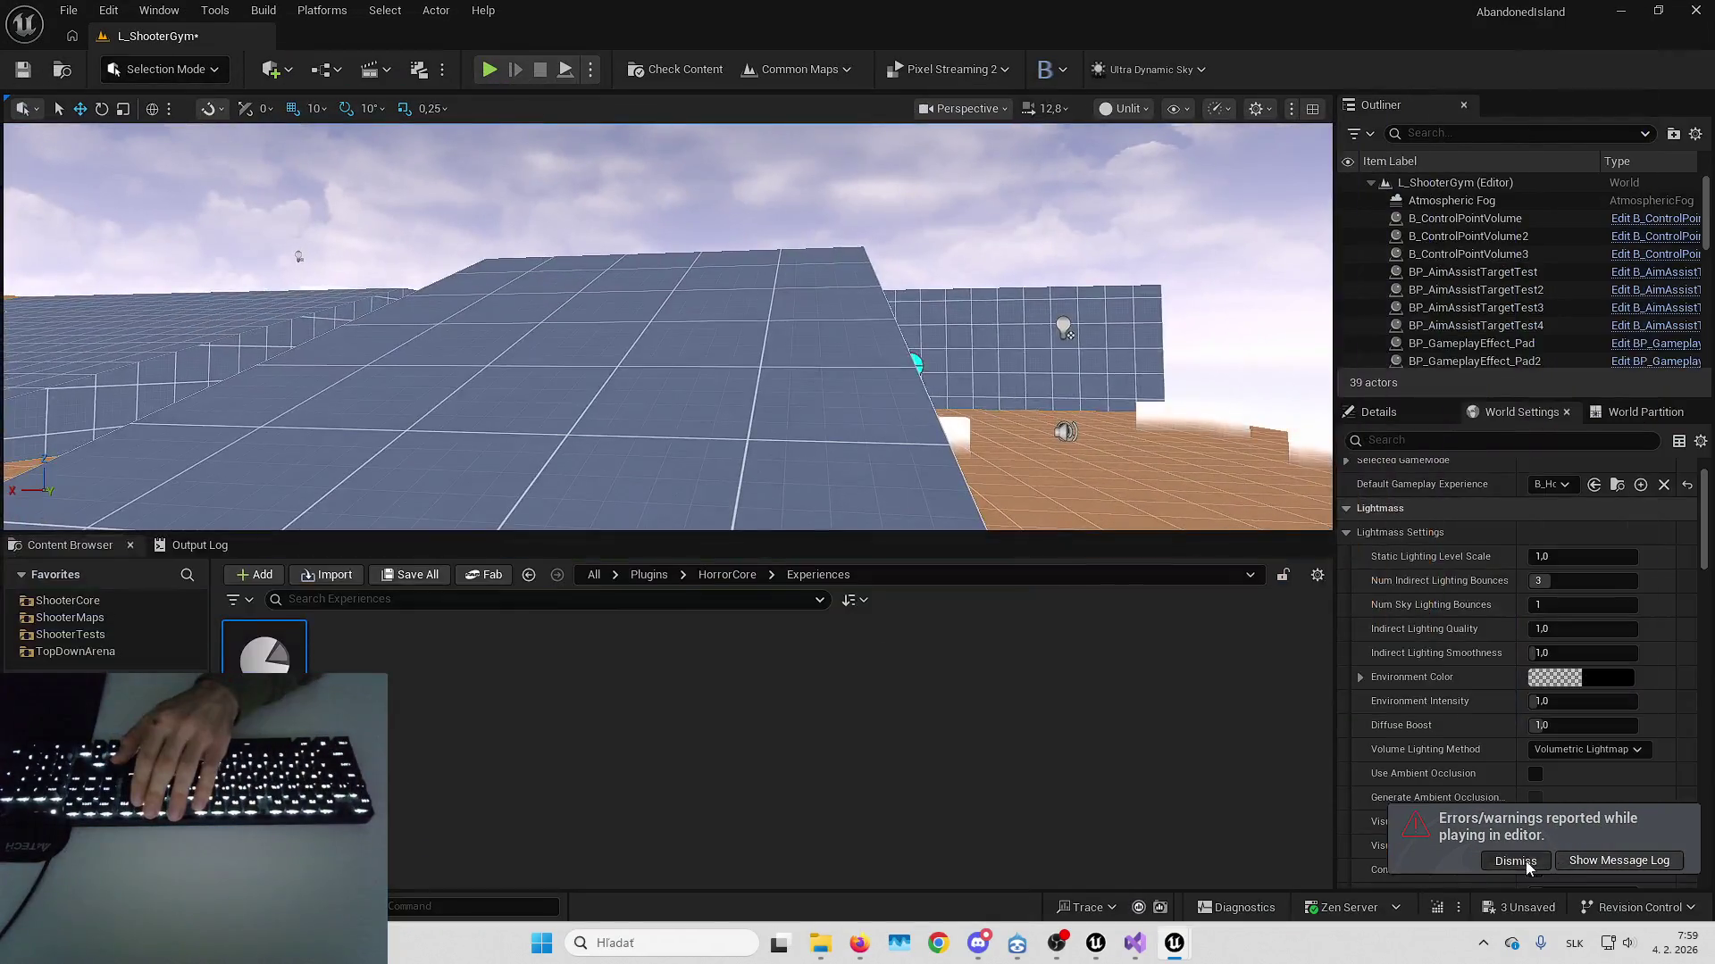
{"action": "left_click", "coordinate": [1550, 484]}
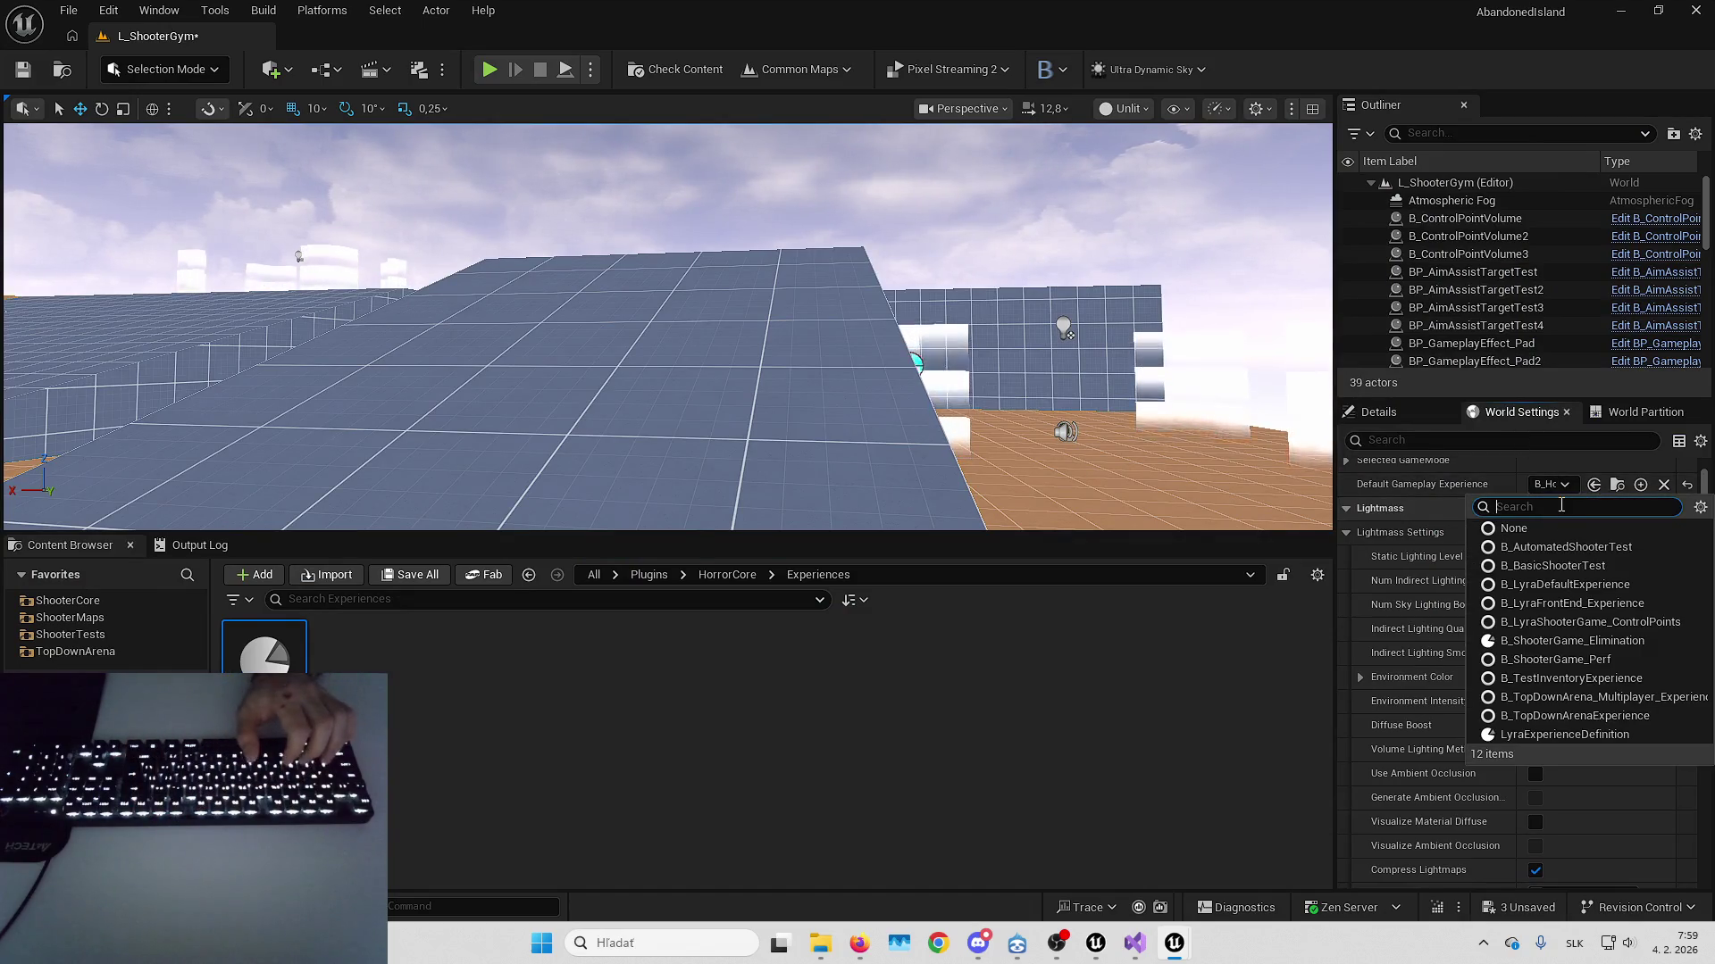
{"action": "type", "text": "eli"}
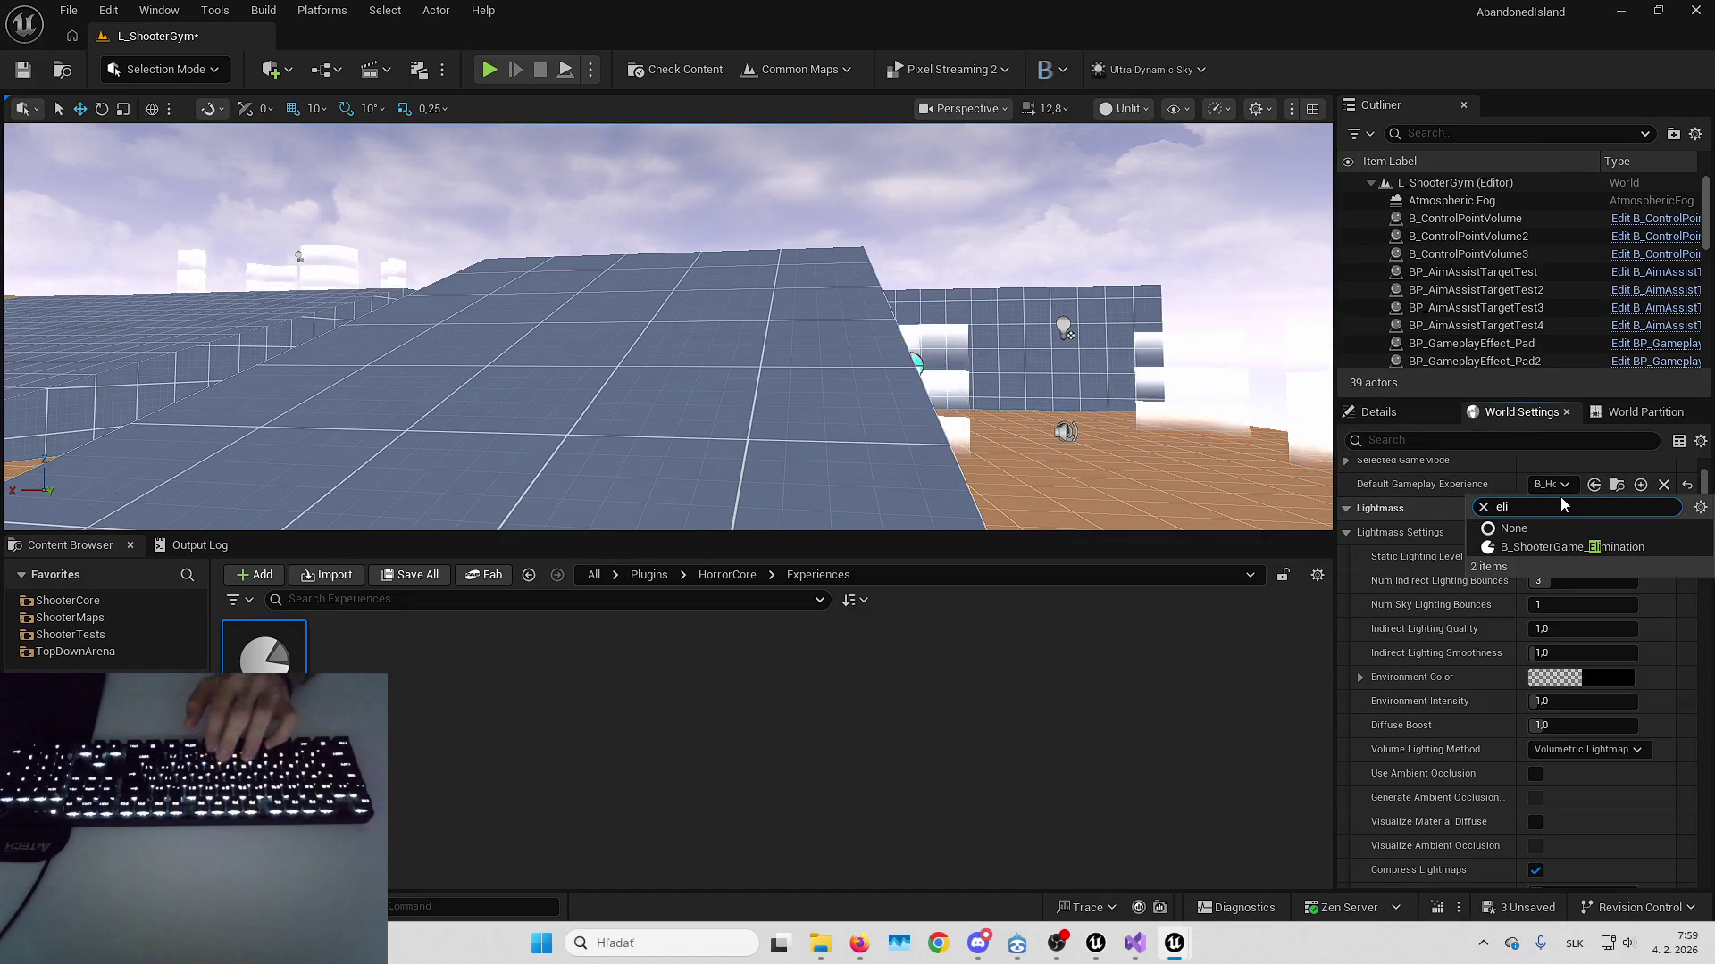
{"action": "left_click", "coordinate": [1597, 547]}
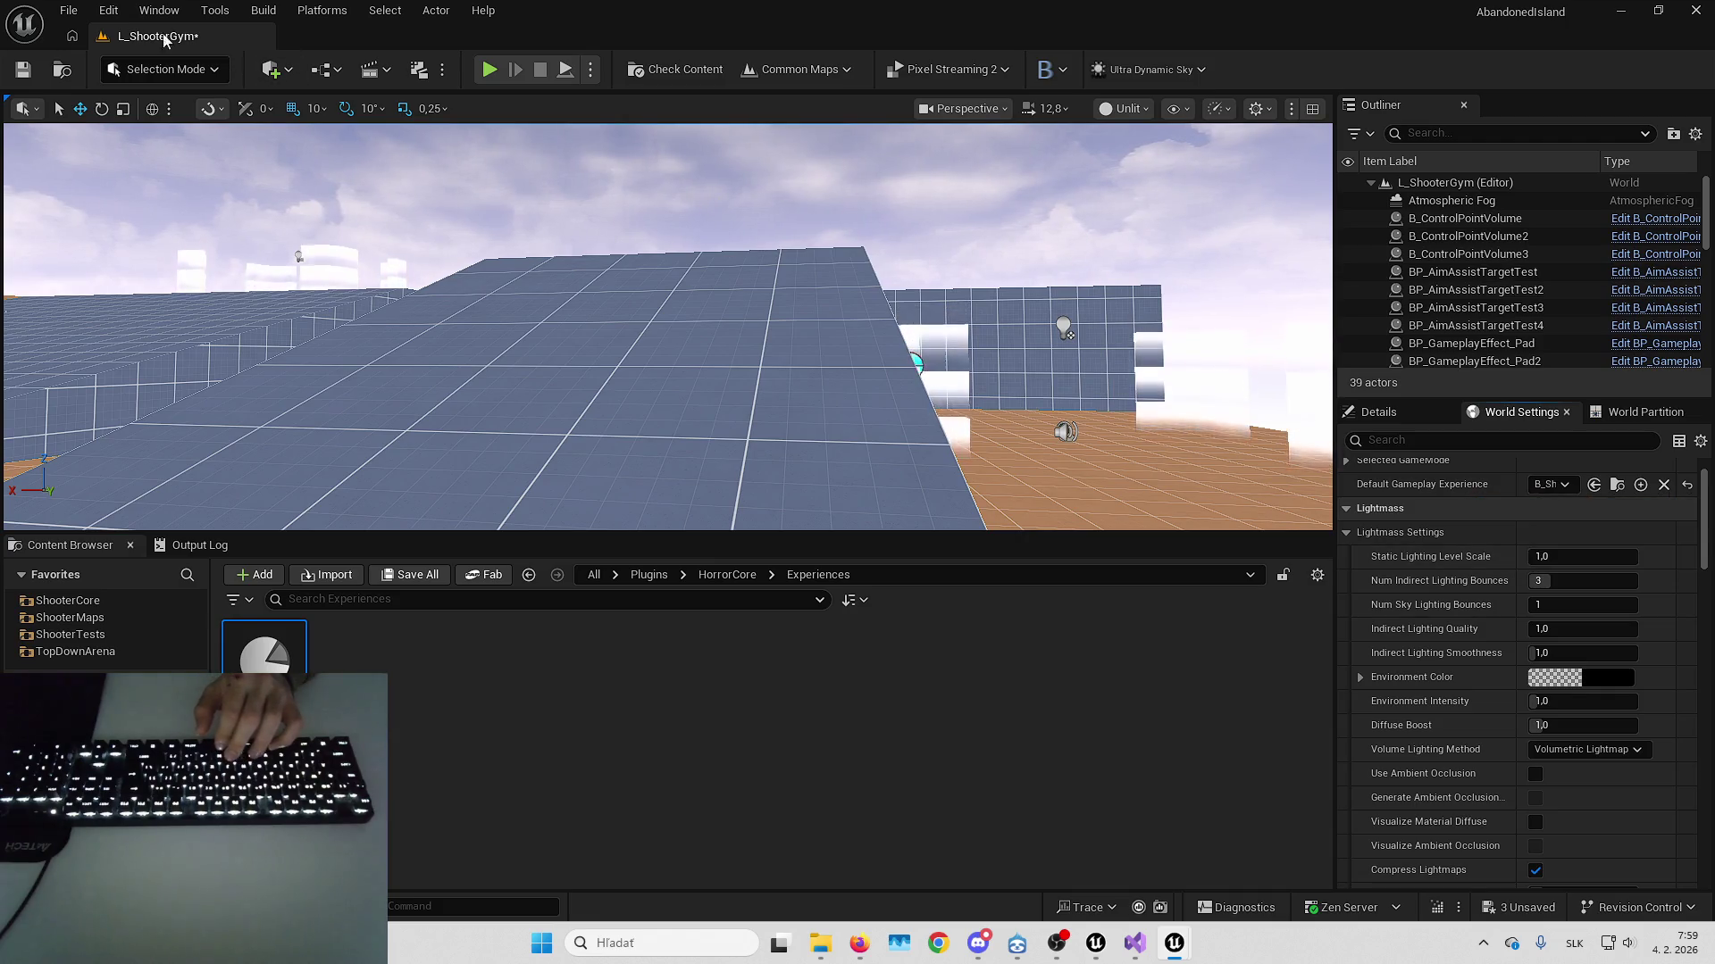
Open L_HorrorPlayground, saving pending changes first, then save the remaining unsaved packages
{"action": "left_click", "coordinate": [69, 9]}
{"action": "mouse_move", "coordinate": [134, 137]}
{"action": "left_click", "coordinate": [427, 165]}
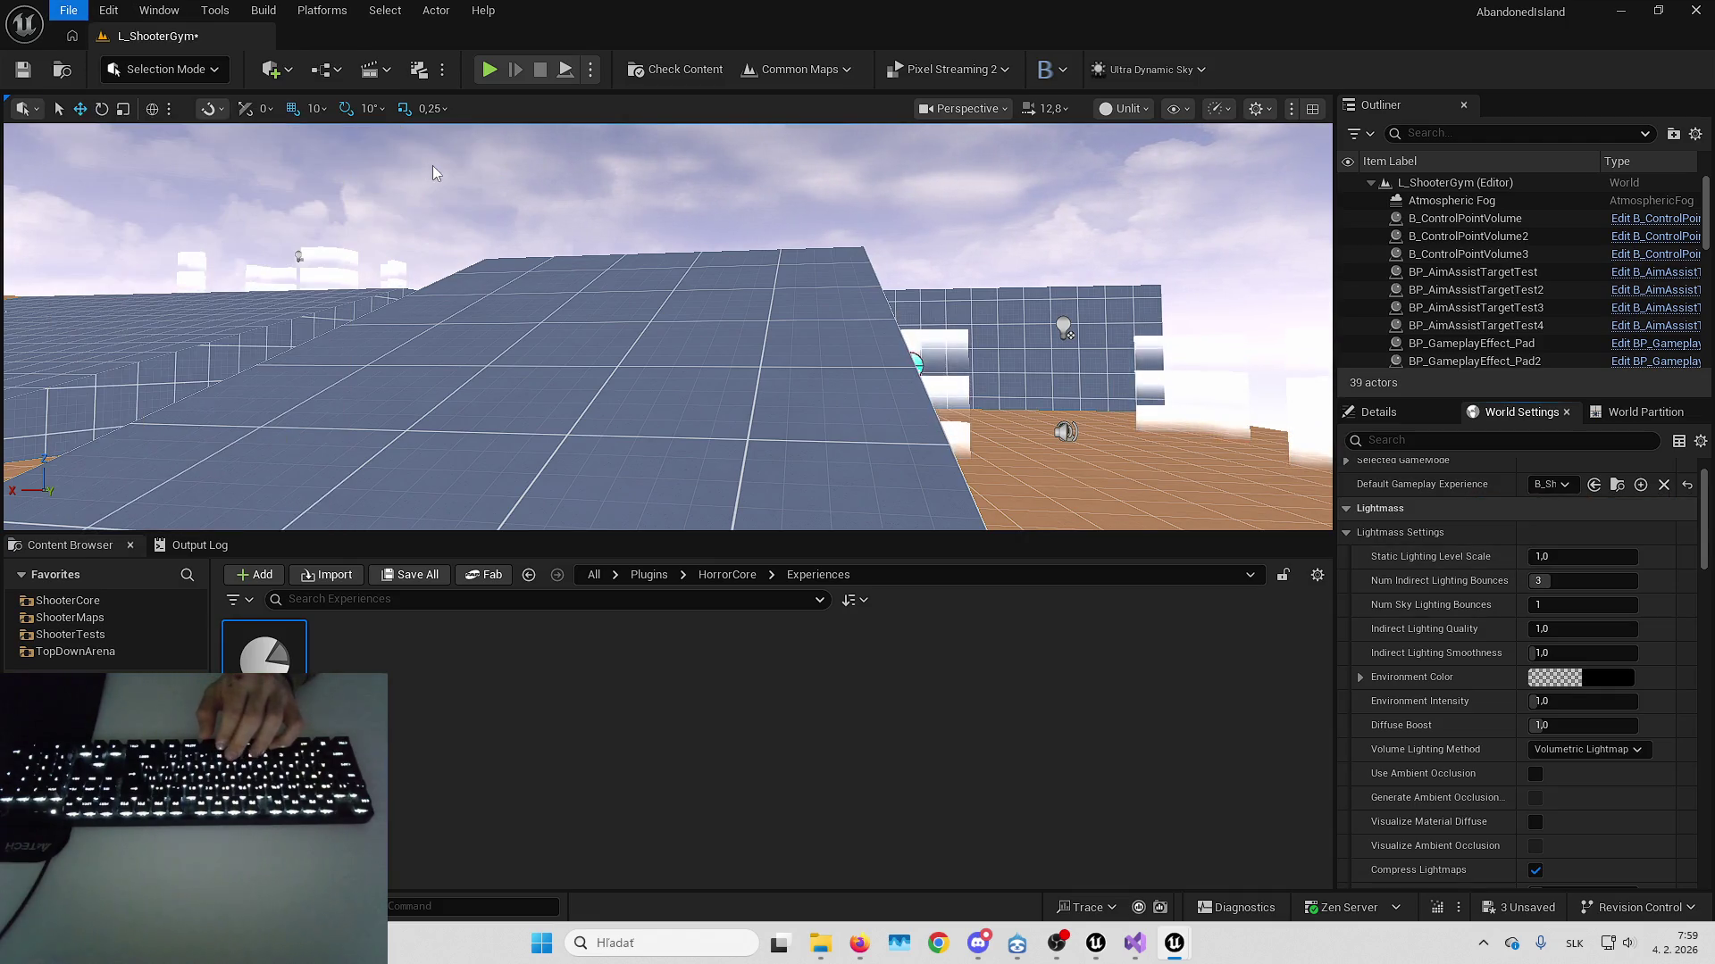
{"action": "left_click", "coordinate": [904, 673]}
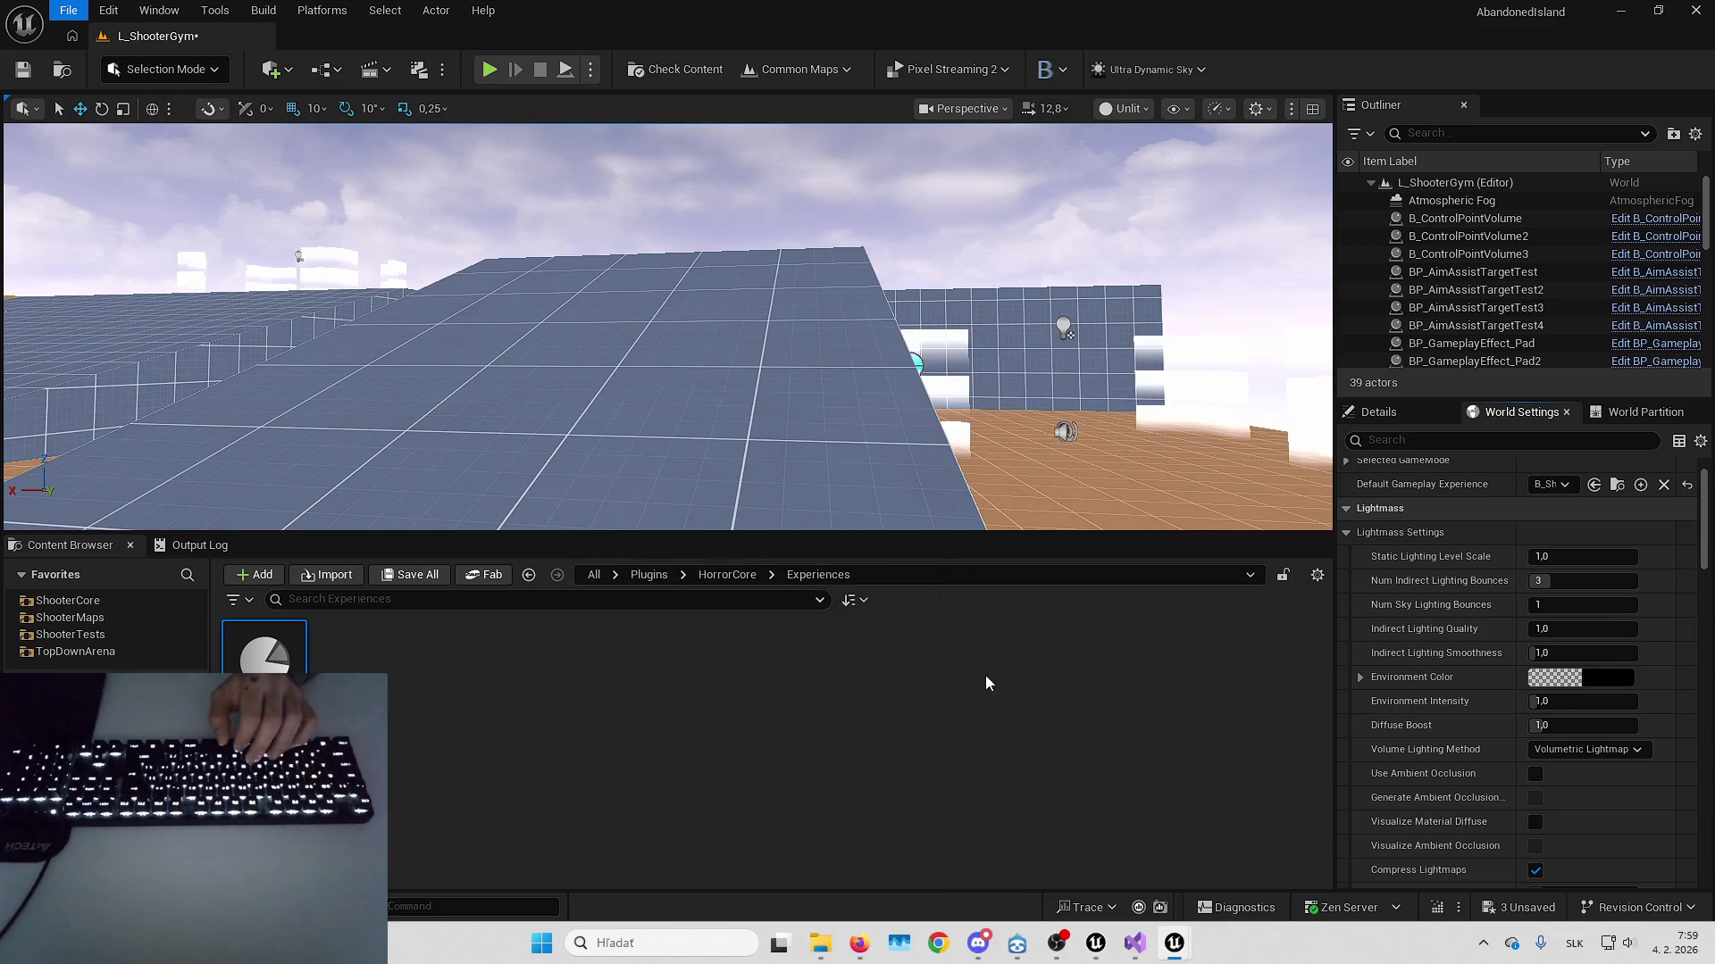
{"action": "left_click", "coordinate": [1546, 927]}
{"action": "left_click", "coordinate": [1003, 669]}
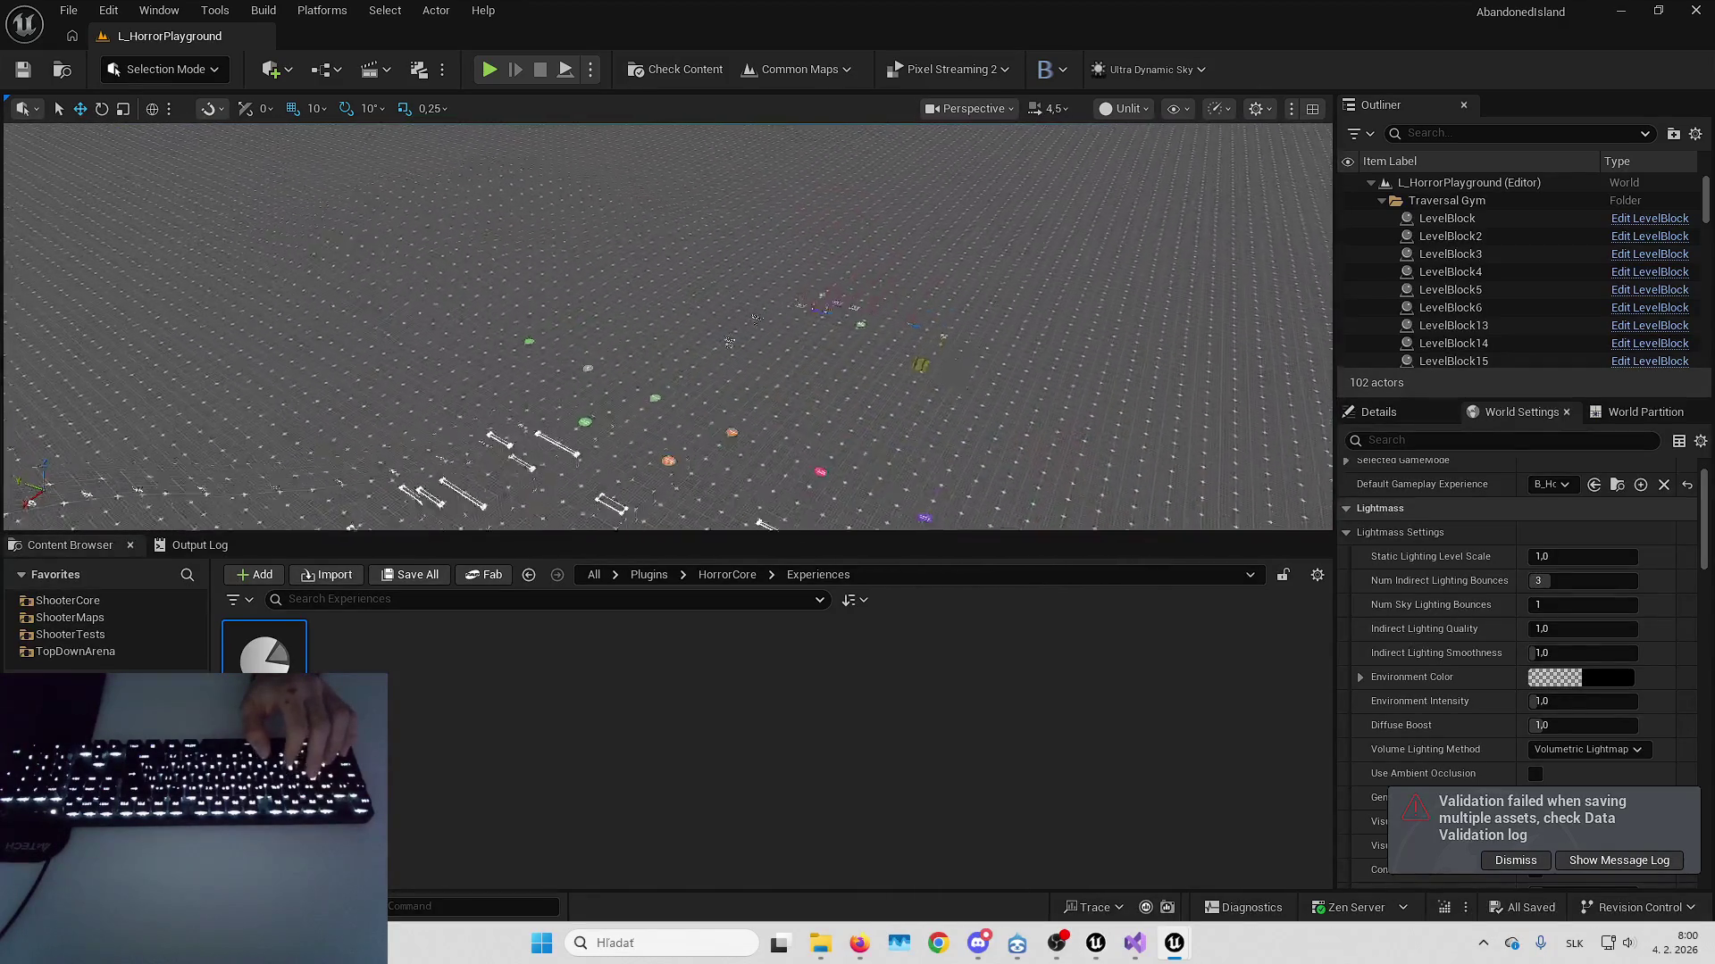
Dismiss the data-validation failure notice
{"action": "scroll", "coordinate": [759, 319], "scroll_direction": "up", "scroll_amount": 5}
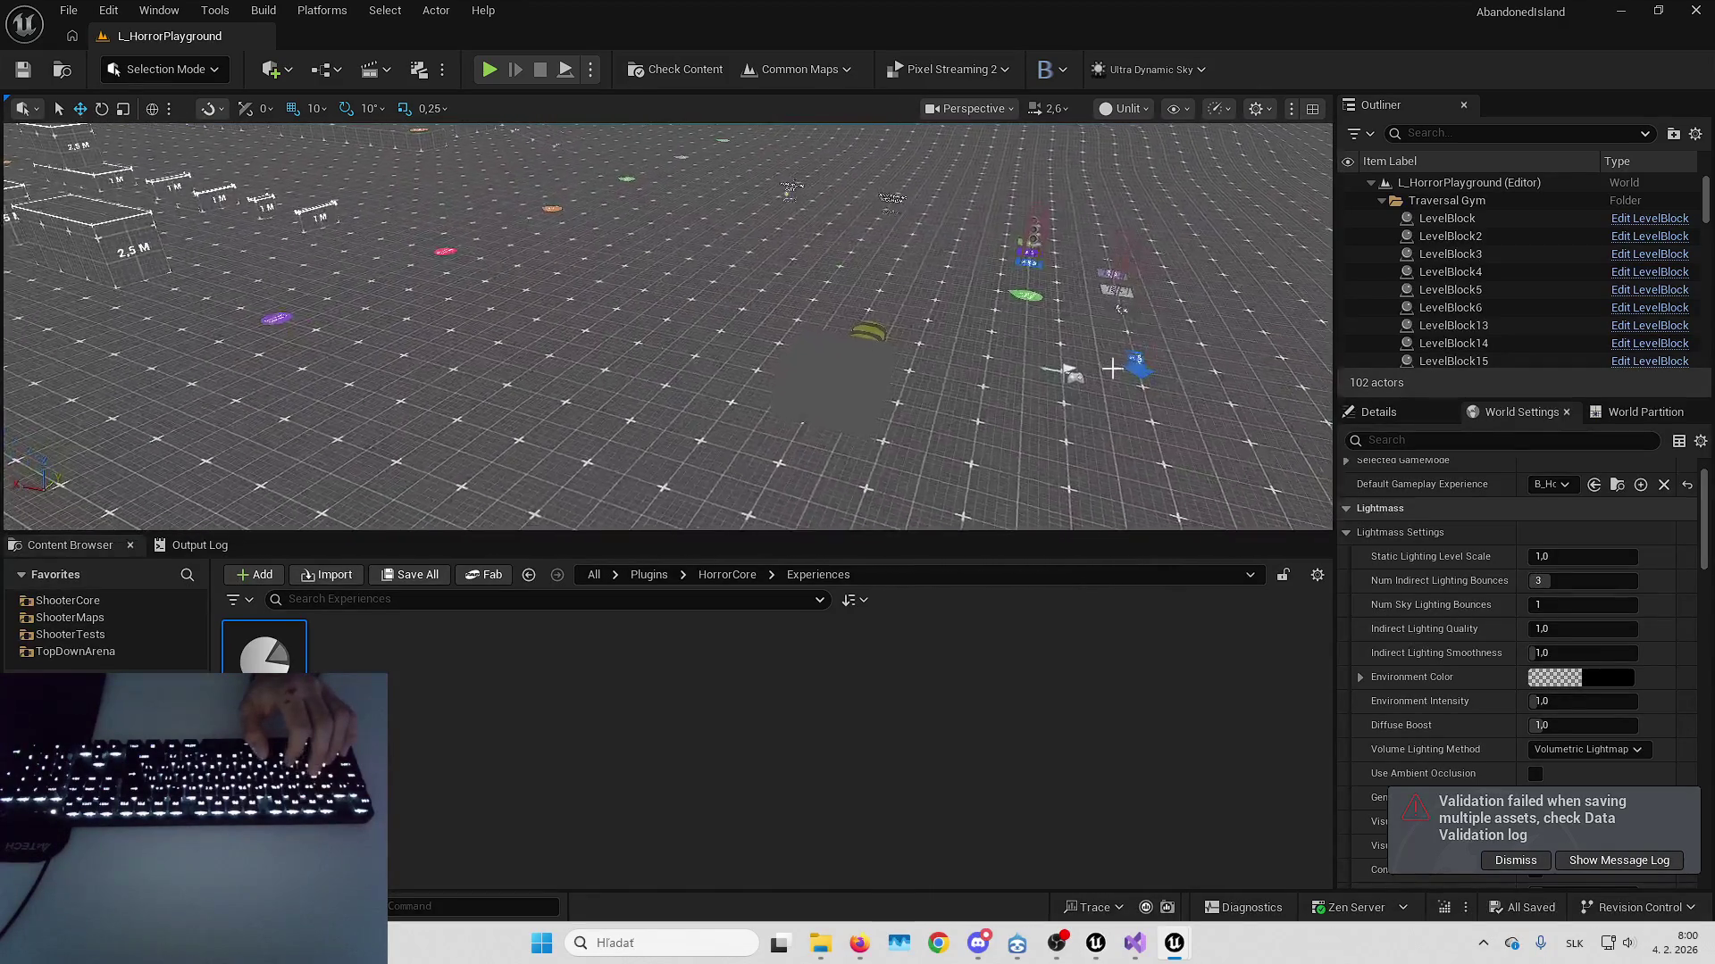
{"action": "left_click", "coordinate": [1538, 858]}
{"action": "scroll", "coordinate": [873, 339], "scroll_direction": "down", "scroll_amount": 2}
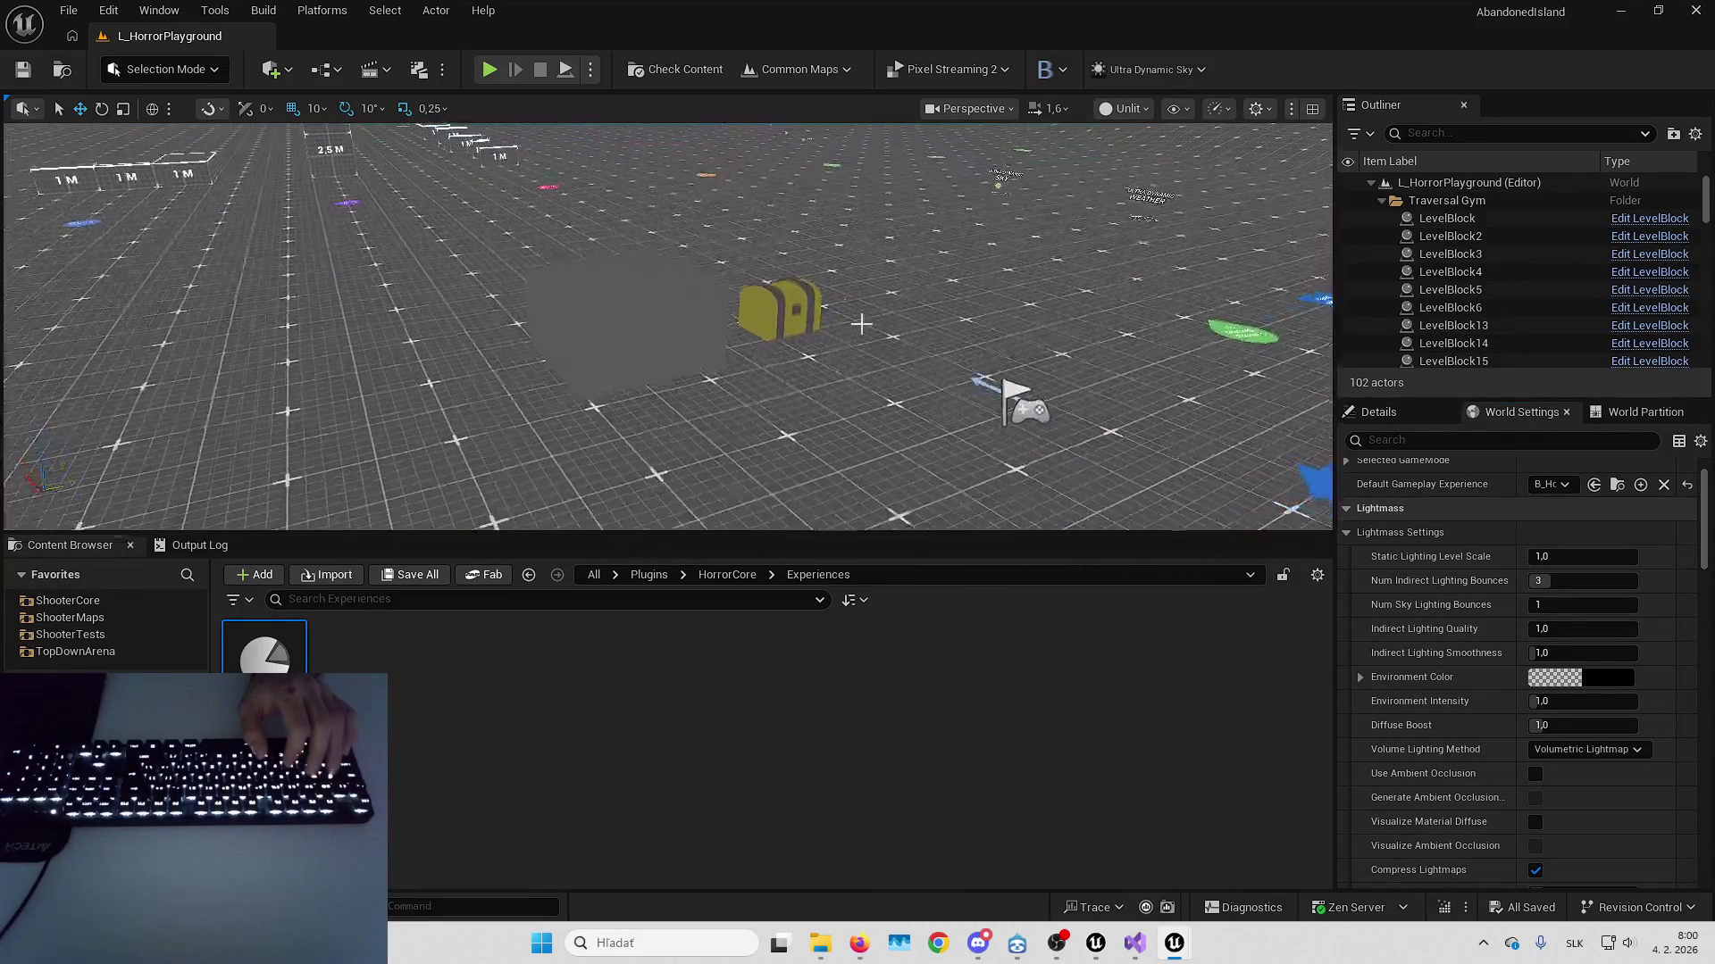
Briefly playtest in fullscreen, then open B_HorrorPlayground_Experience's class defaults full-window
{"action": "key", "text": "alt+p"}
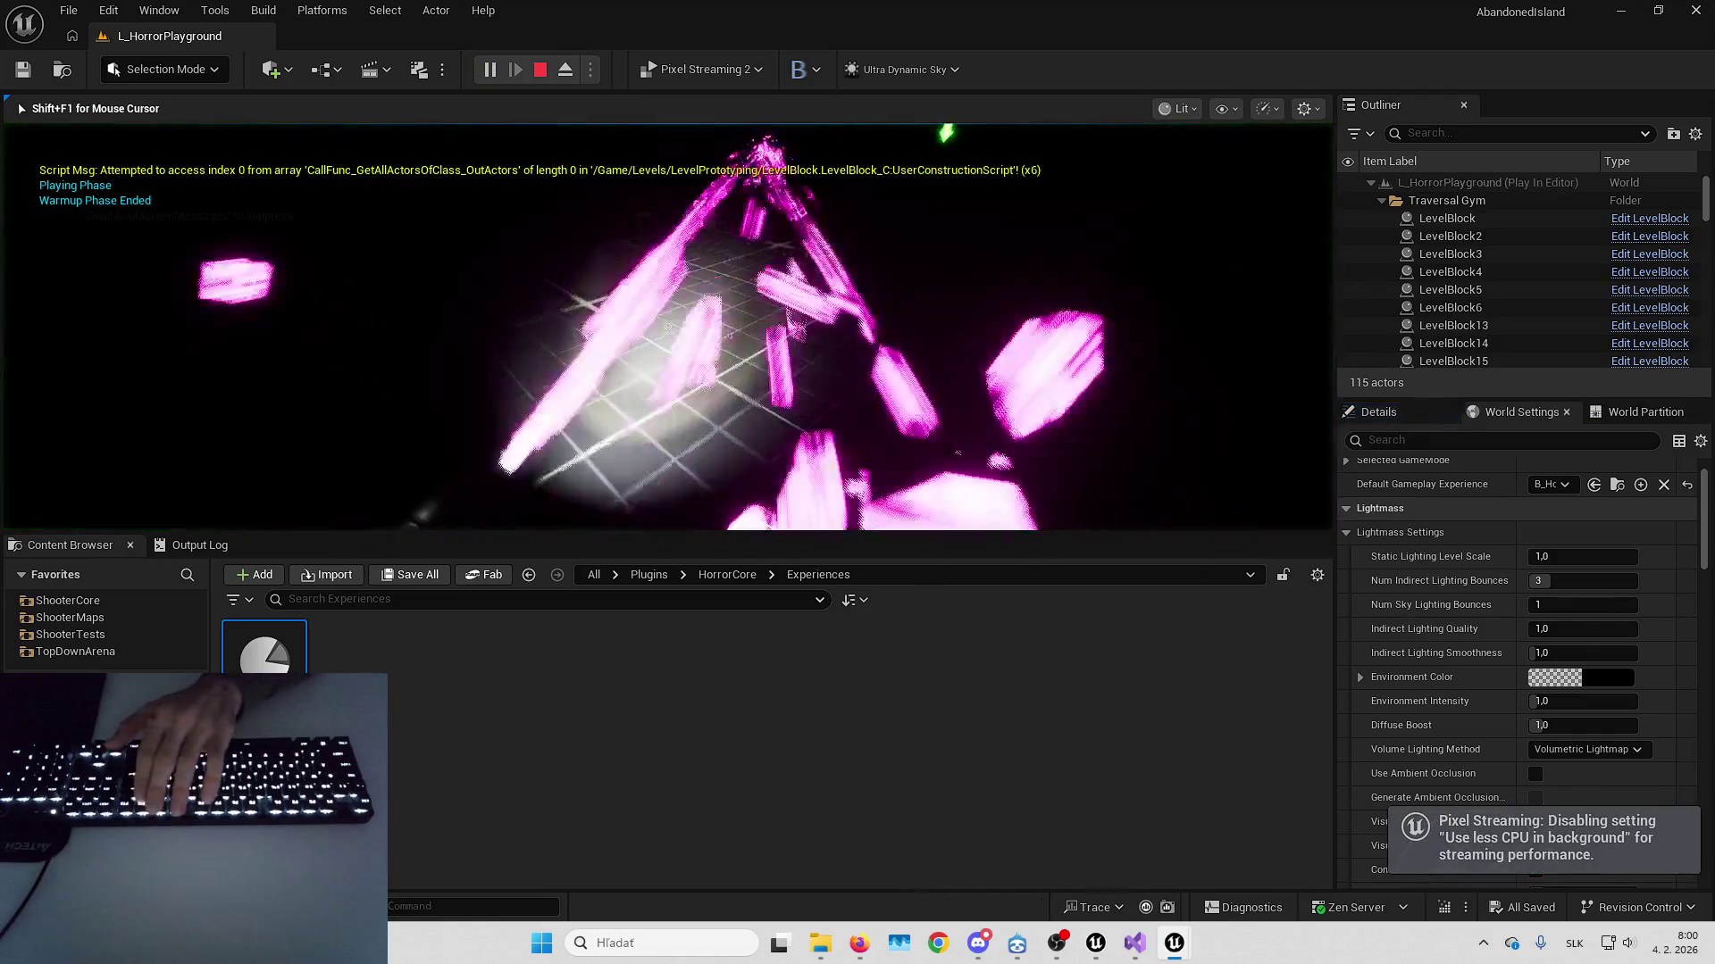
{"action": "key", "text": "F11"}
{"action": "key", "text": "Escape"}
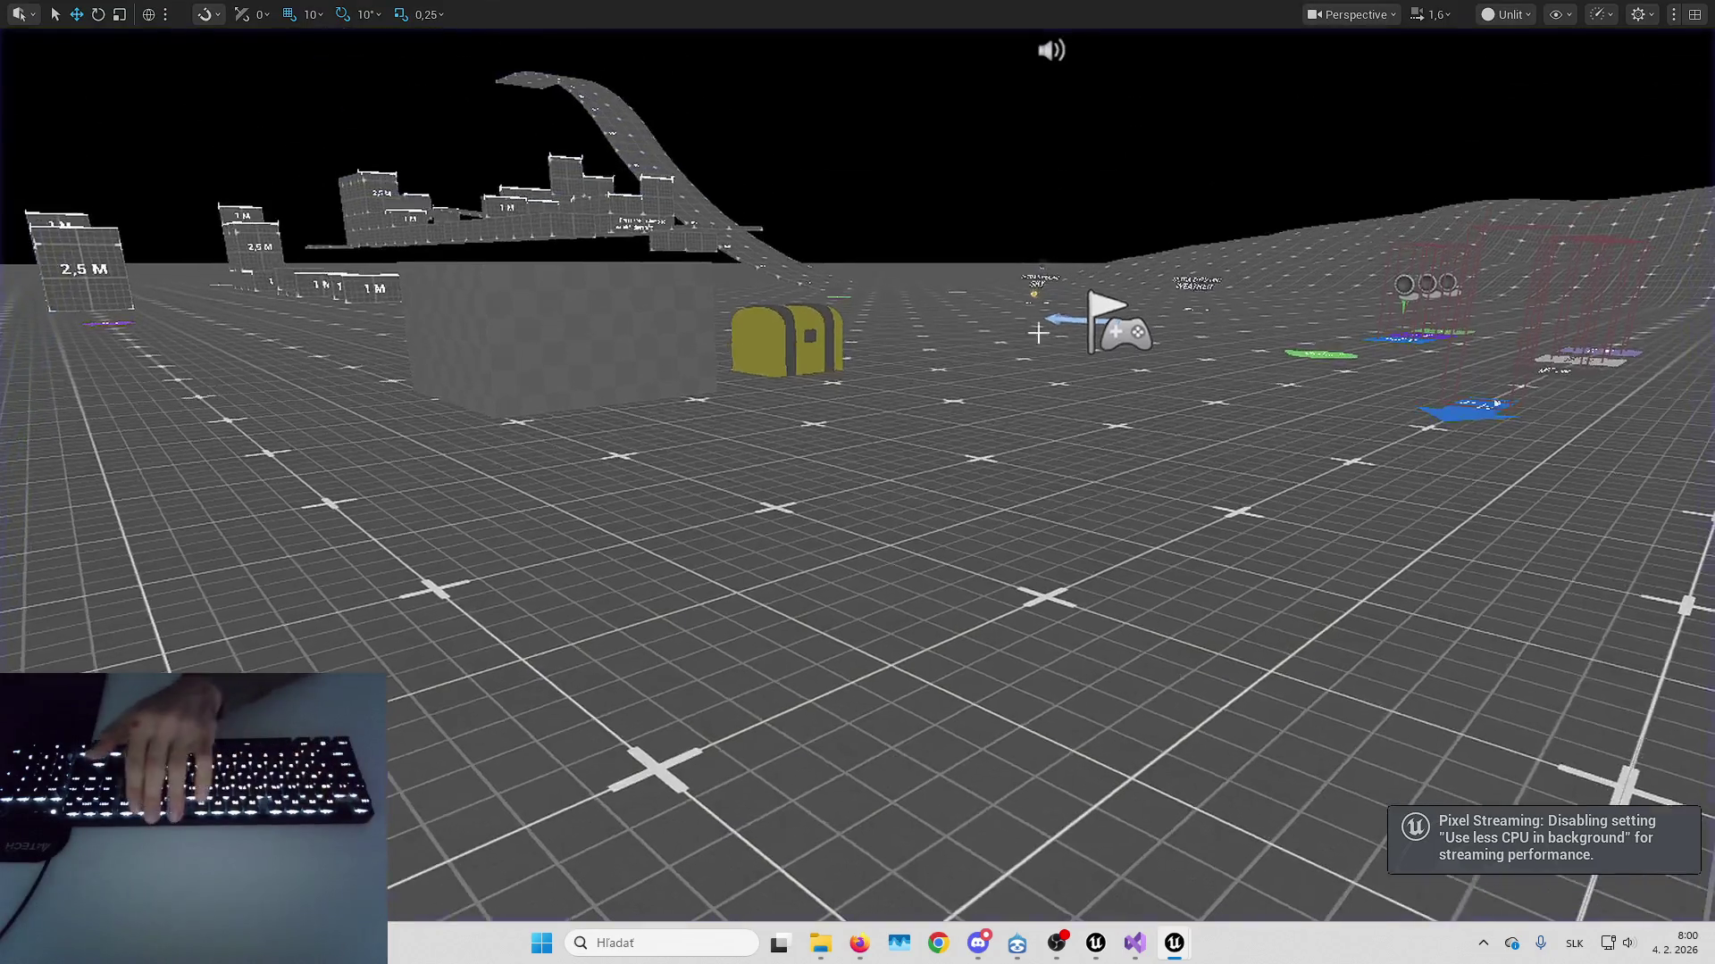
{"action": "key", "text": "F11"}
{"action": "left_click", "coordinate": [1617, 485]}
{"action": "key", "text": "ctrl+e"}
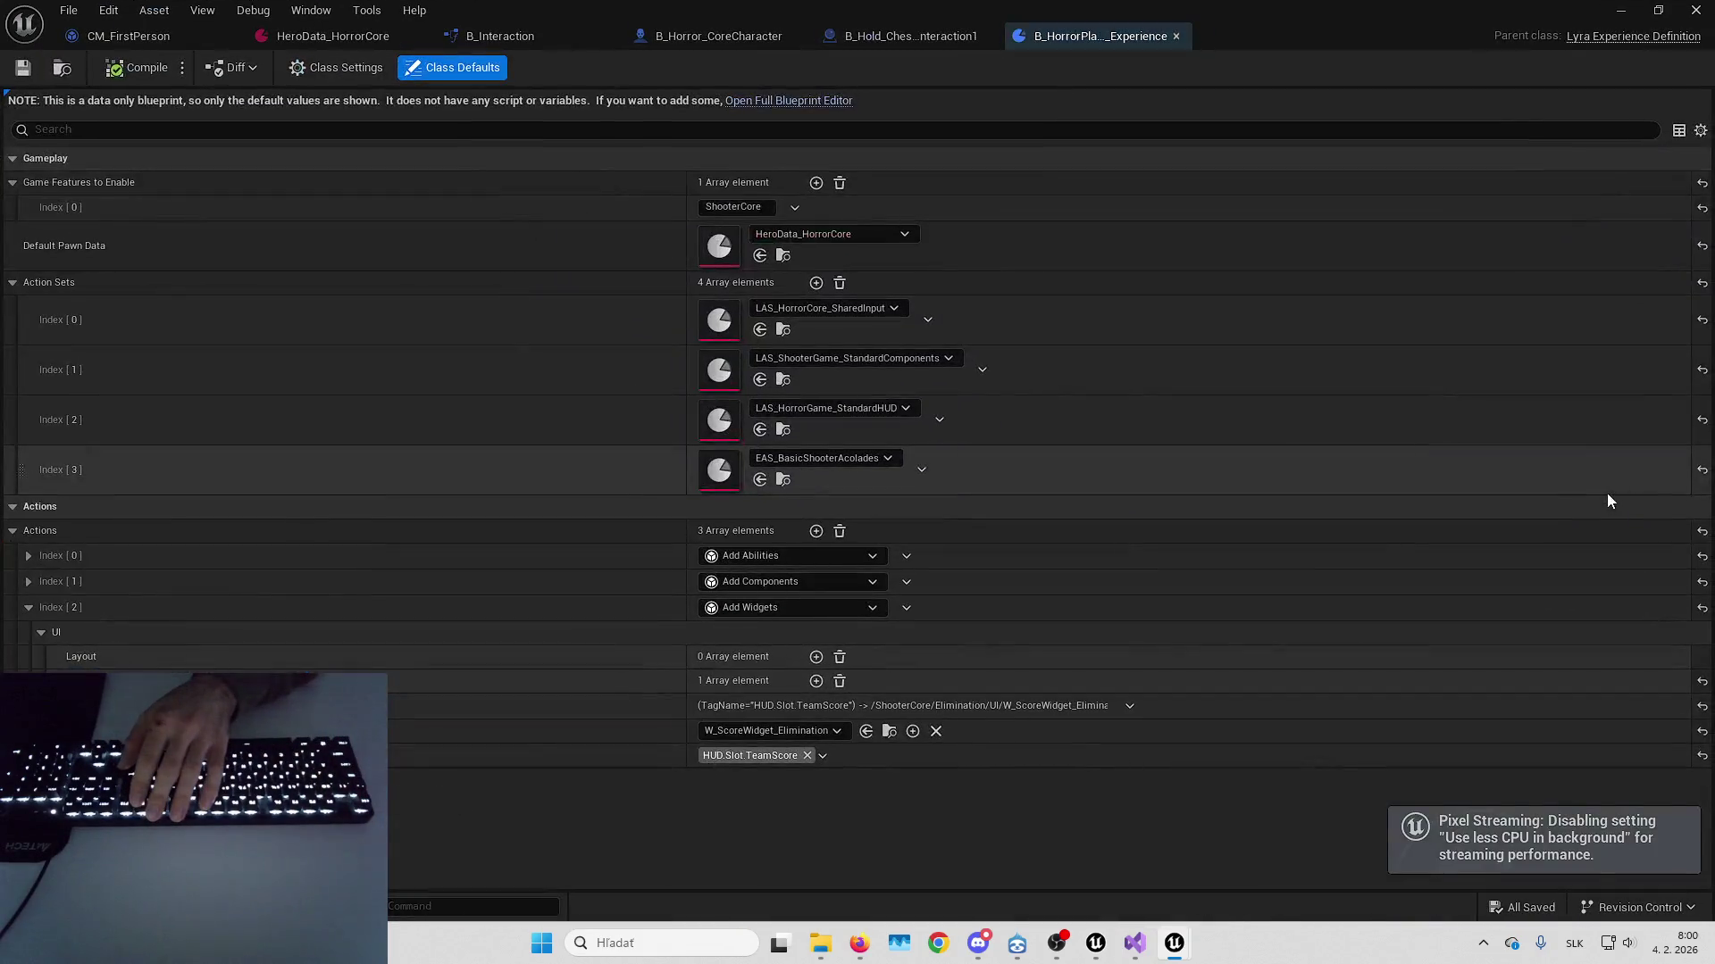
Find the experience's granted abilities and inspect AbilitySet_Elimination's ability list
{"action": "type", "text": "spawn"}
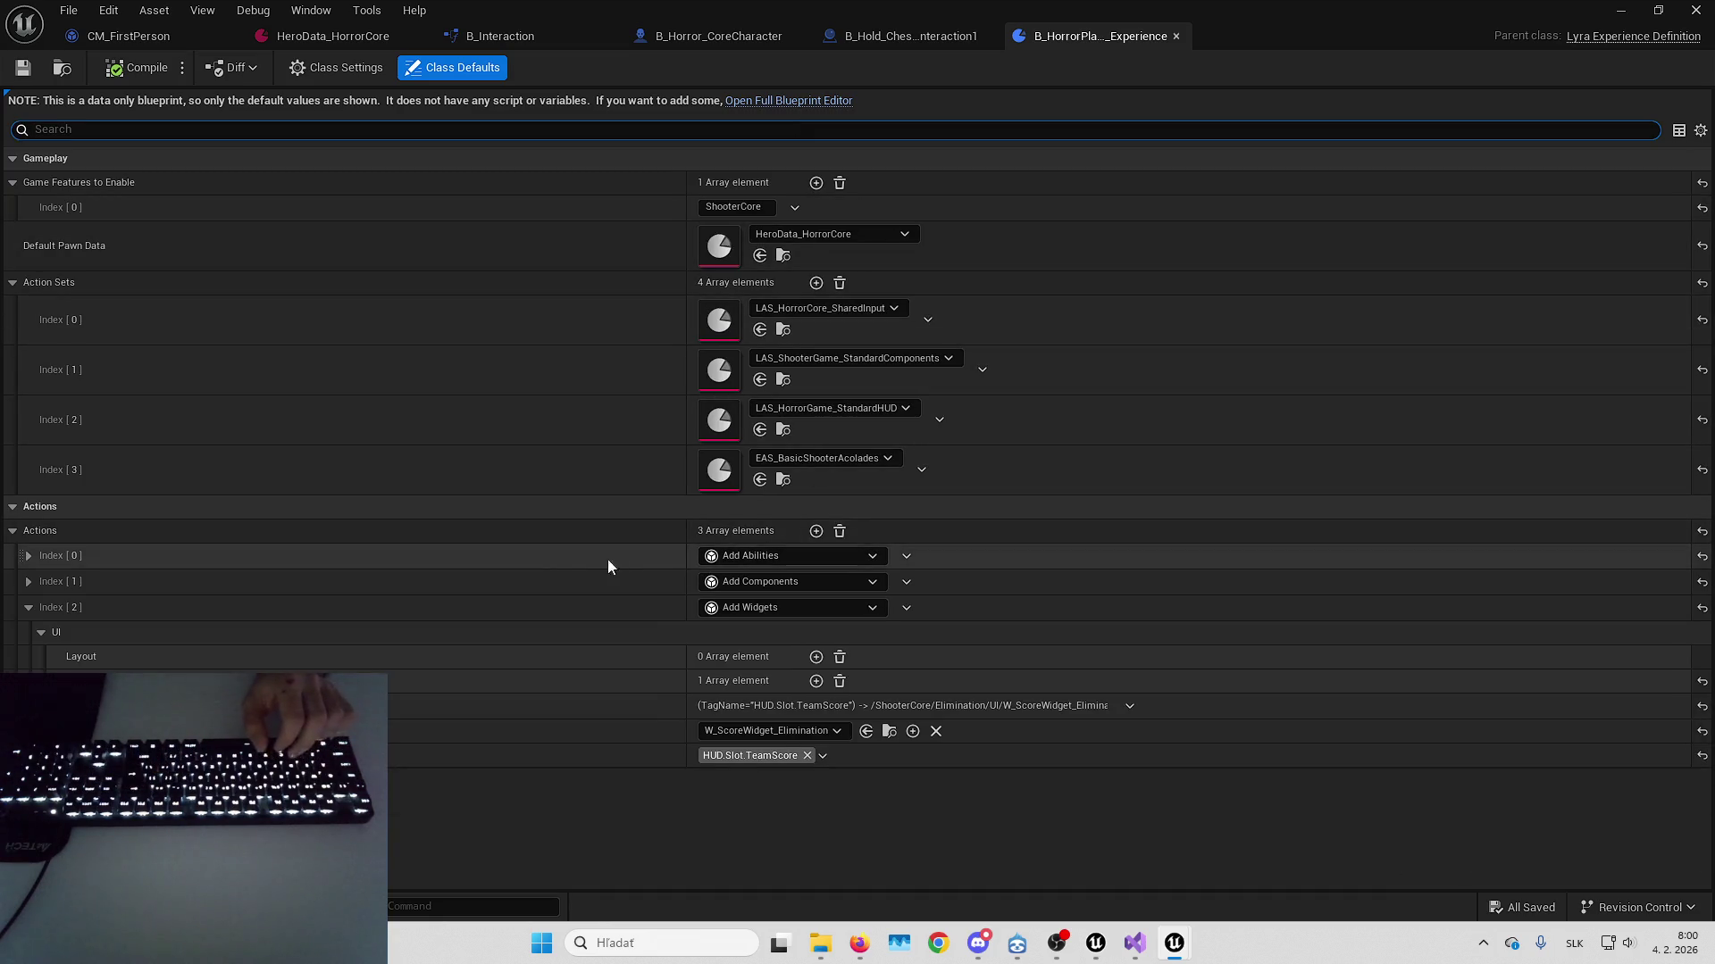
{"action": "left_click", "coordinate": [570, 559]}
{"action": "left_click", "coordinate": [672, 599]}
{"action": "left_click", "coordinate": [741, 633]}
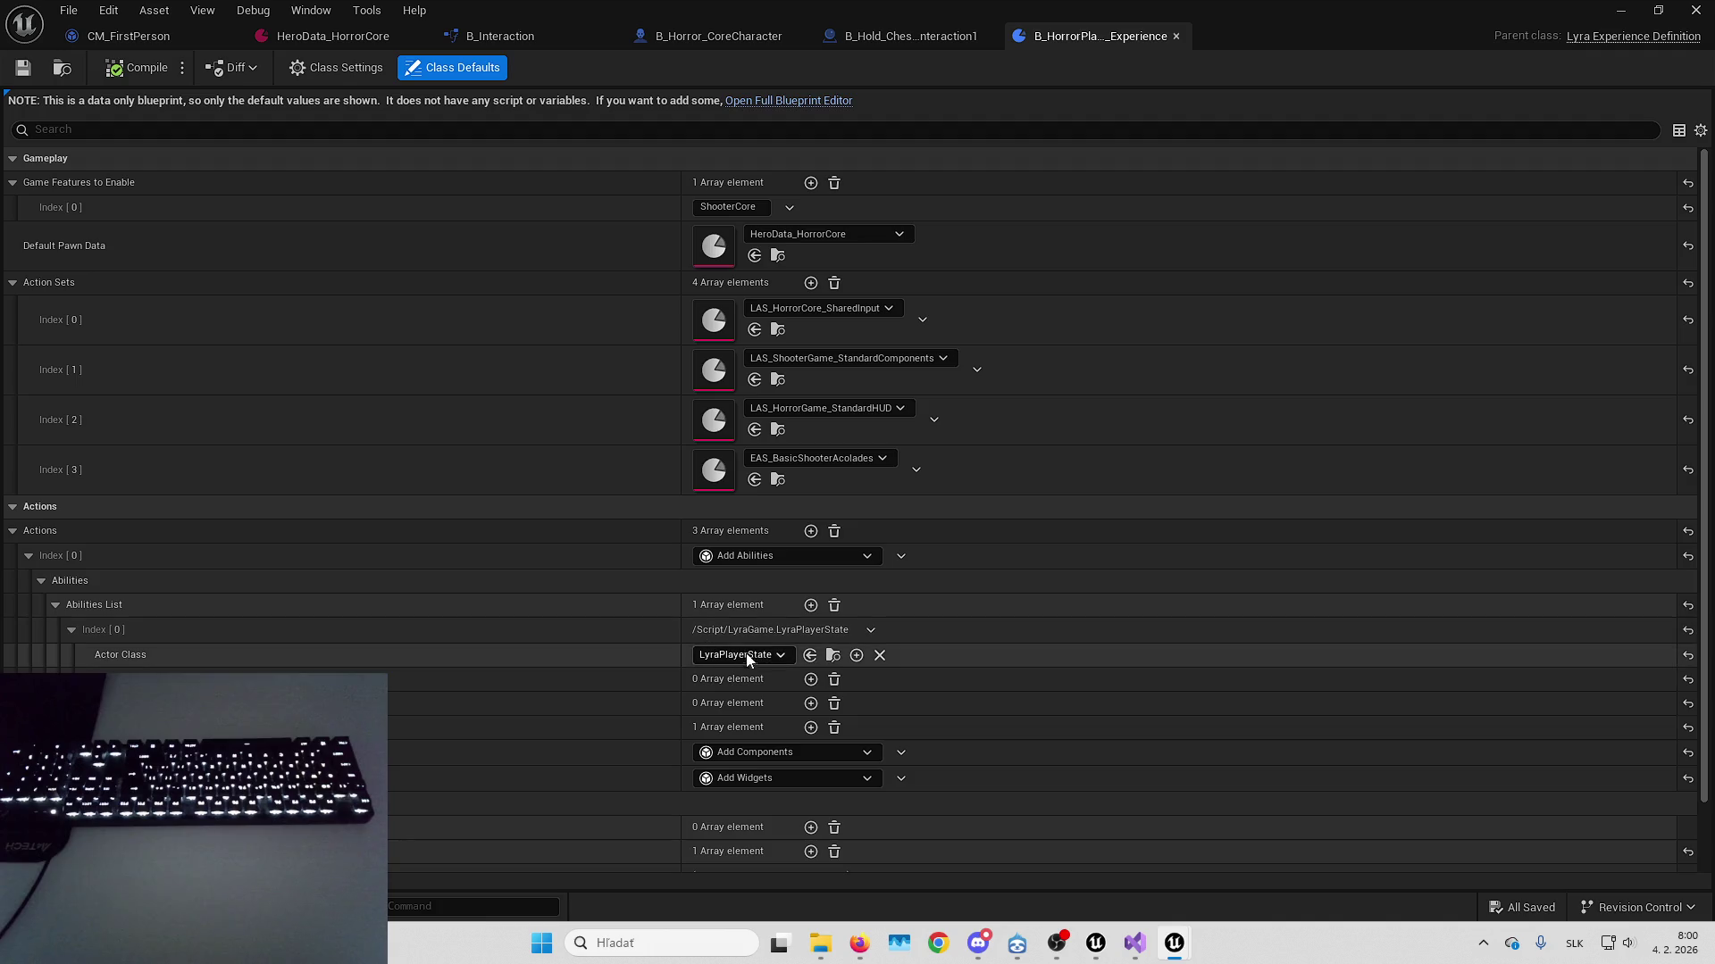
{"action": "left_click", "coordinate": [673, 730]}
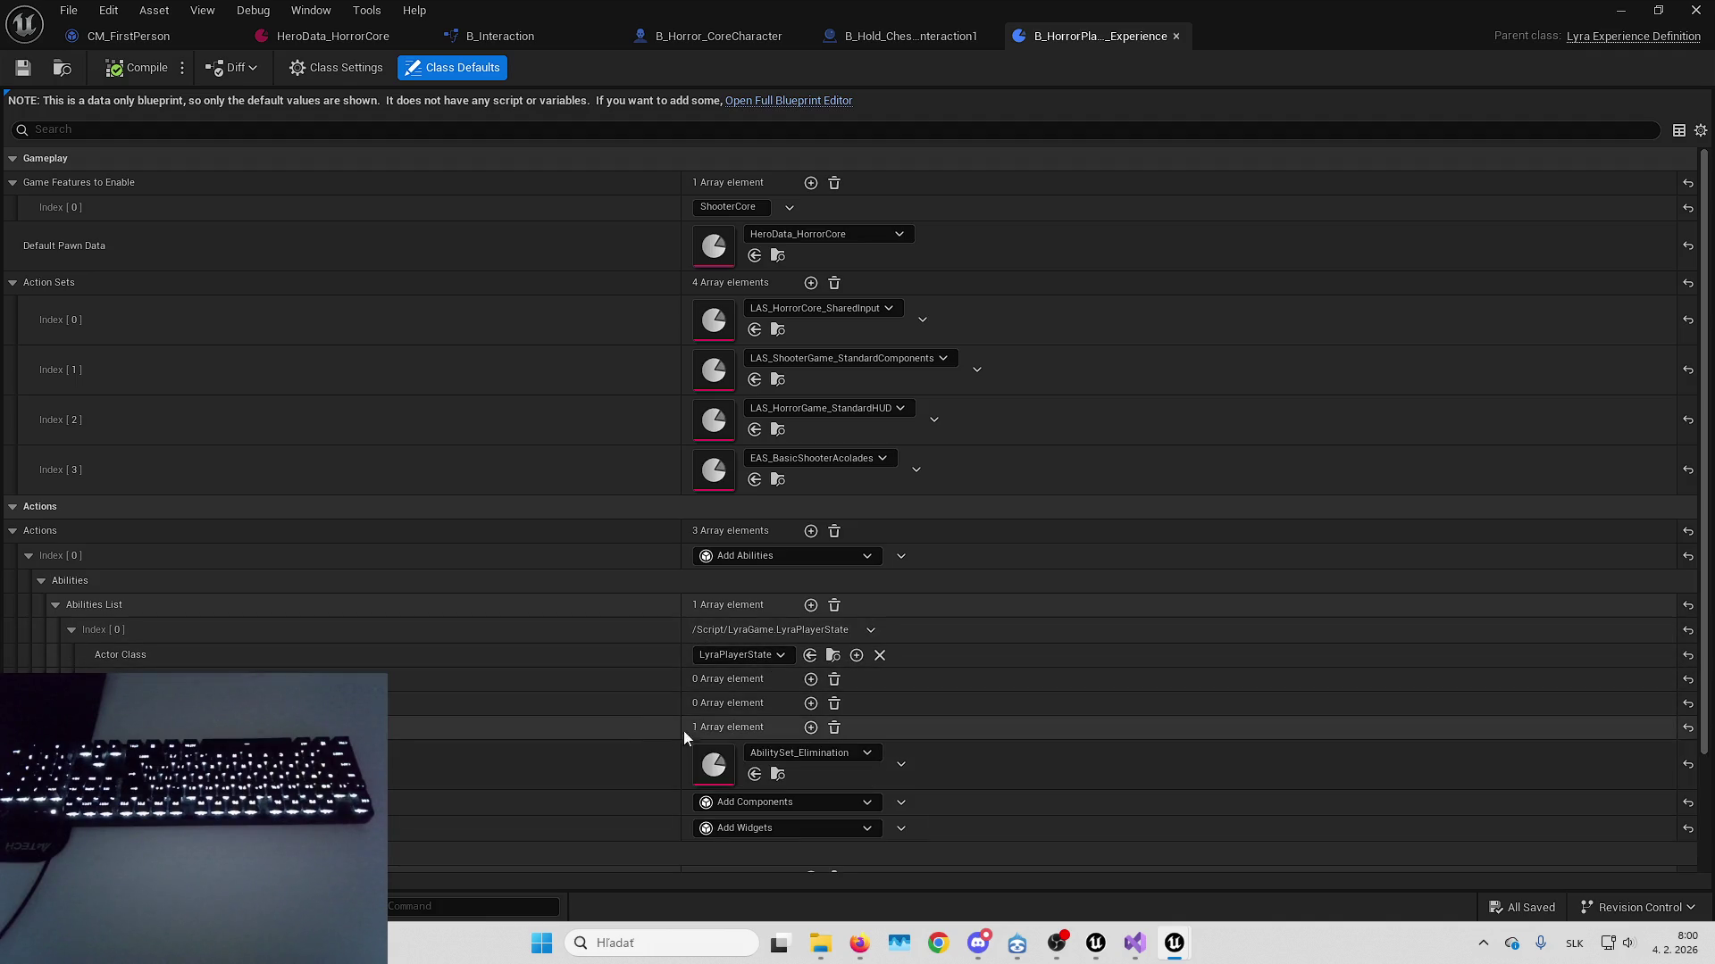
{"action": "double_click", "coordinate": [733, 760]}
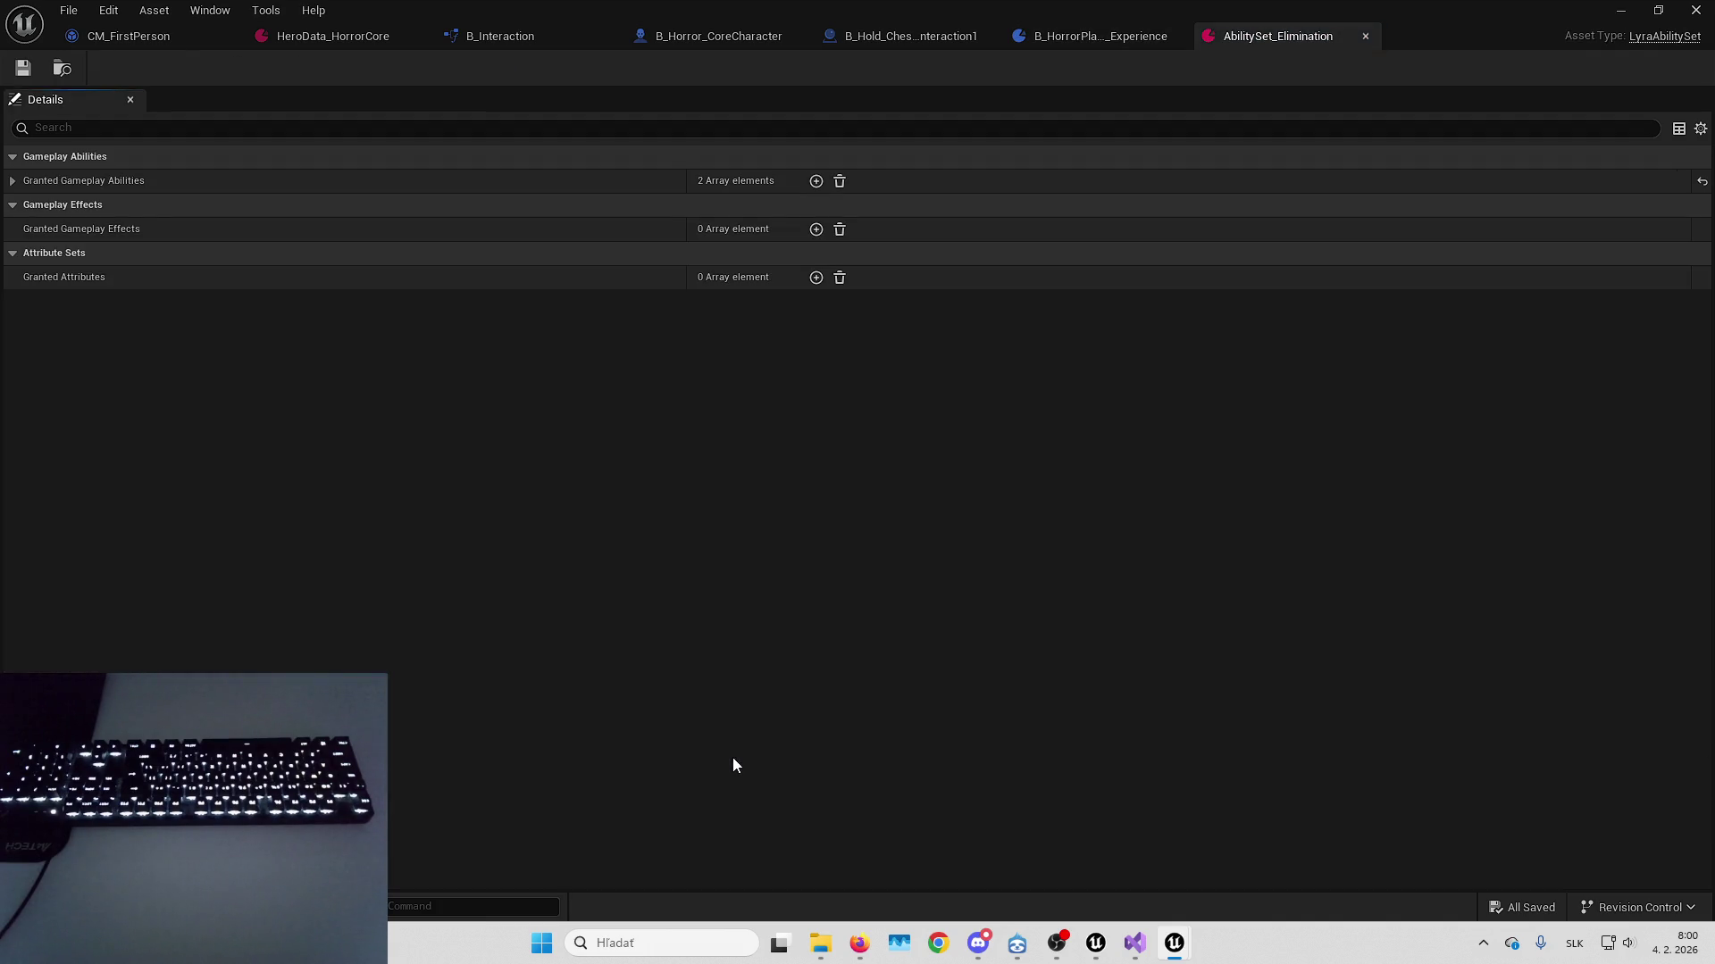
{"action": "left_click", "coordinate": [14, 182]}
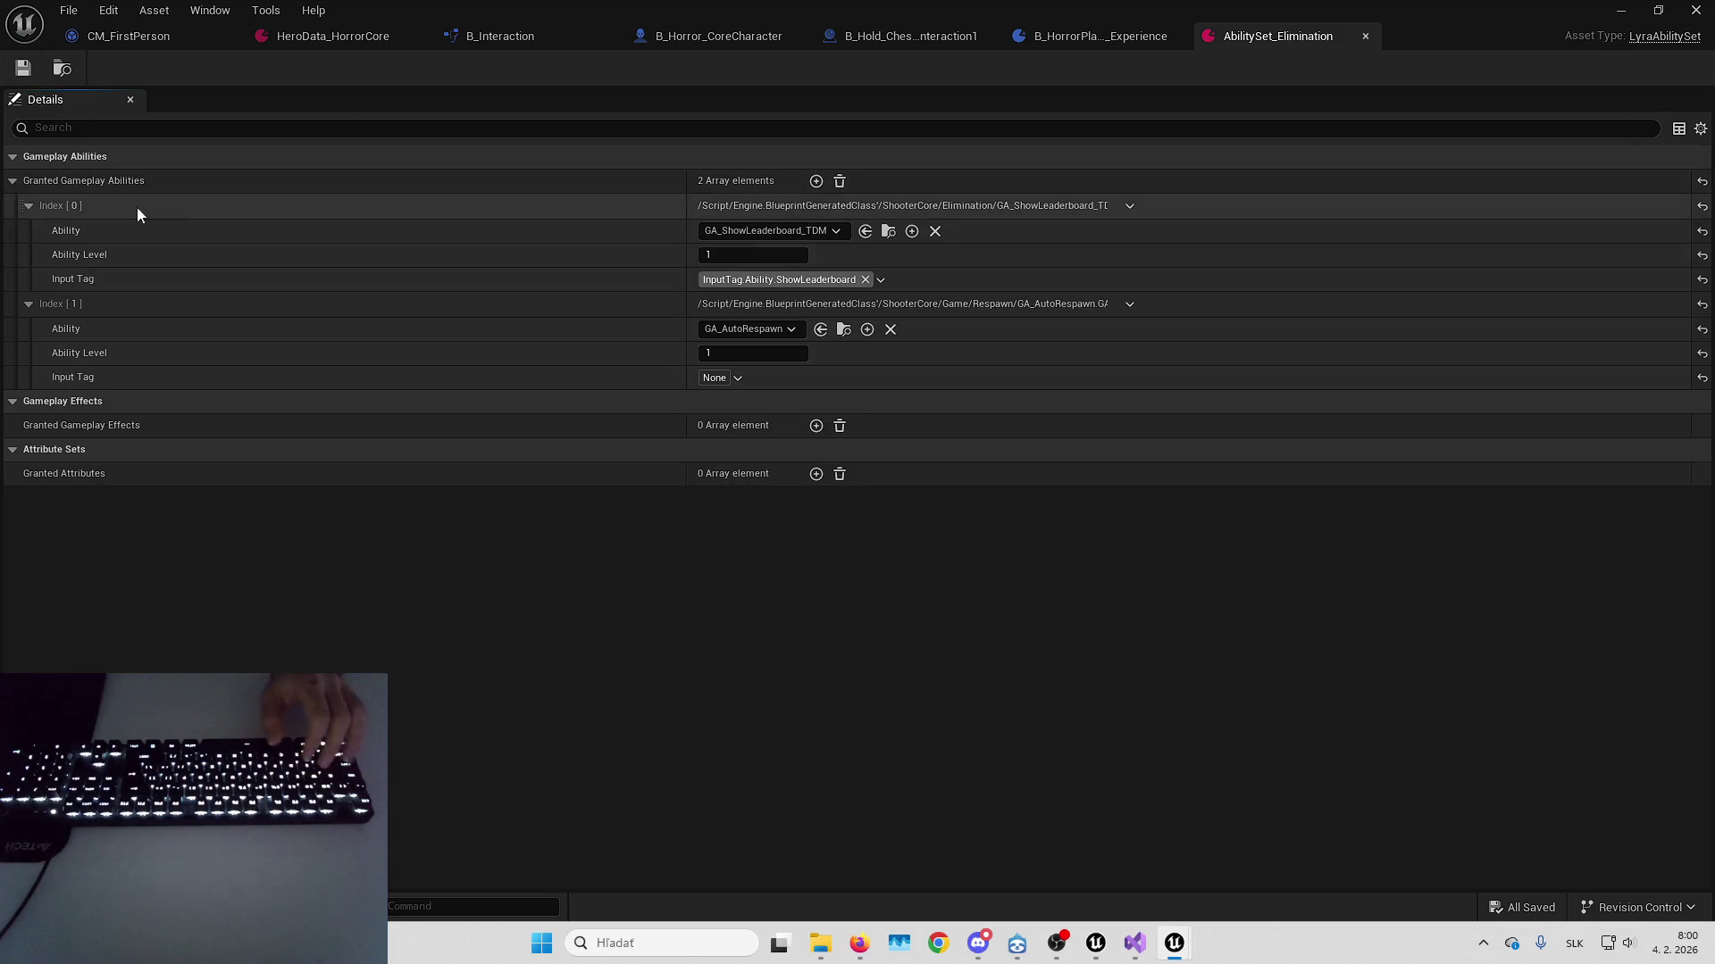
{"action": "left_click", "coordinate": [1366, 37]}
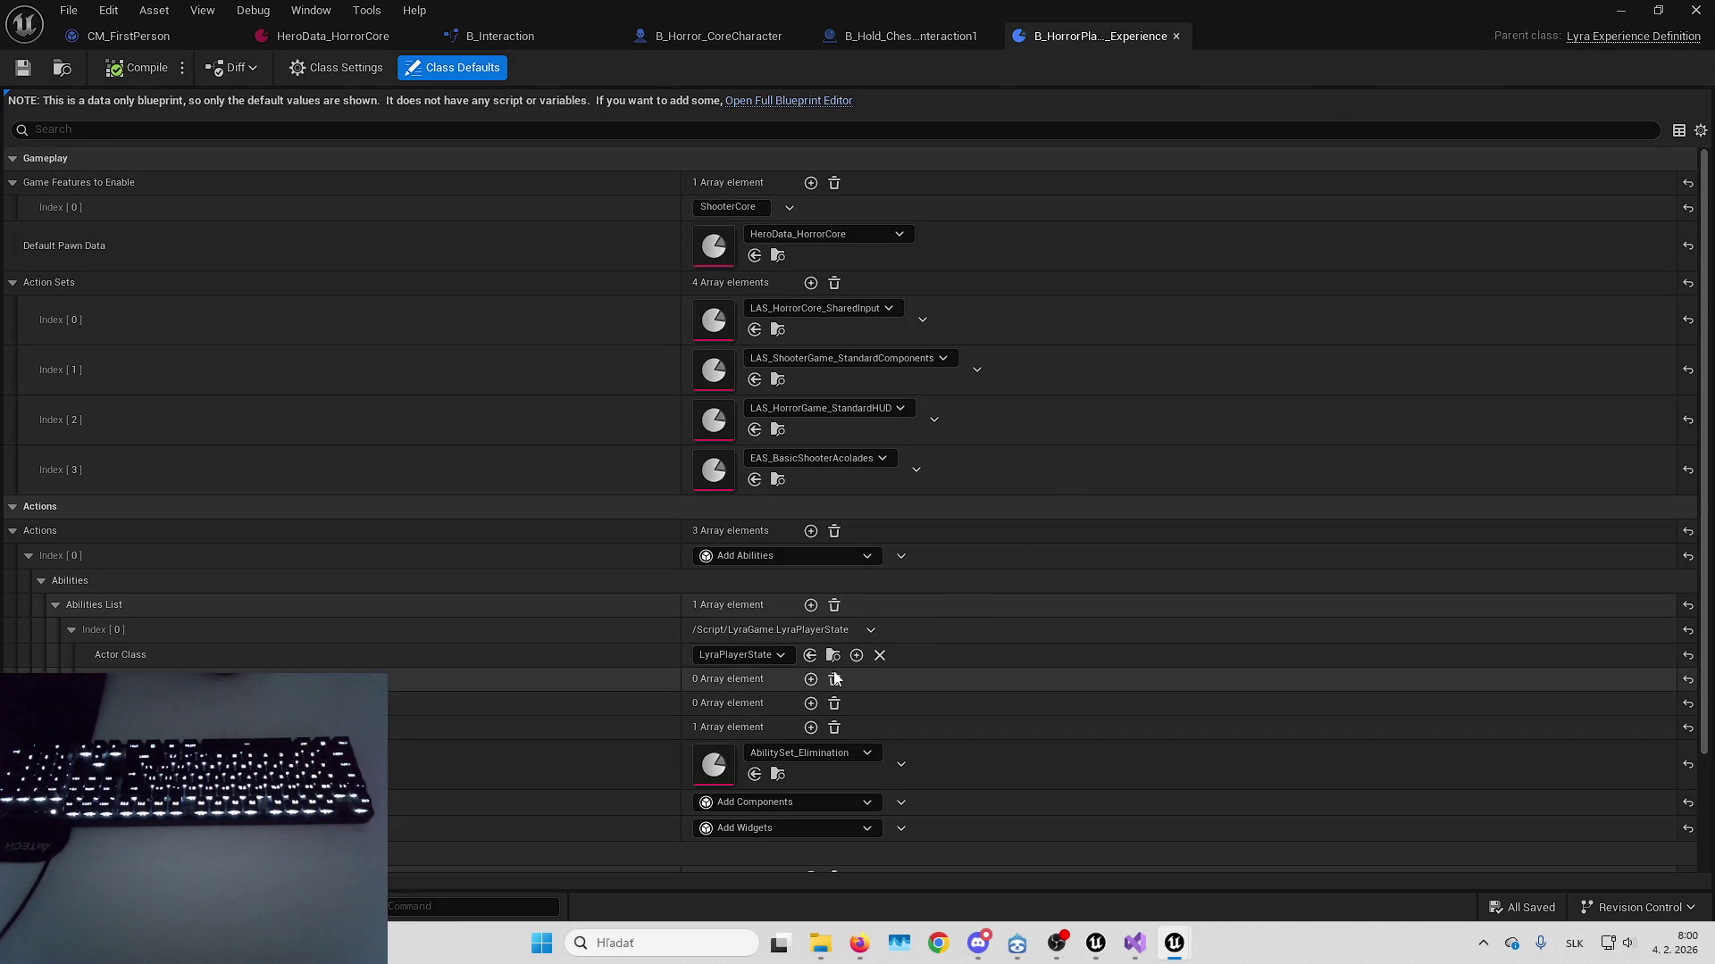
Delete GA_SpawnEffect from AbilitySet_ShooterHero via HeroData_HorrorCore, then start playing the level
{"action": "double_click", "coordinate": [713, 248]}
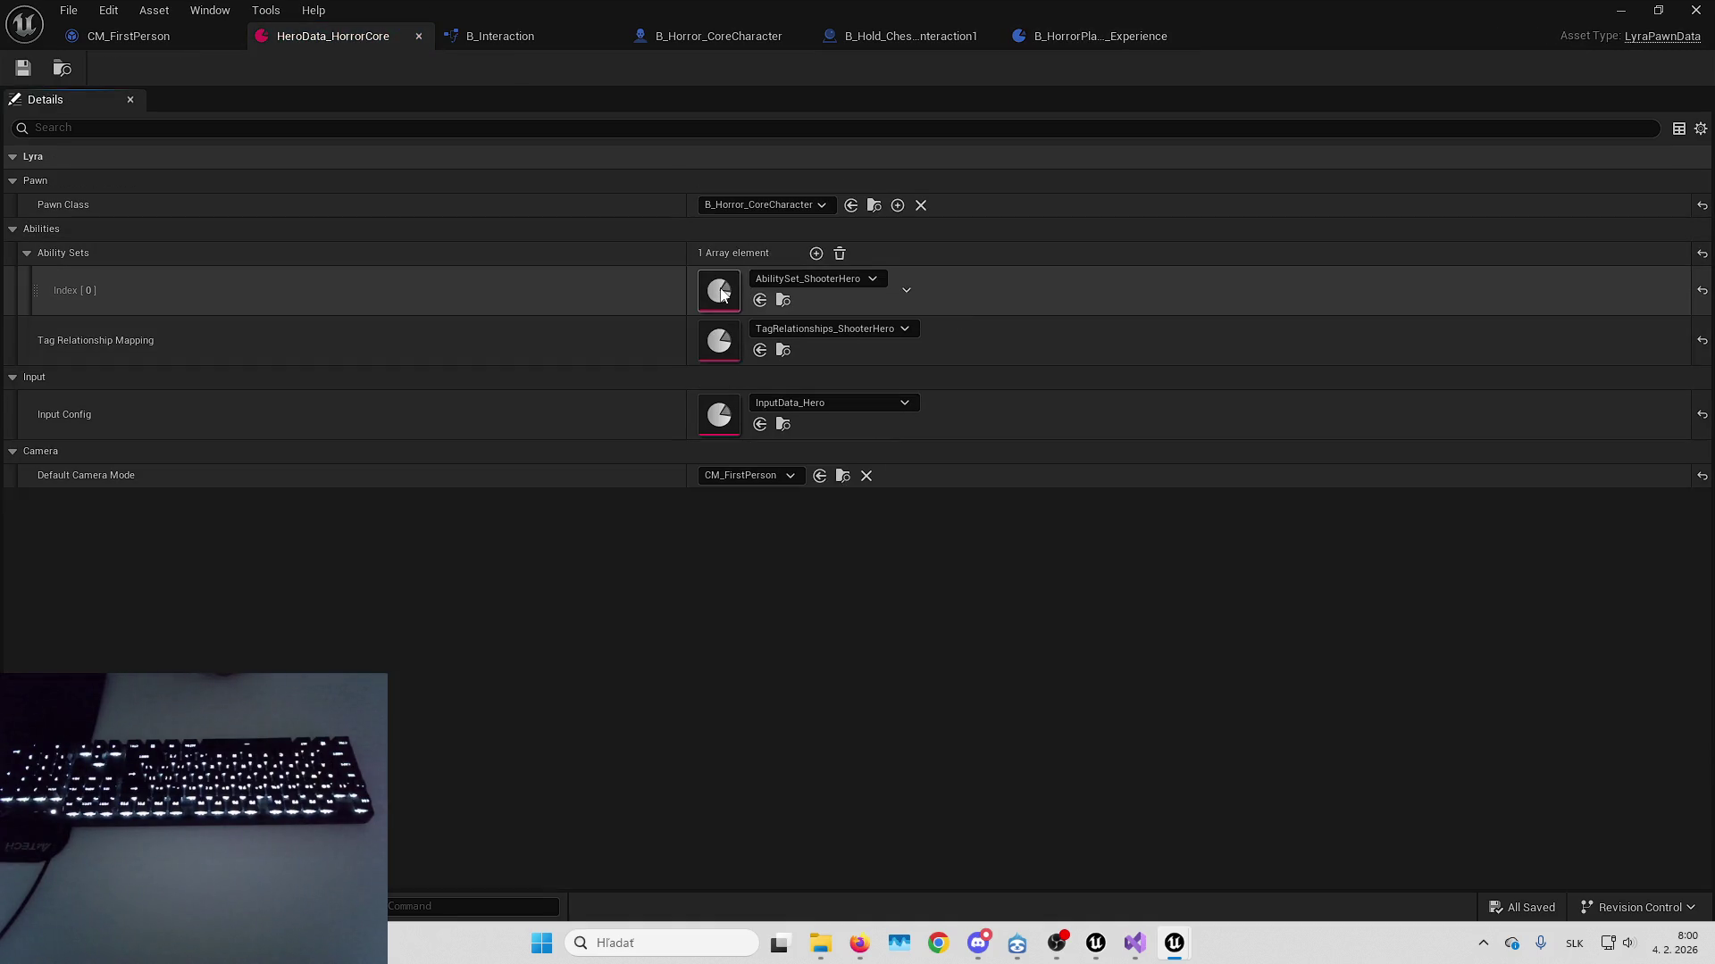
{"action": "double_click", "coordinate": [720, 292]}
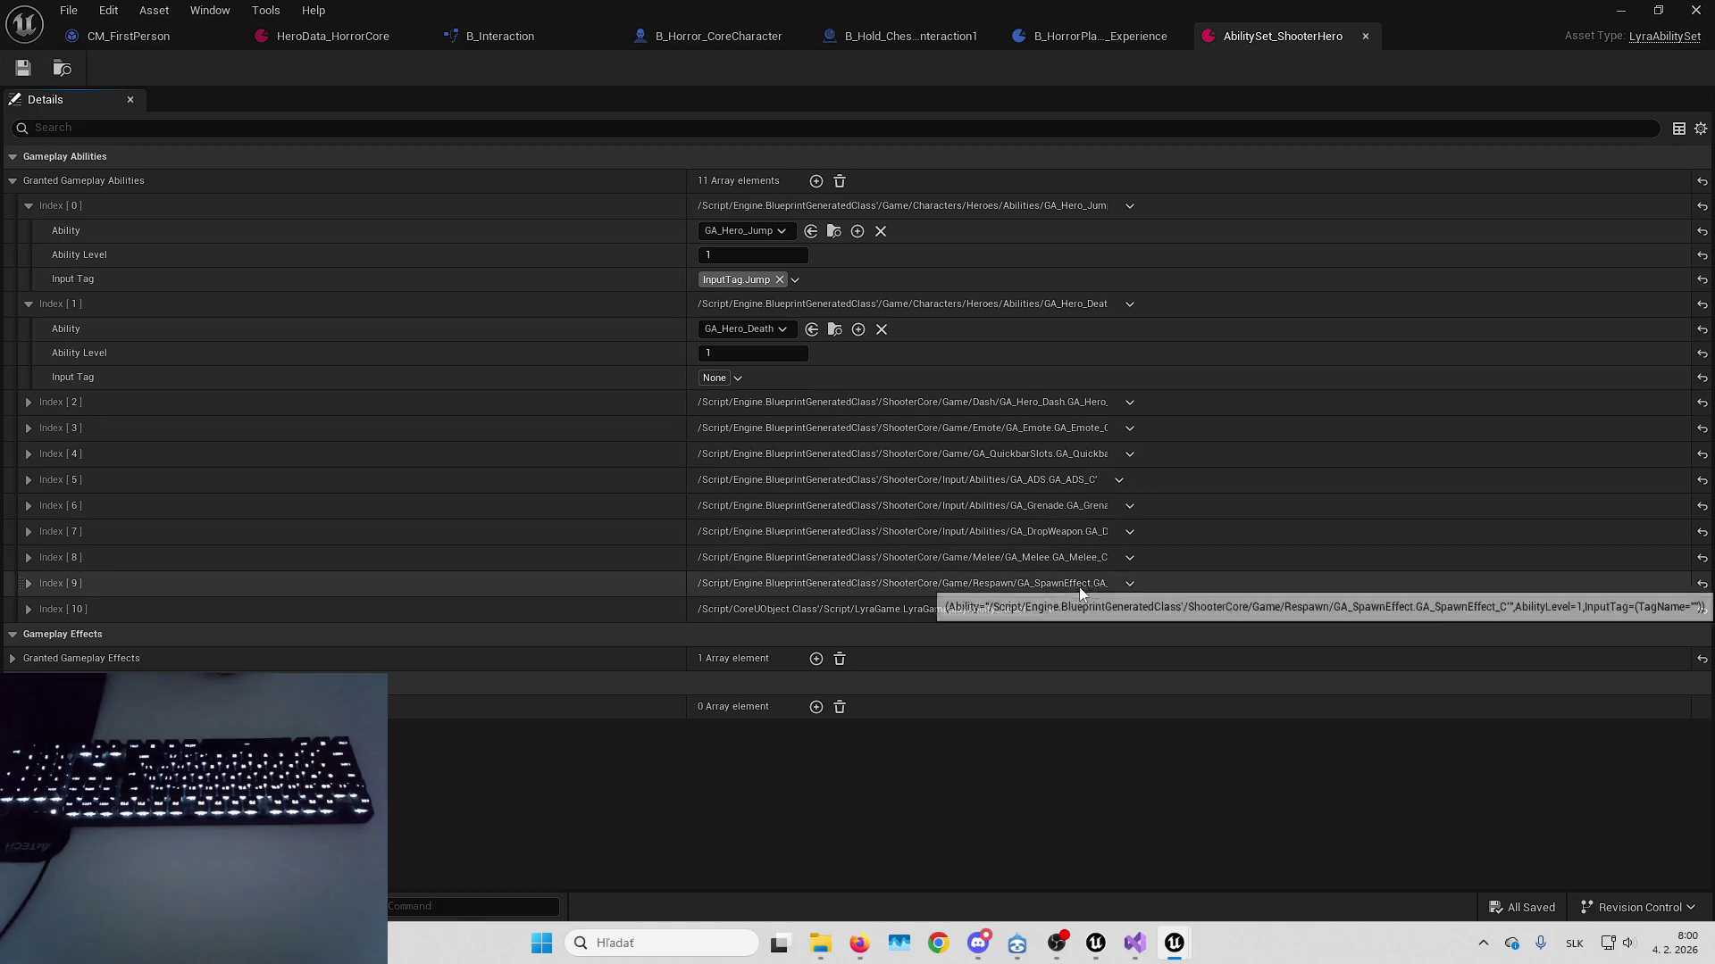
{"action": "left_click", "coordinate": [1107, 582]}
{"action": "left_click", "coordinate": [1130, 583]}
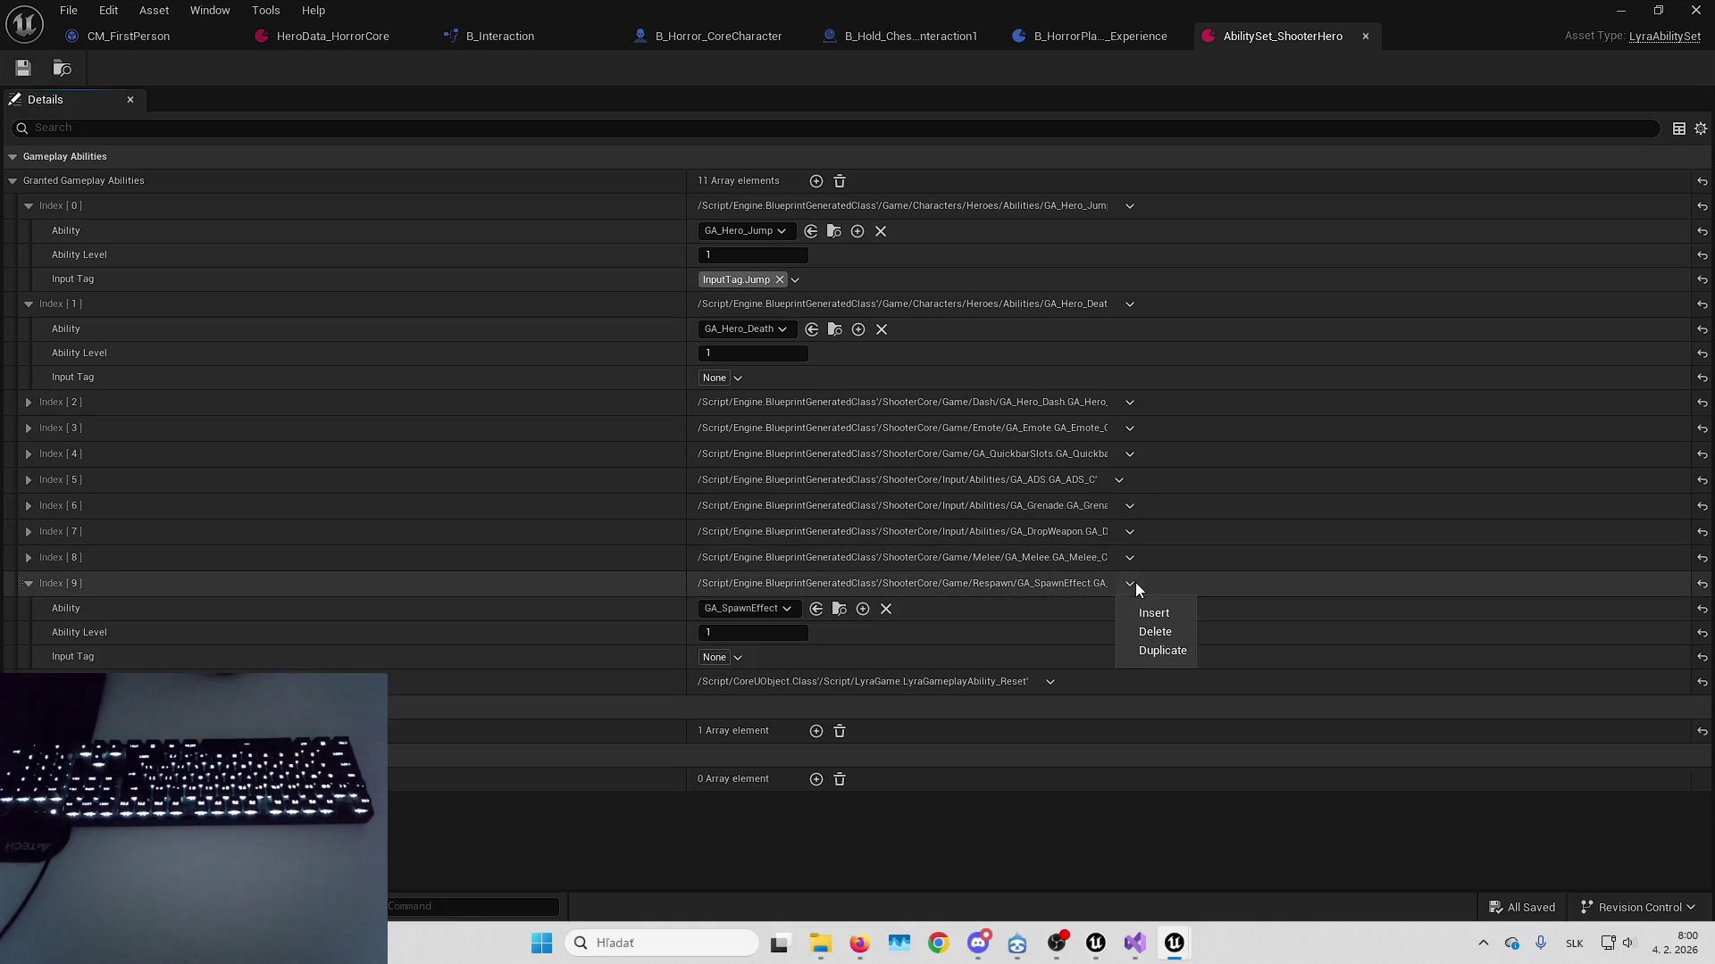
{"action": "left_click", "coordinate": [1164, 636]}
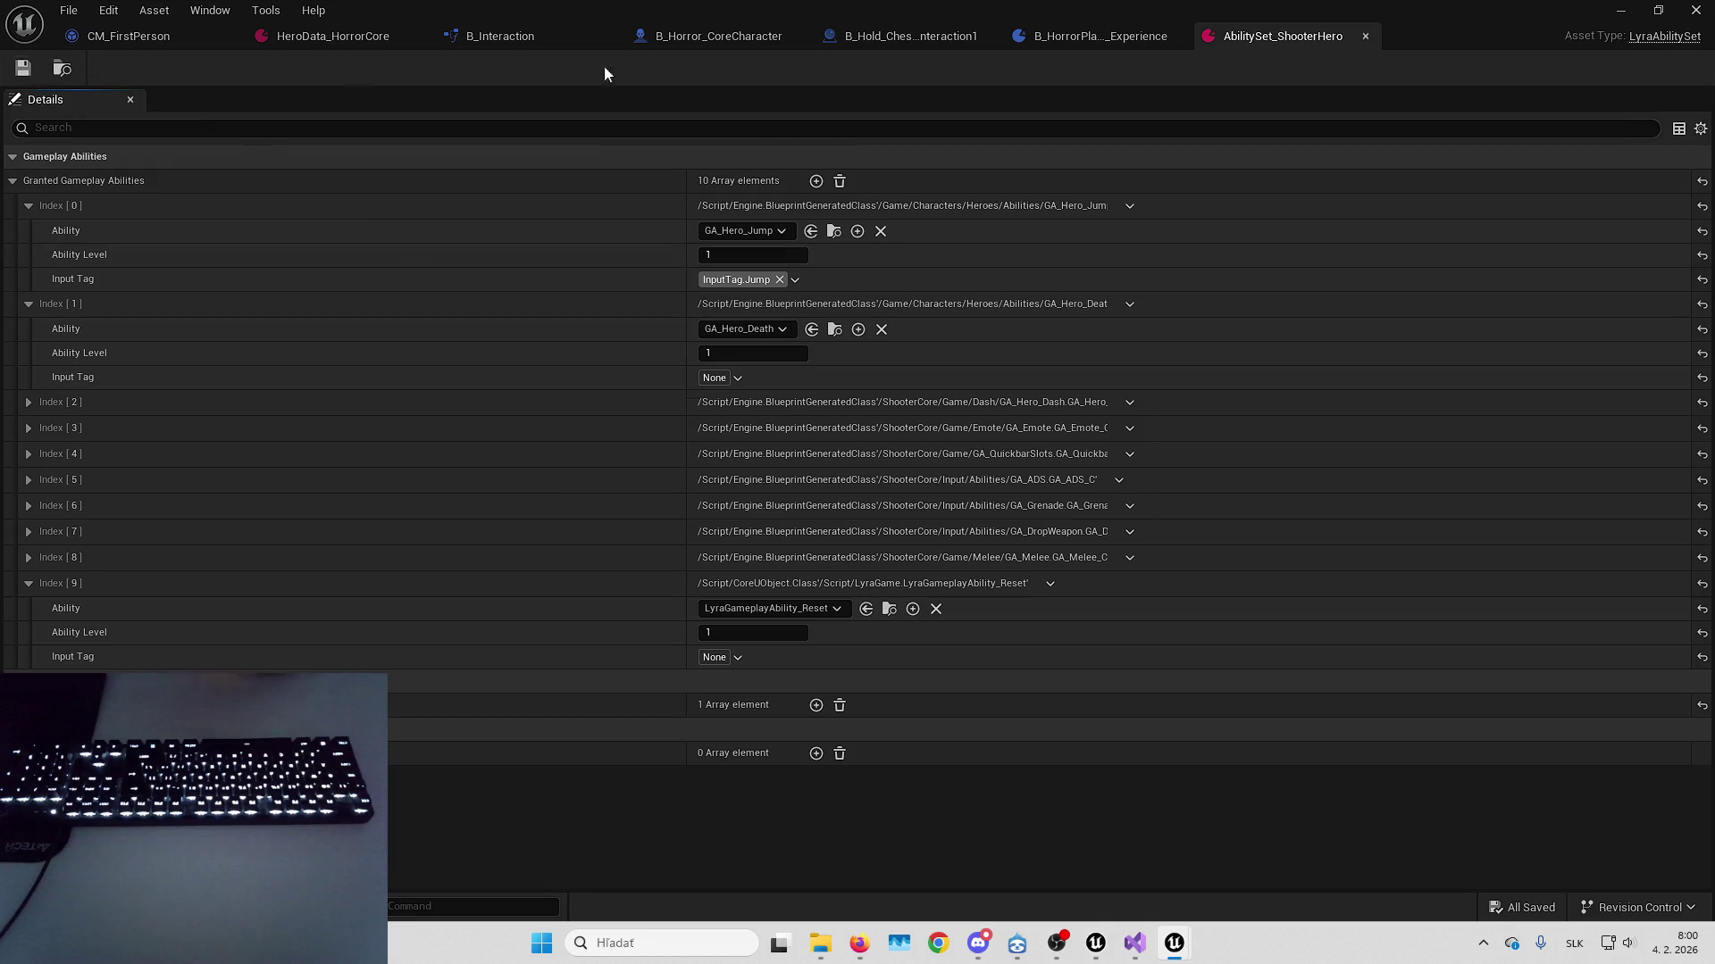
{"action": "left_click", "coordinate": [1664, 10]}
{"action": "key", "text": "alt+p"}
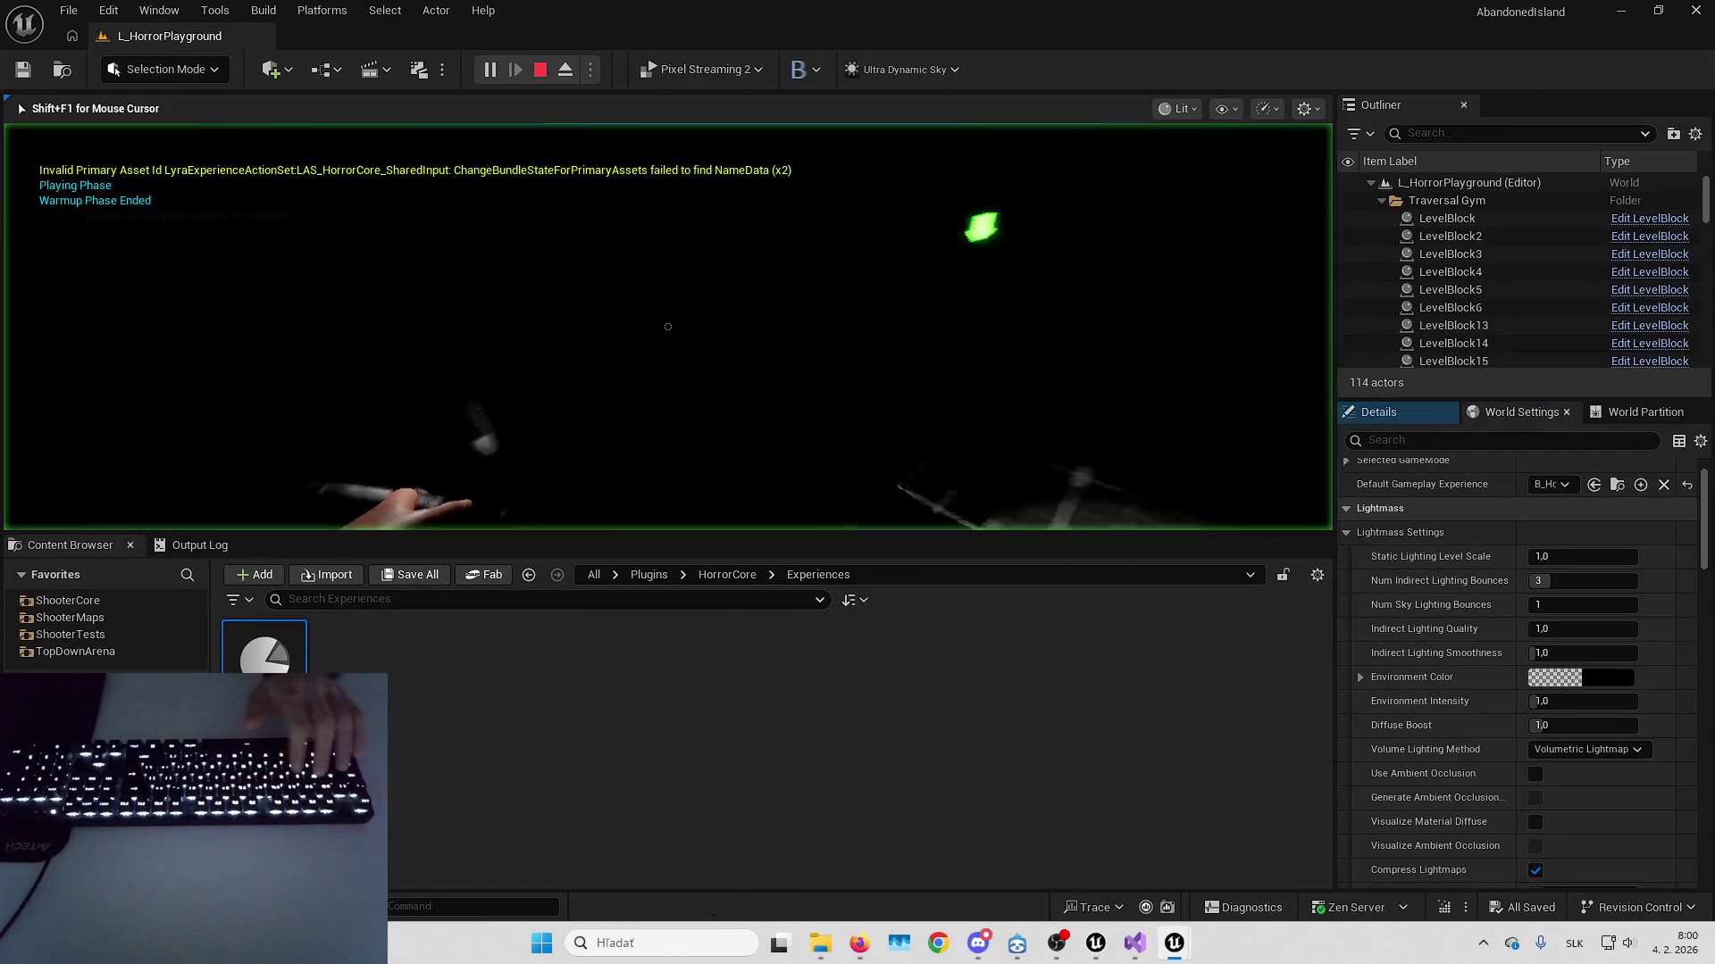
In fullscreen, sweep the flashlight over the checkered wall and yellow chest, then stop playing
{"action": "key", "text": "F11"}
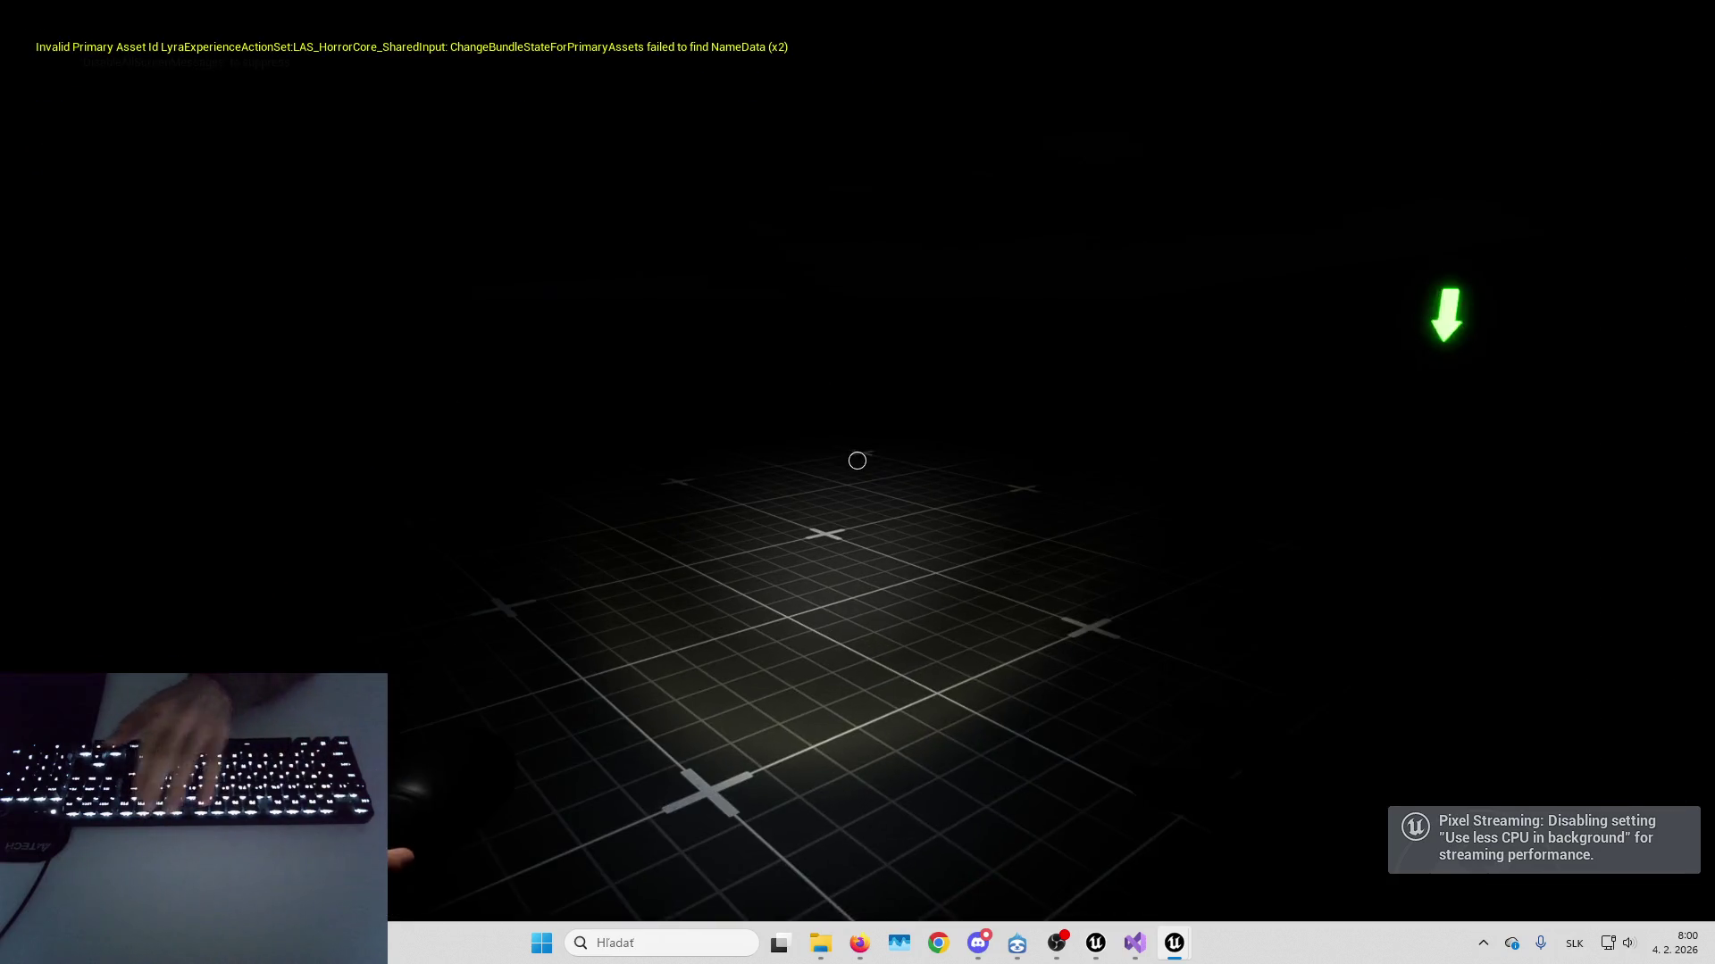
{"action": "key", "text": "w"}
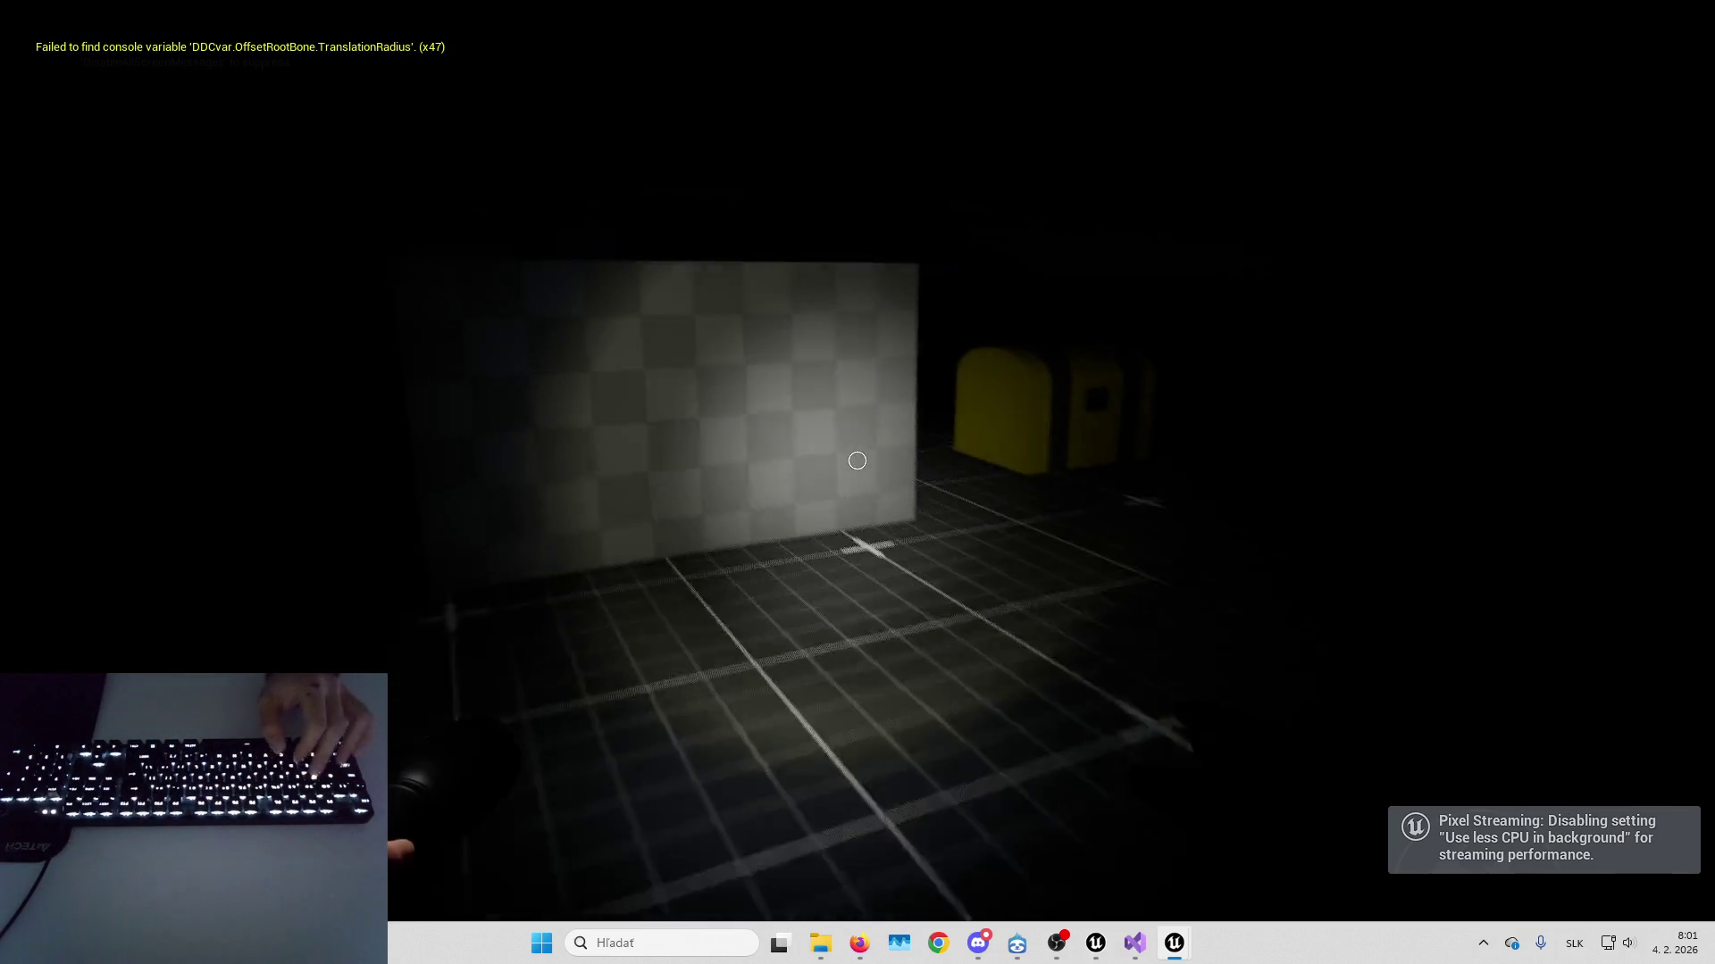
{"action": "key", "text": "w"}
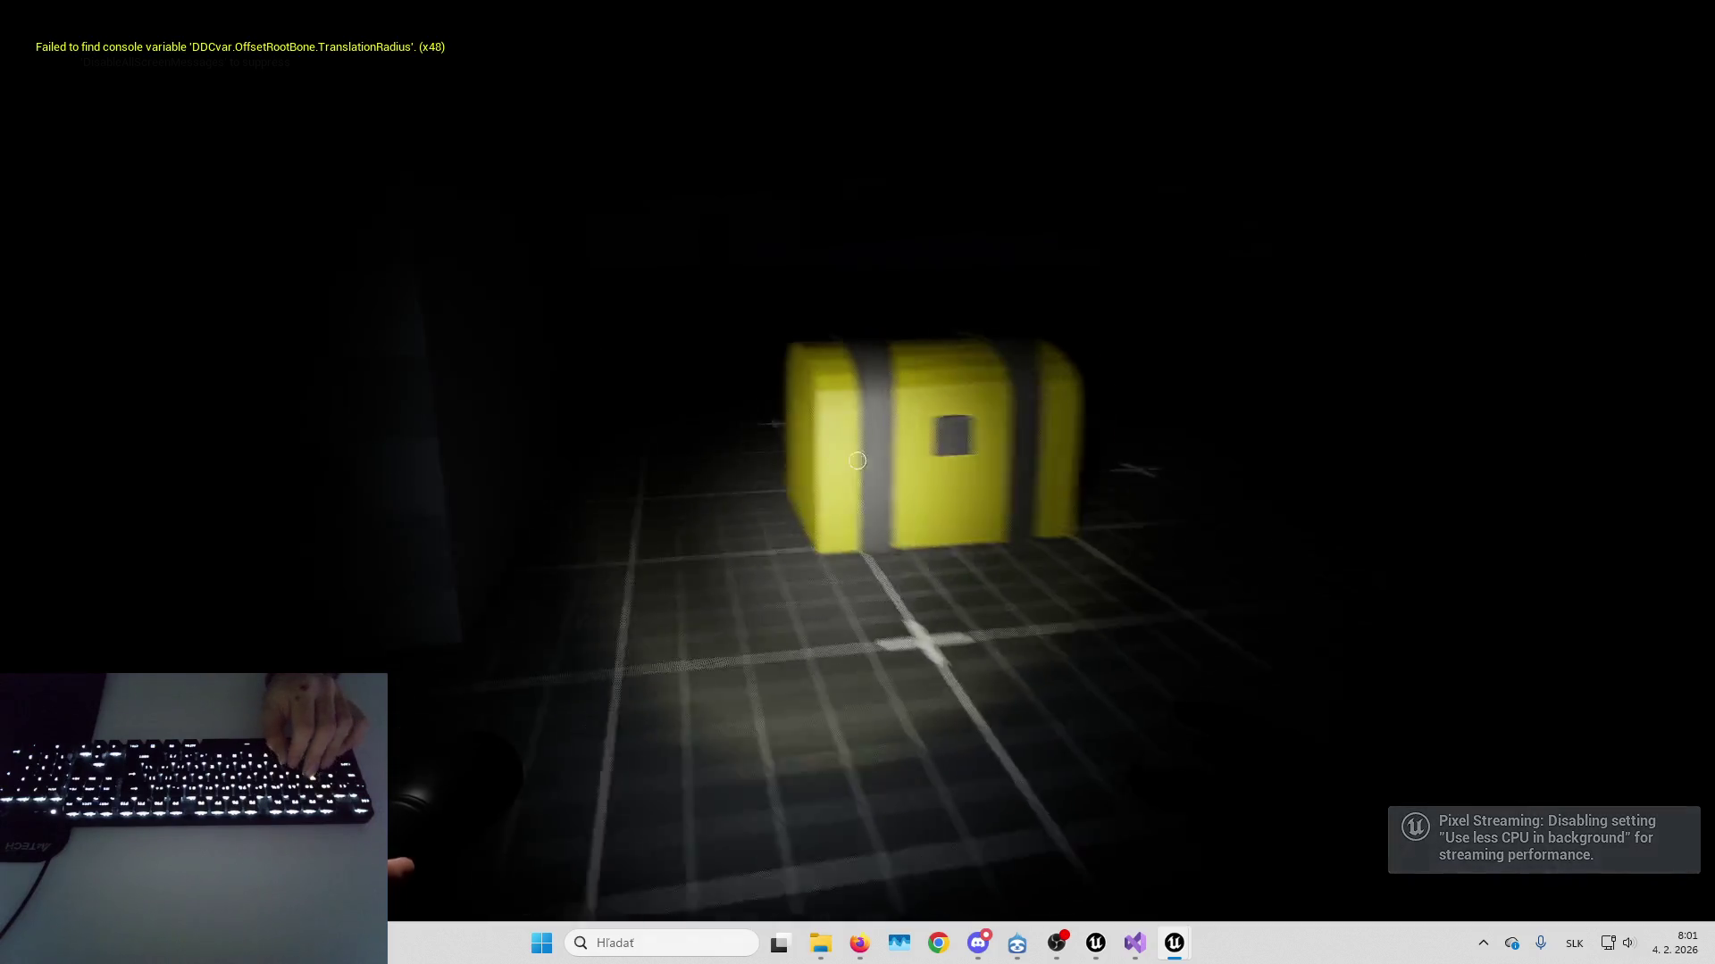
{"action": "key", "text": "s"}
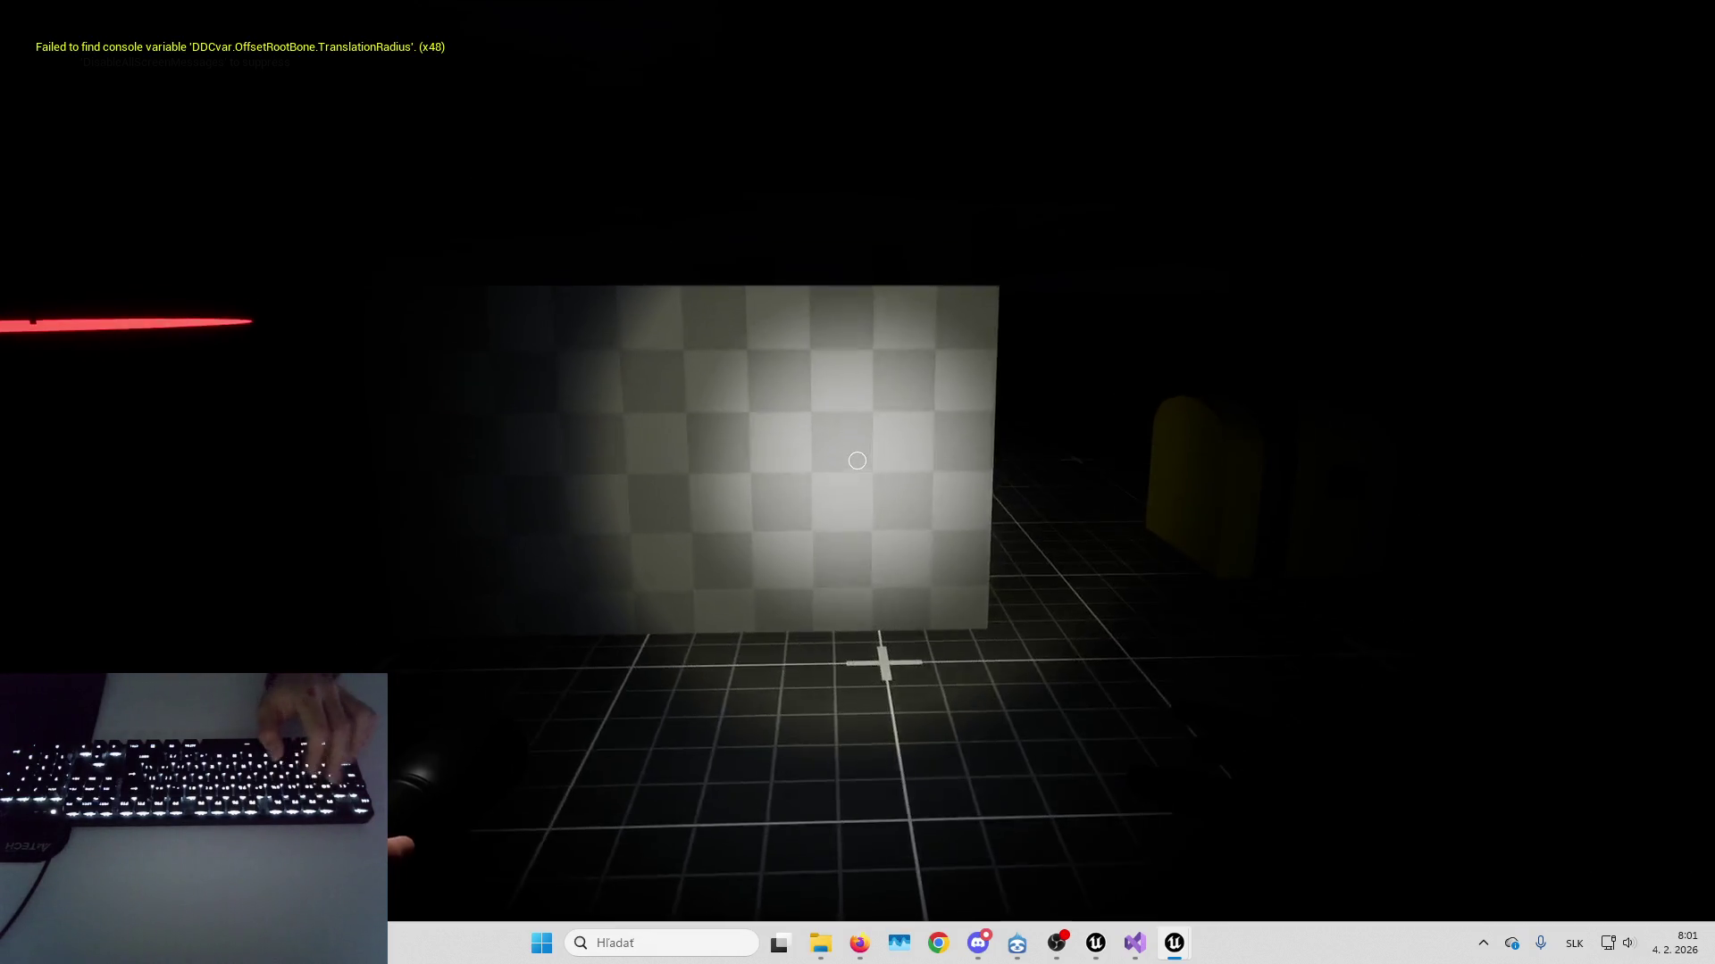
{"action": "key", "text": "Escape"}
Bring the AbilitySet_ShooterHero editor back to the front
{"action": "mouse_move", "coordinate": [1179, 956]}
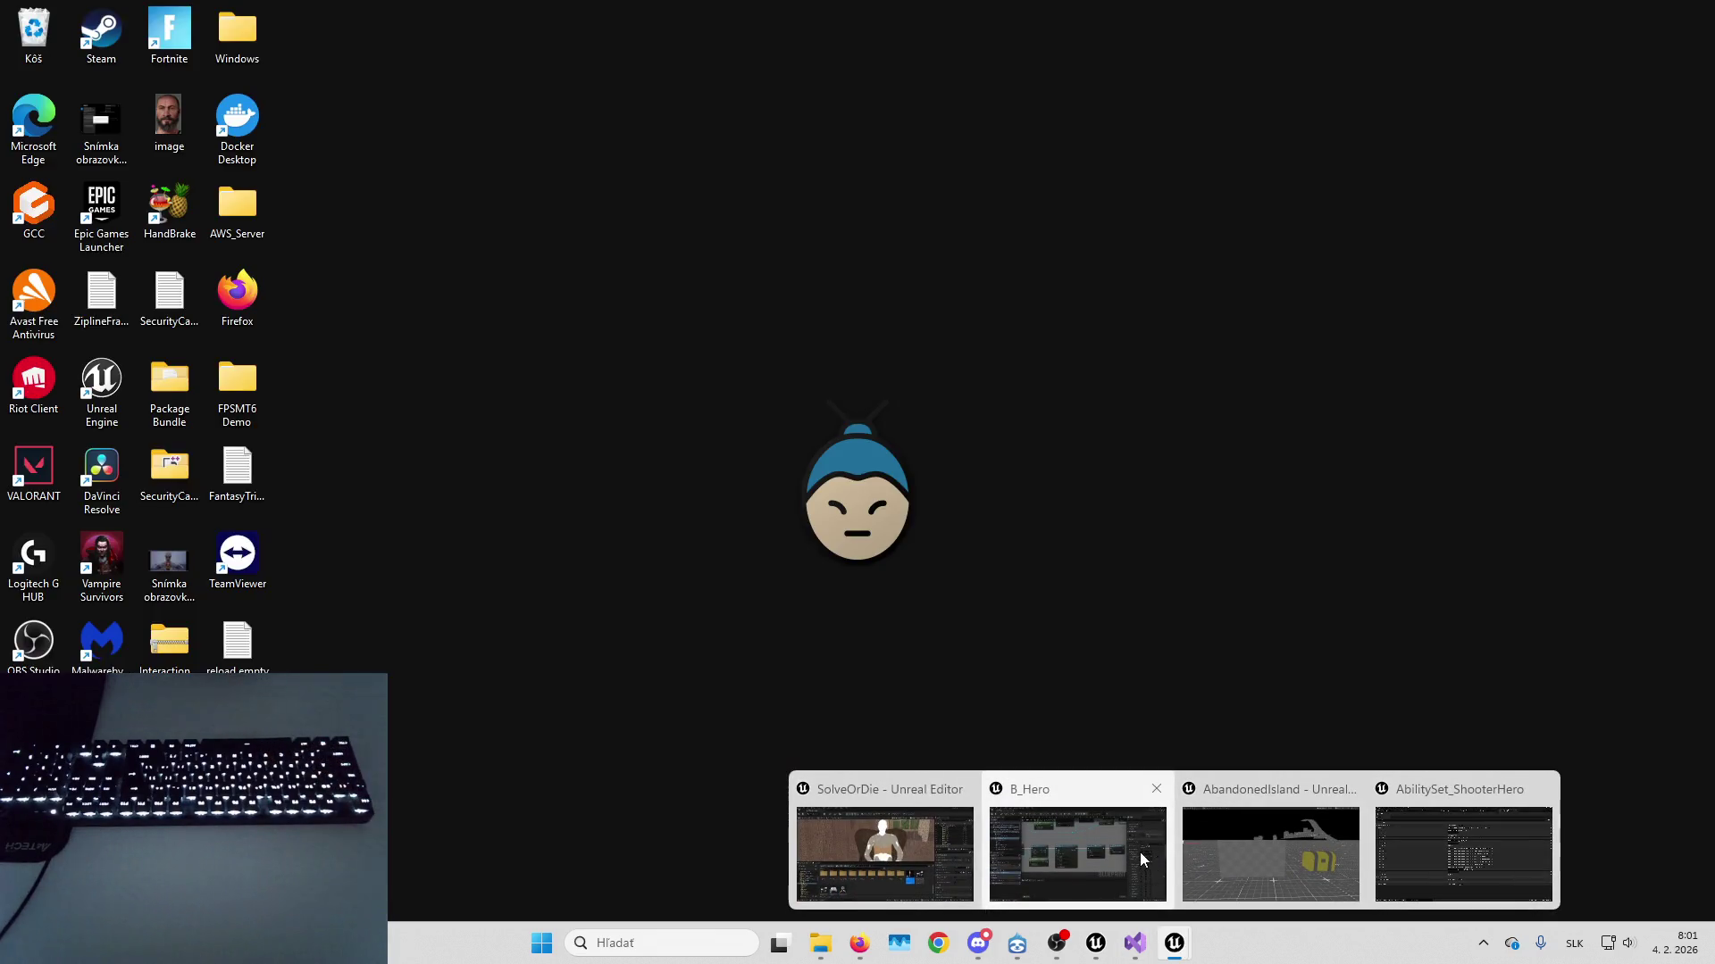
{"action": "left_click", "coordinate": [1139, 852]}
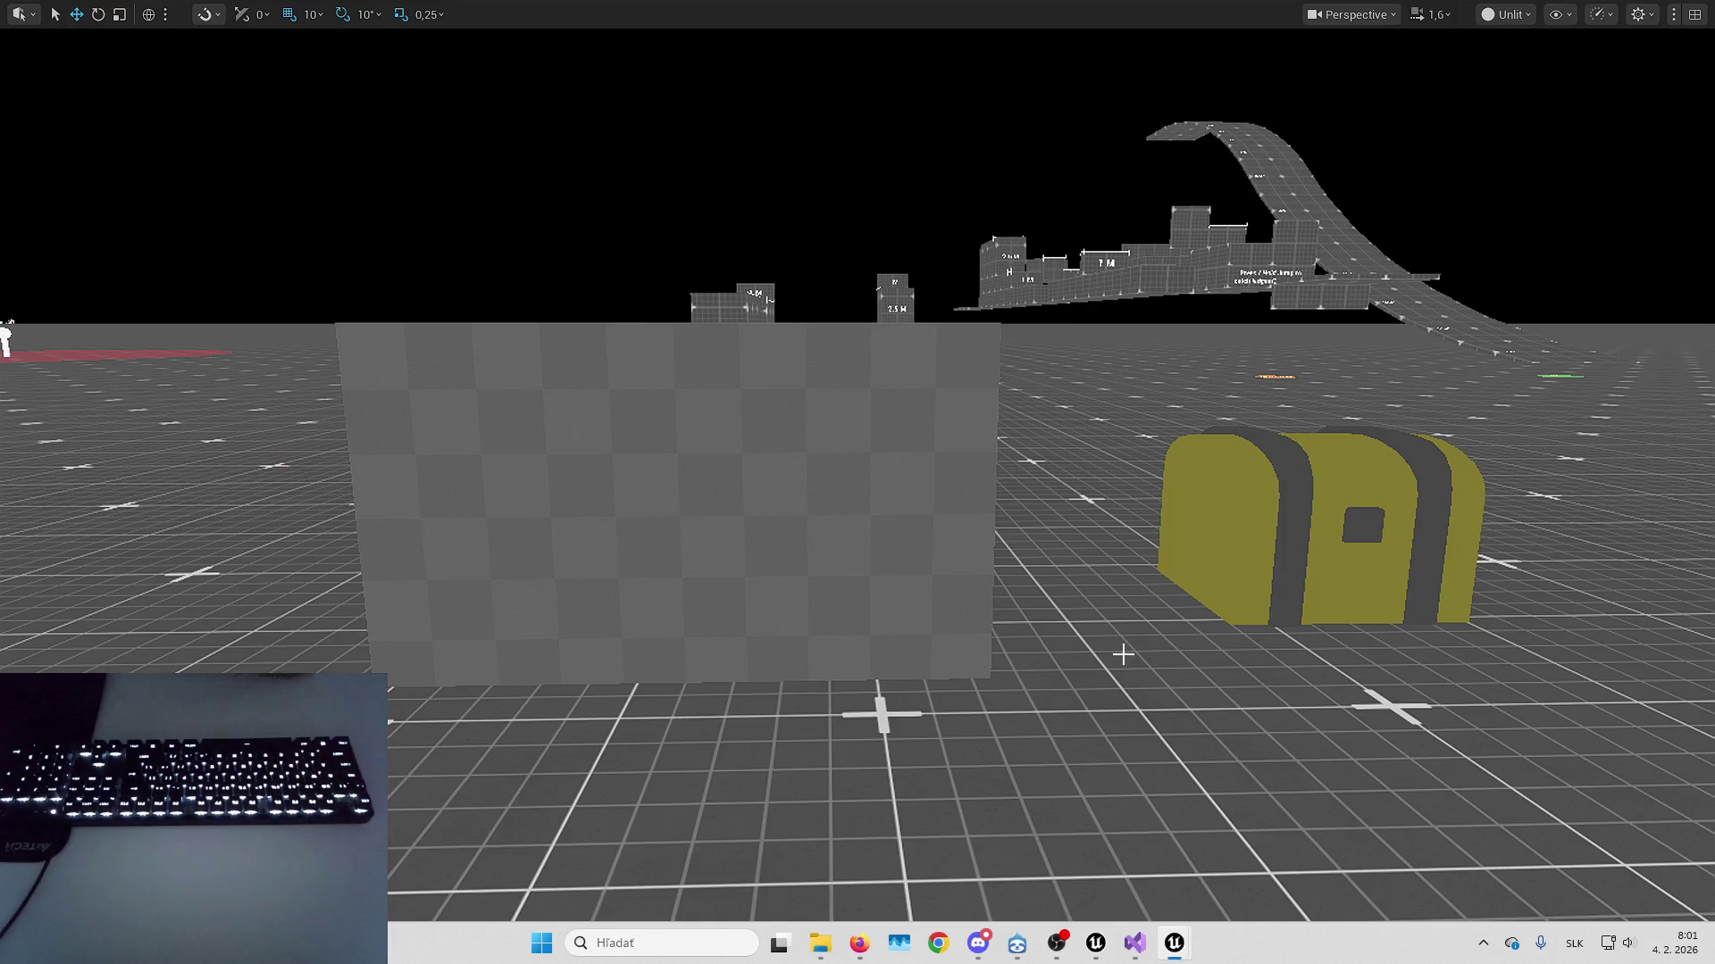
{"action": "mouse_move", "coordinate": [1177, 943]}
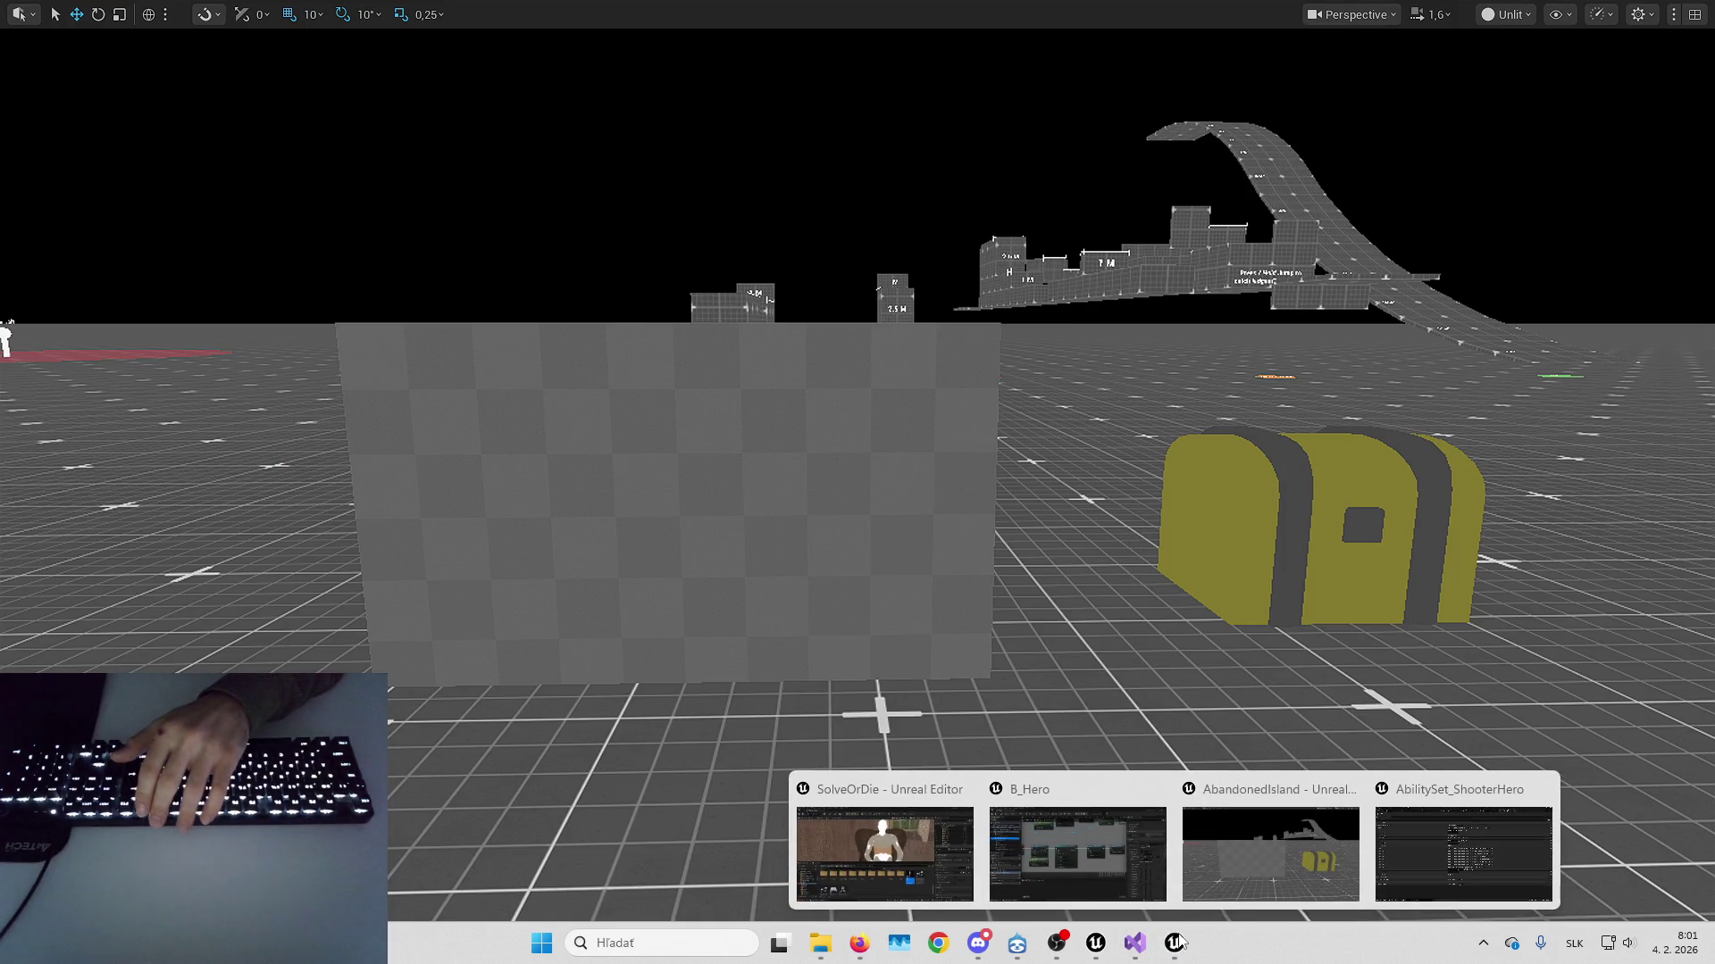
{"action": "left_click", "coordinate": [1396, 829]}
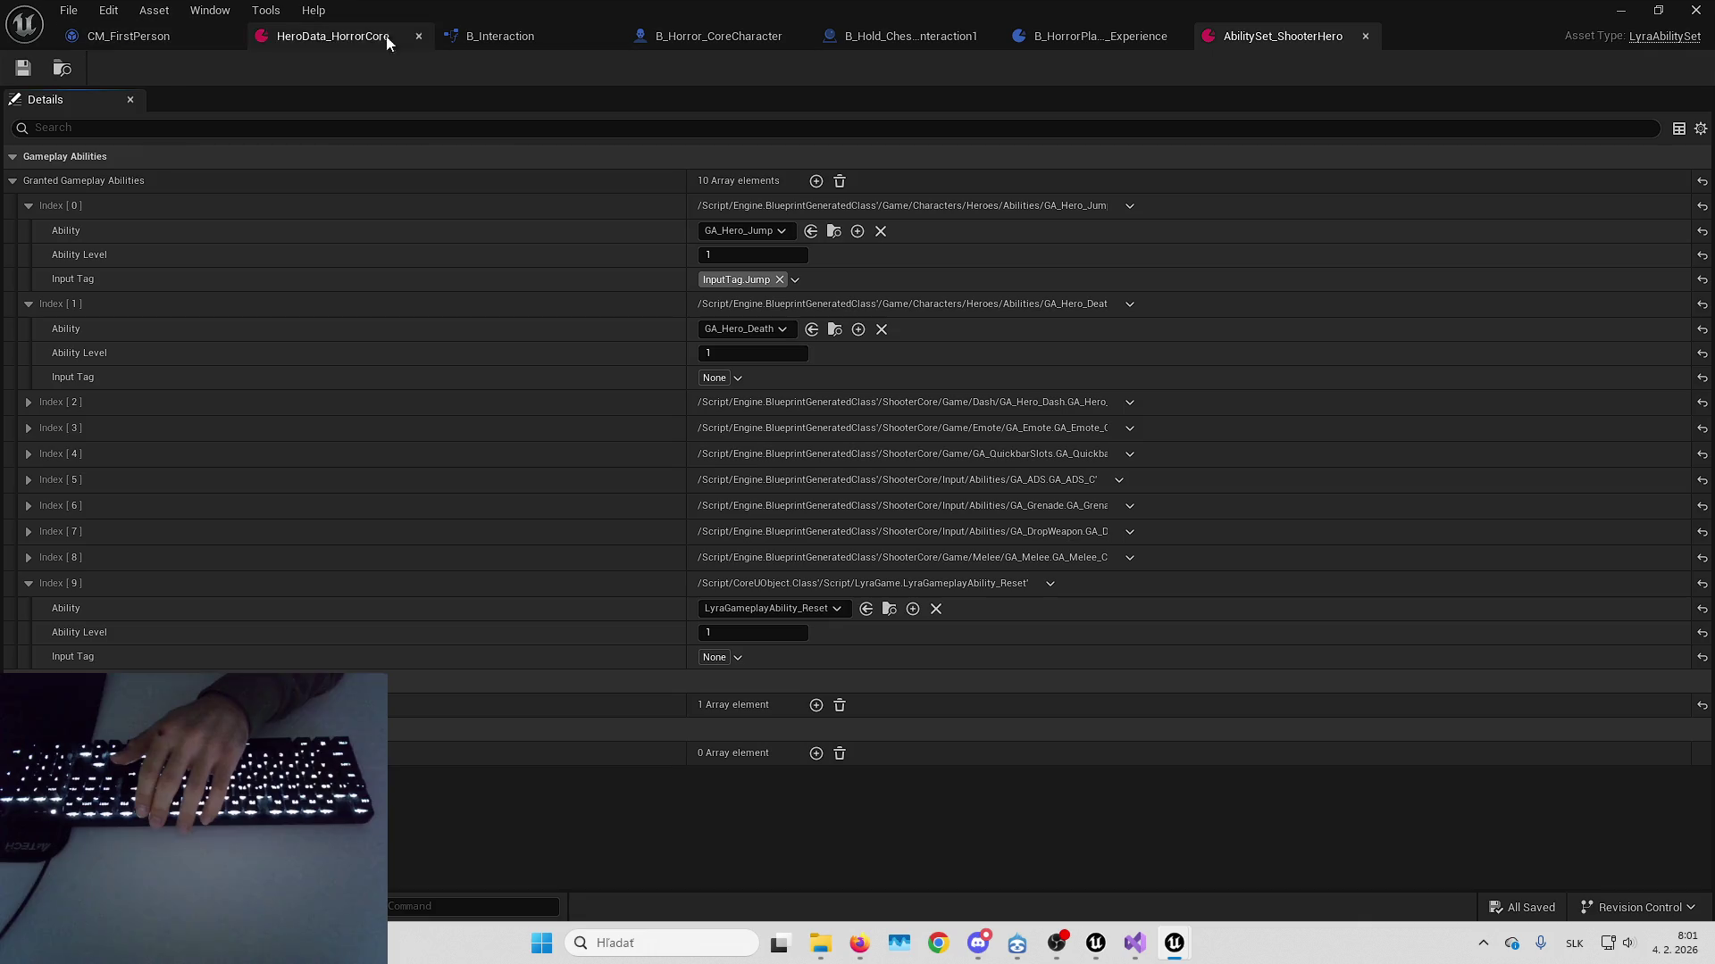
Select MH_Body in B_Horror_CoreCharacter and locate SKM_MHCH_Placeholder_BodyMesh in the Content Browser
{"action": "left_click", "coordinate": [731, 37]}
{"action": "left_click", "coordinate": [348, 101]}
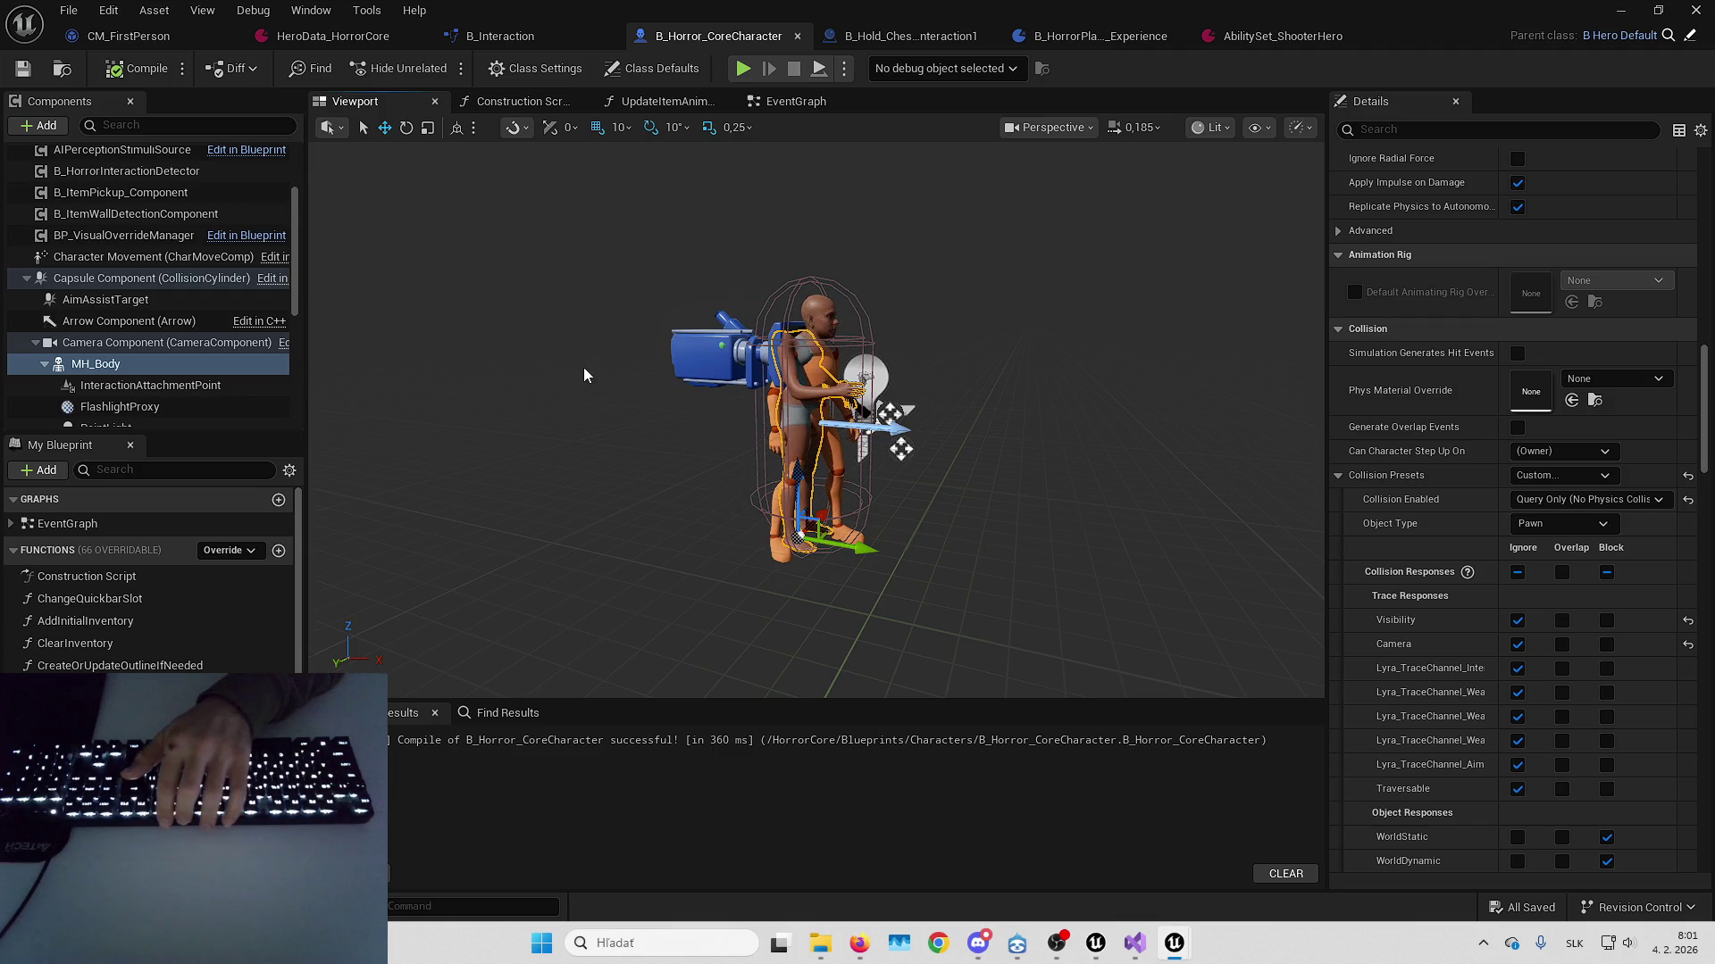
{"action": "scroll", "coordinate": [1467, 370], "scroll_direction": "up", "scroll_amount": 10}
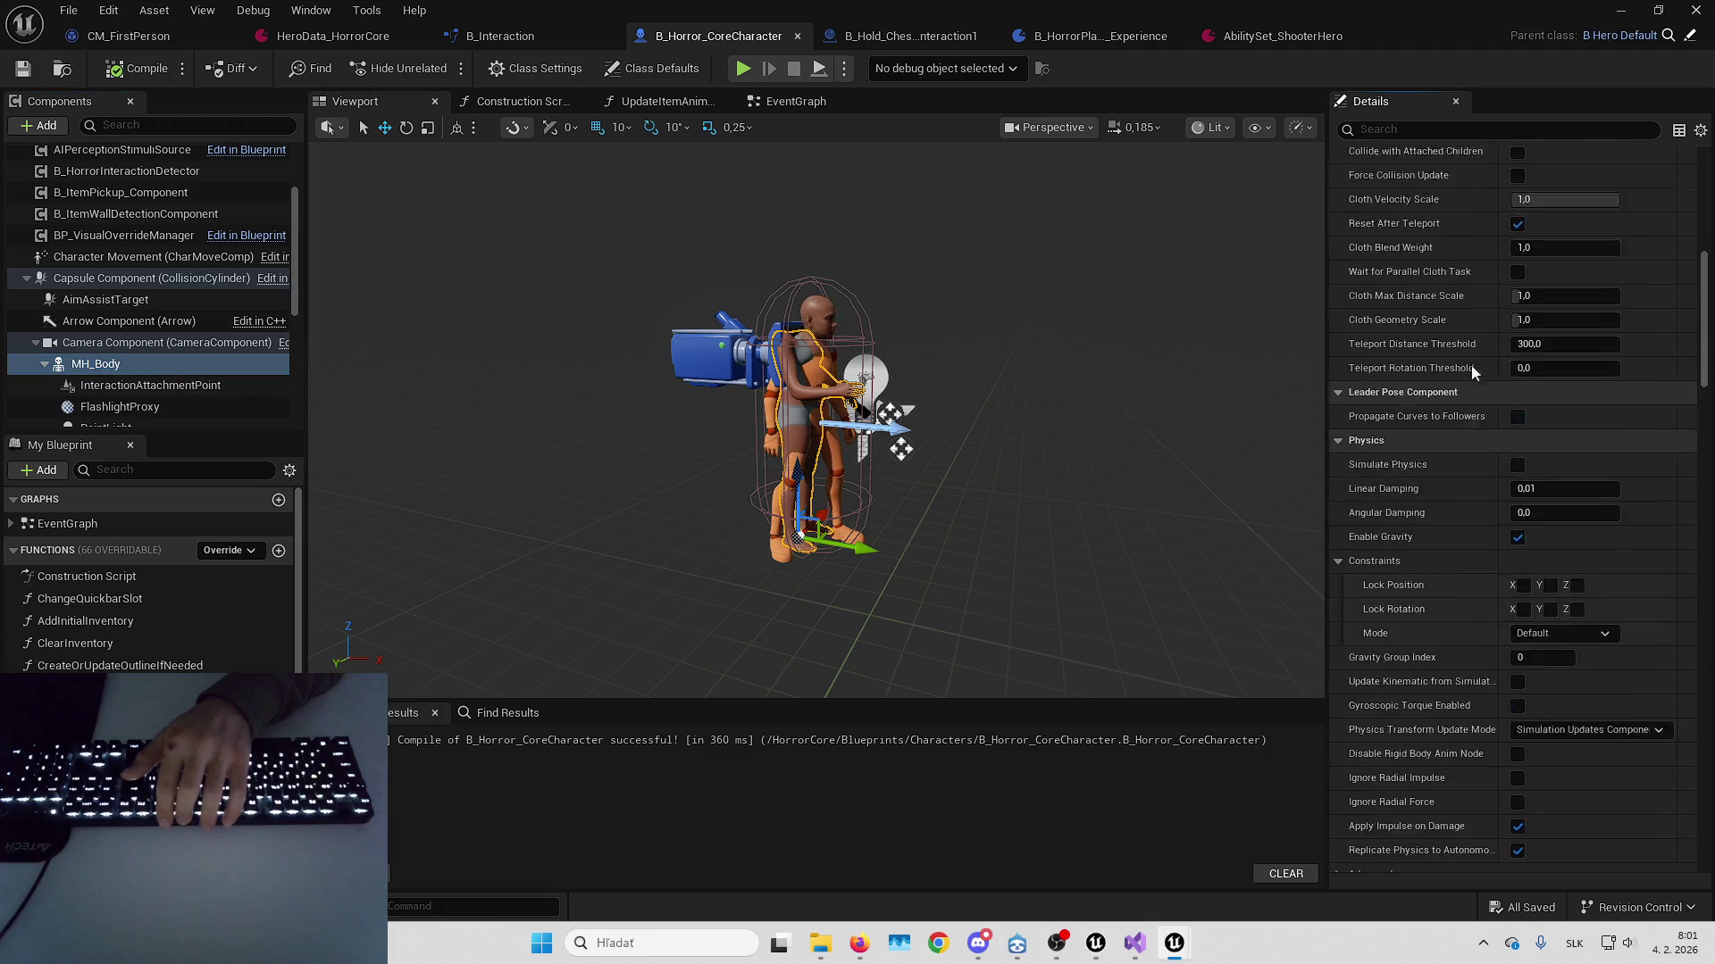
{"action": "scroll", "coordinate": [1495, 458], "scroll_direction": "up", "scroll_amount": 3}
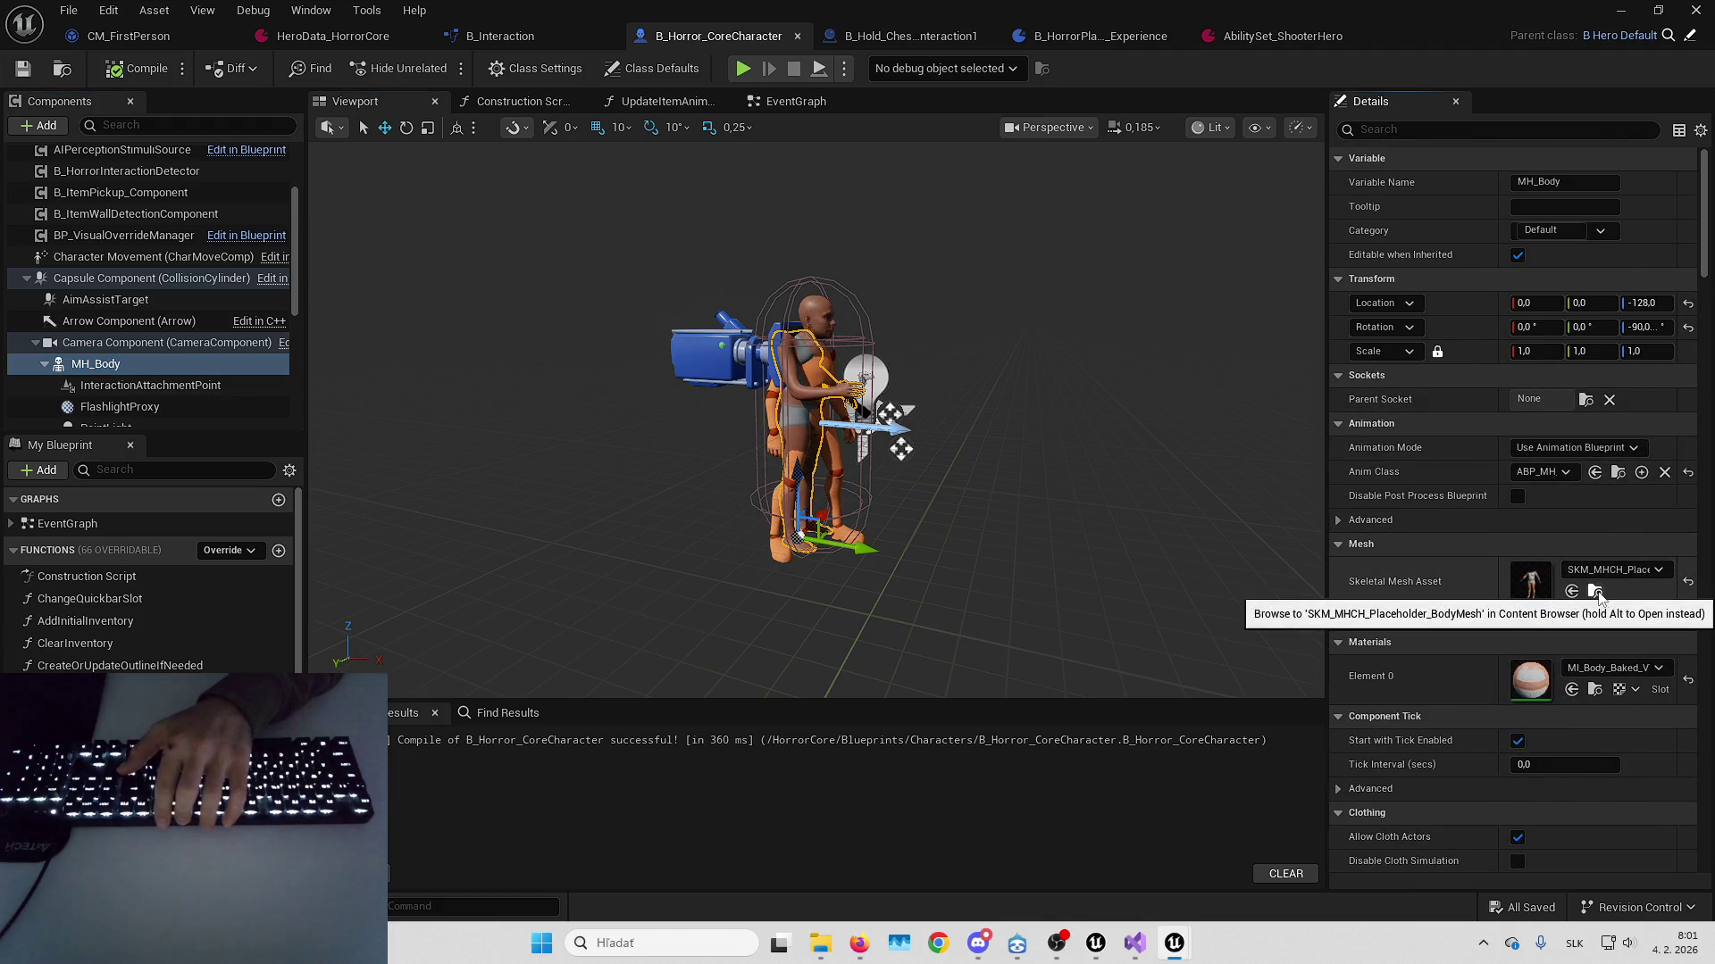
{"action": "left_click", "coordinate": [1620, 11]}
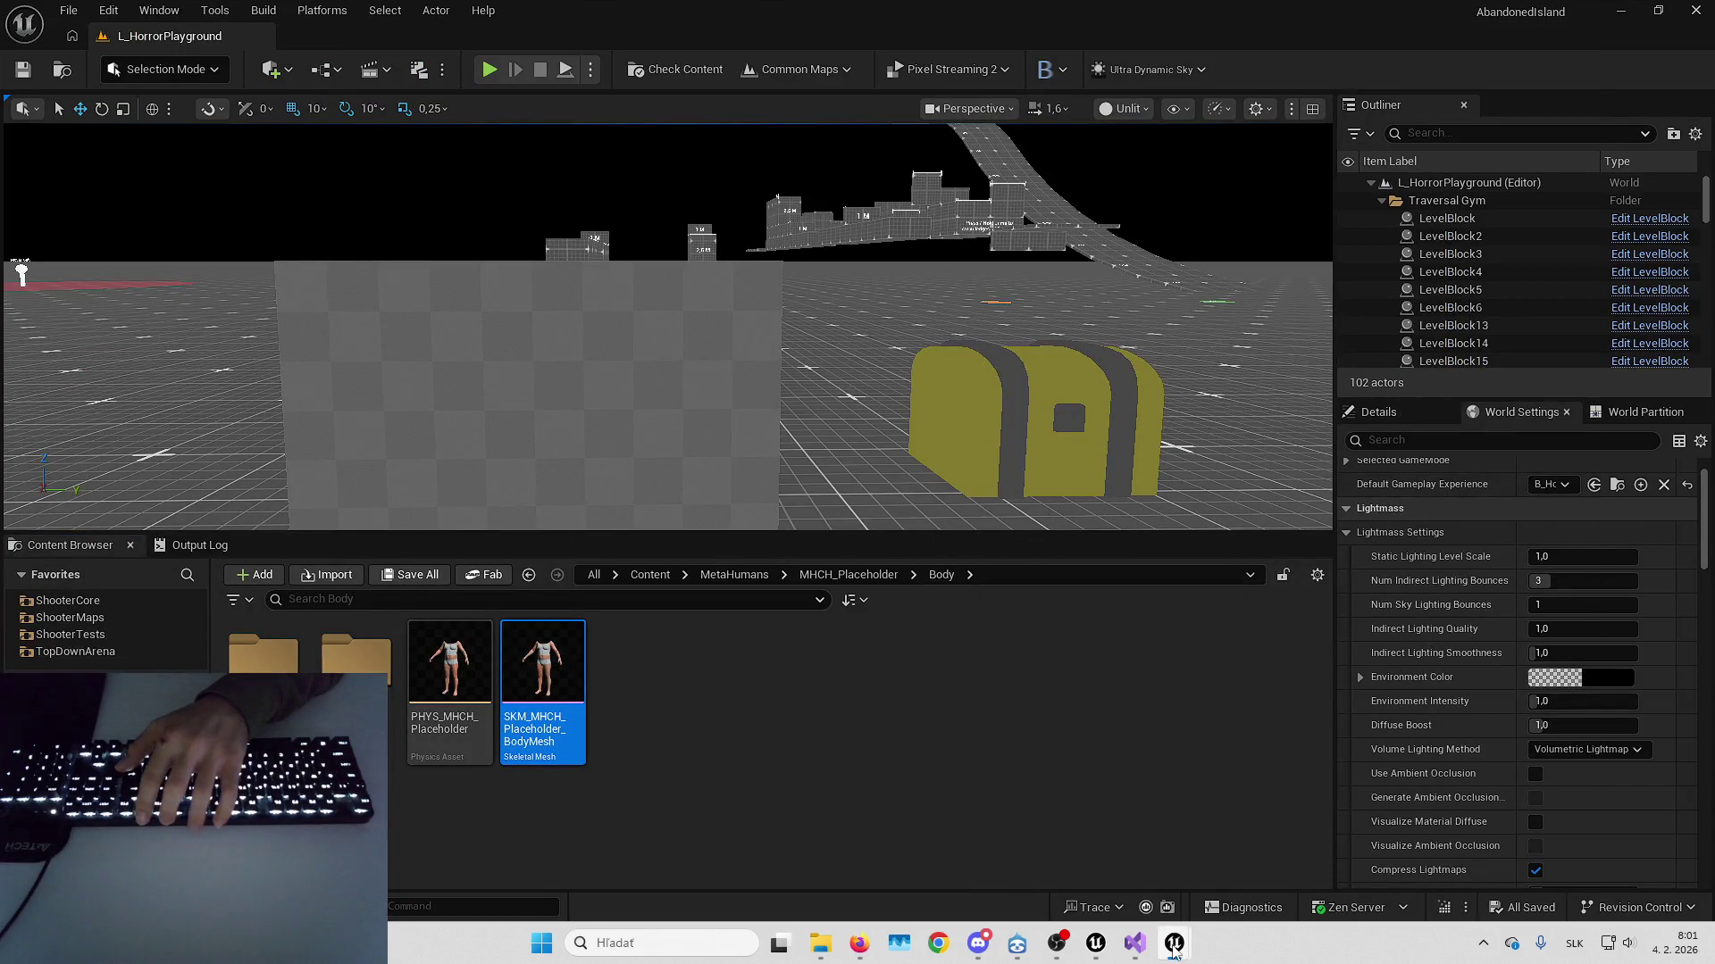
Return from the character Blueprint to the level editor's Content Browser
{"action": "mouse_move", "coordinate": [1173, 948]}
{"action": "left_click", "coordinate": [1288, 861]}
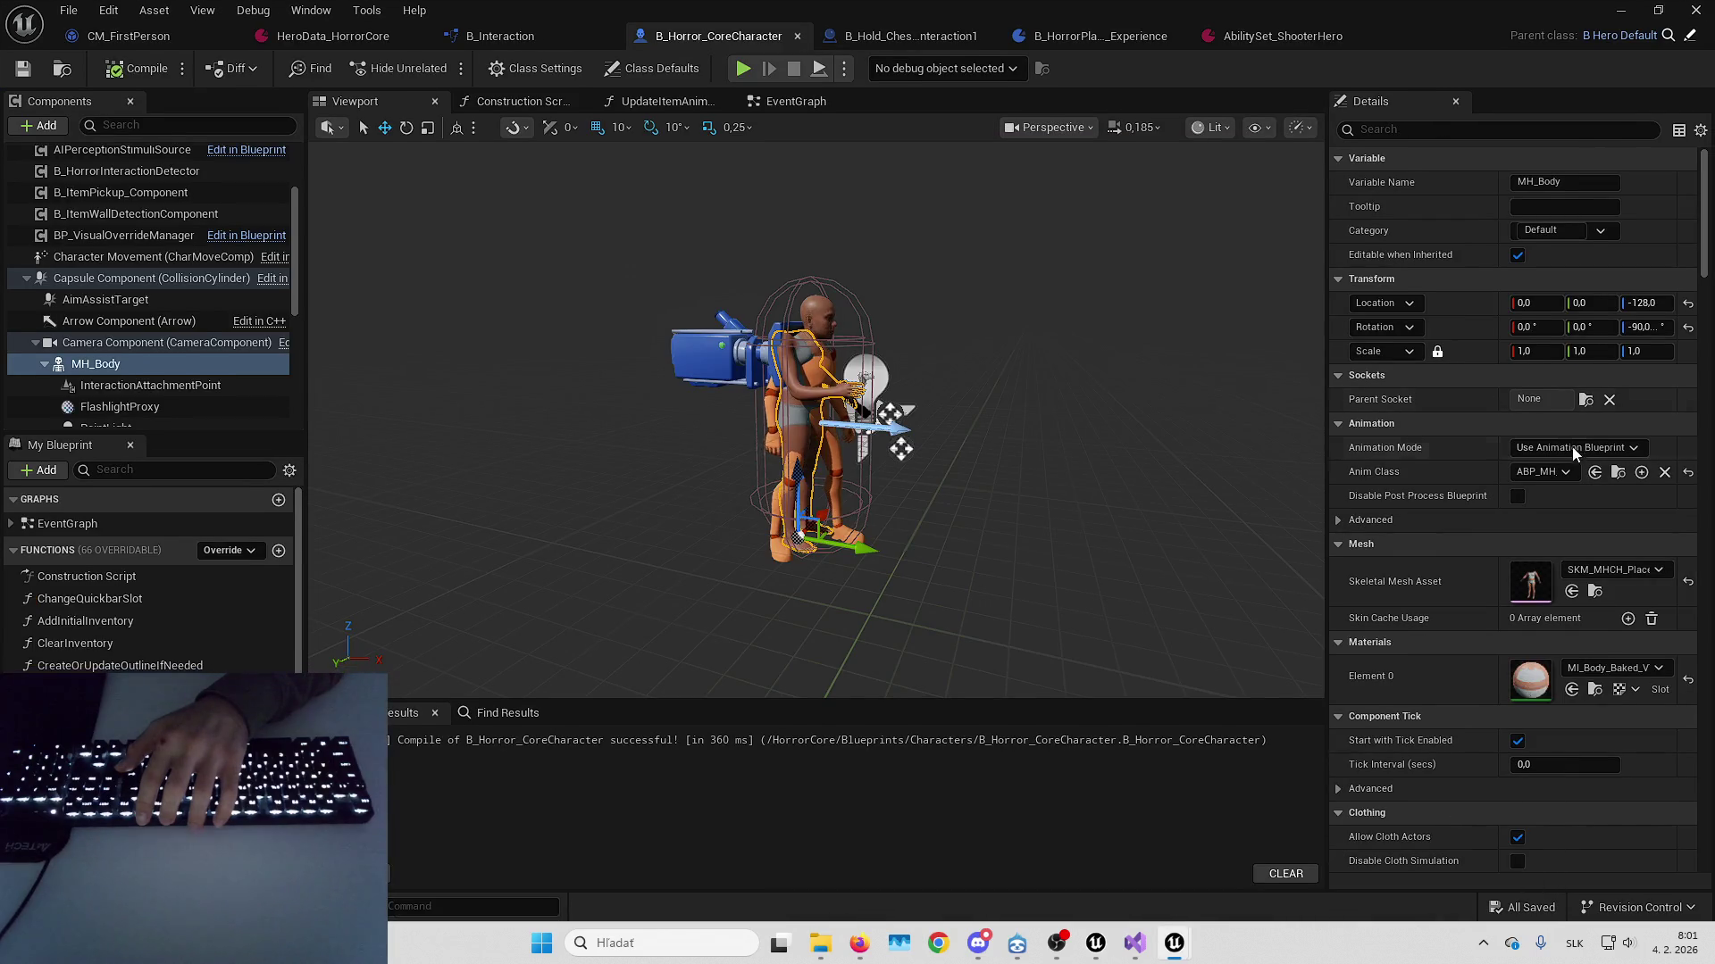
{"action": "left_click", "coordinate": [1620, 11]}
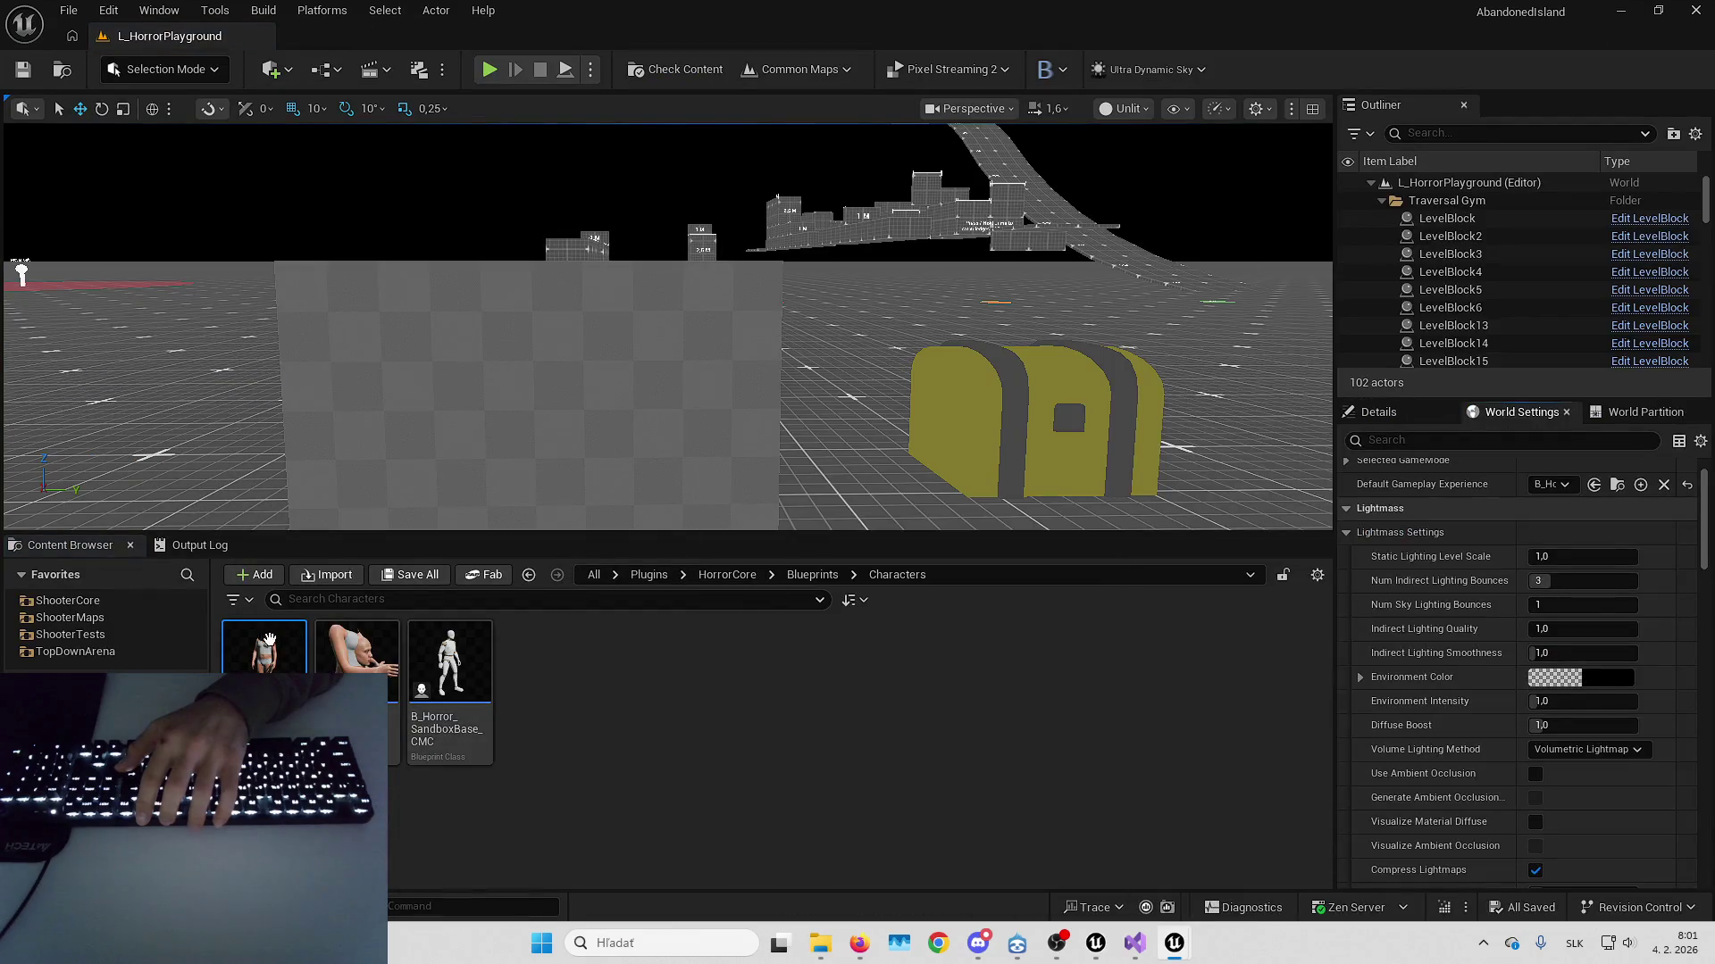
Duplicate the placeholder animation blueprint as ABP_MH_PlaceholderParkour and open it
{"action": "key", "text": "ctrl+d"}
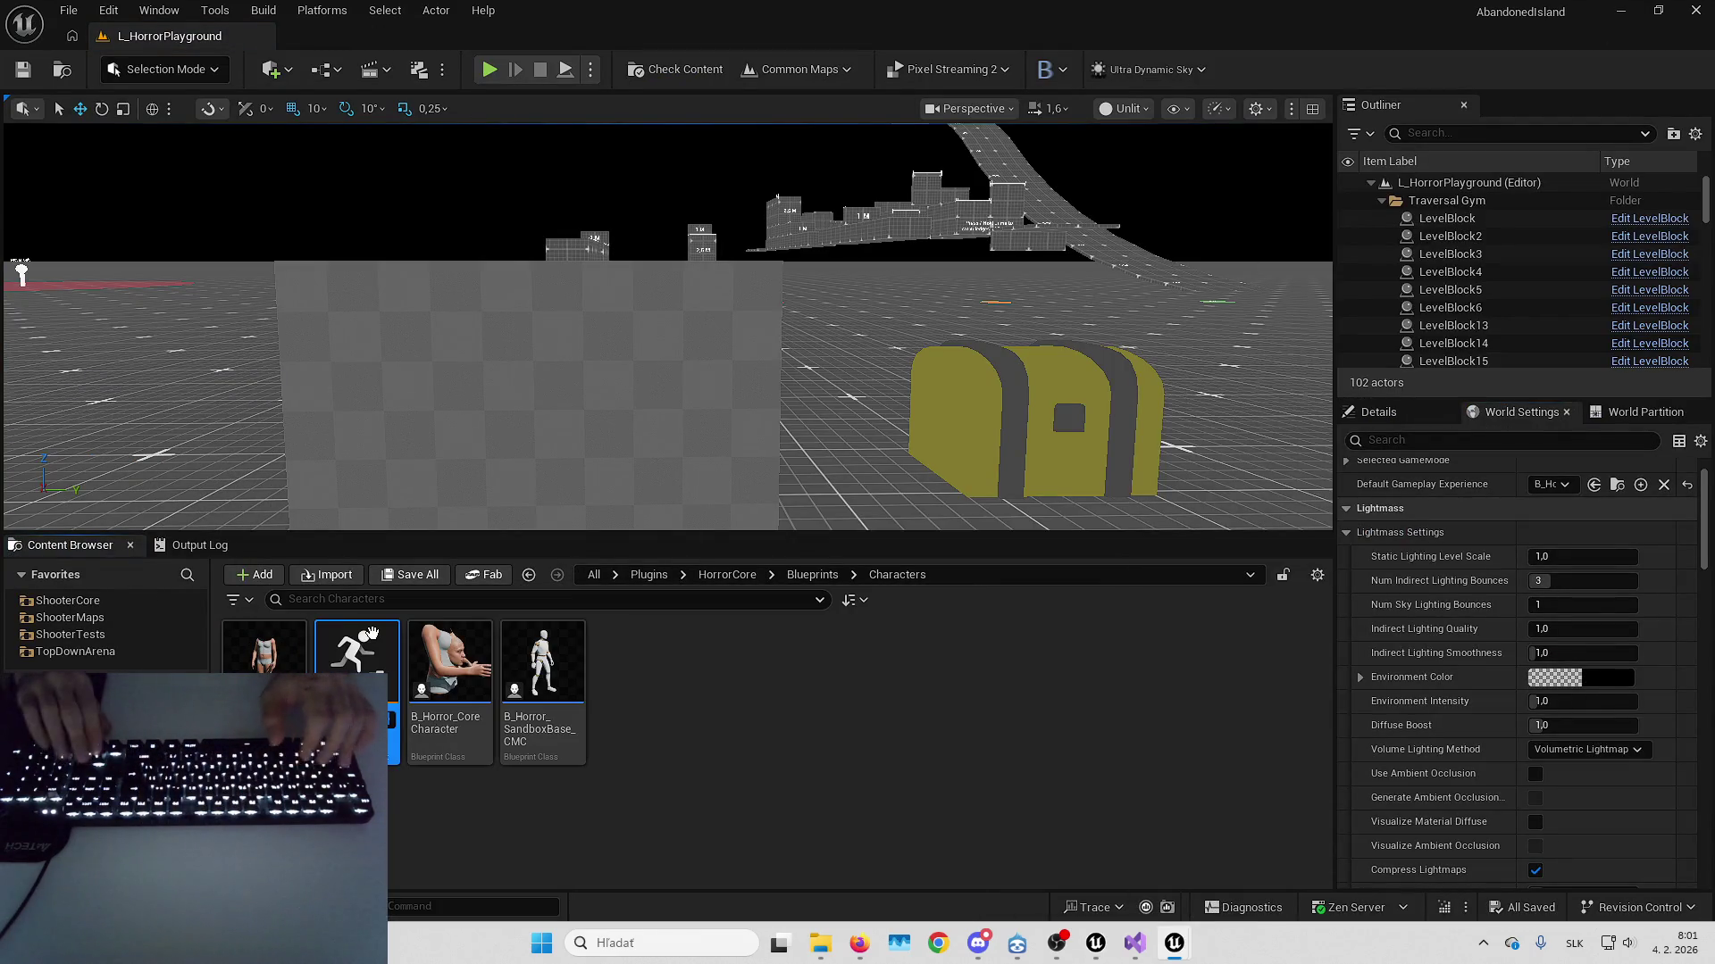
{"action": "key", "text": "BackSpace"}
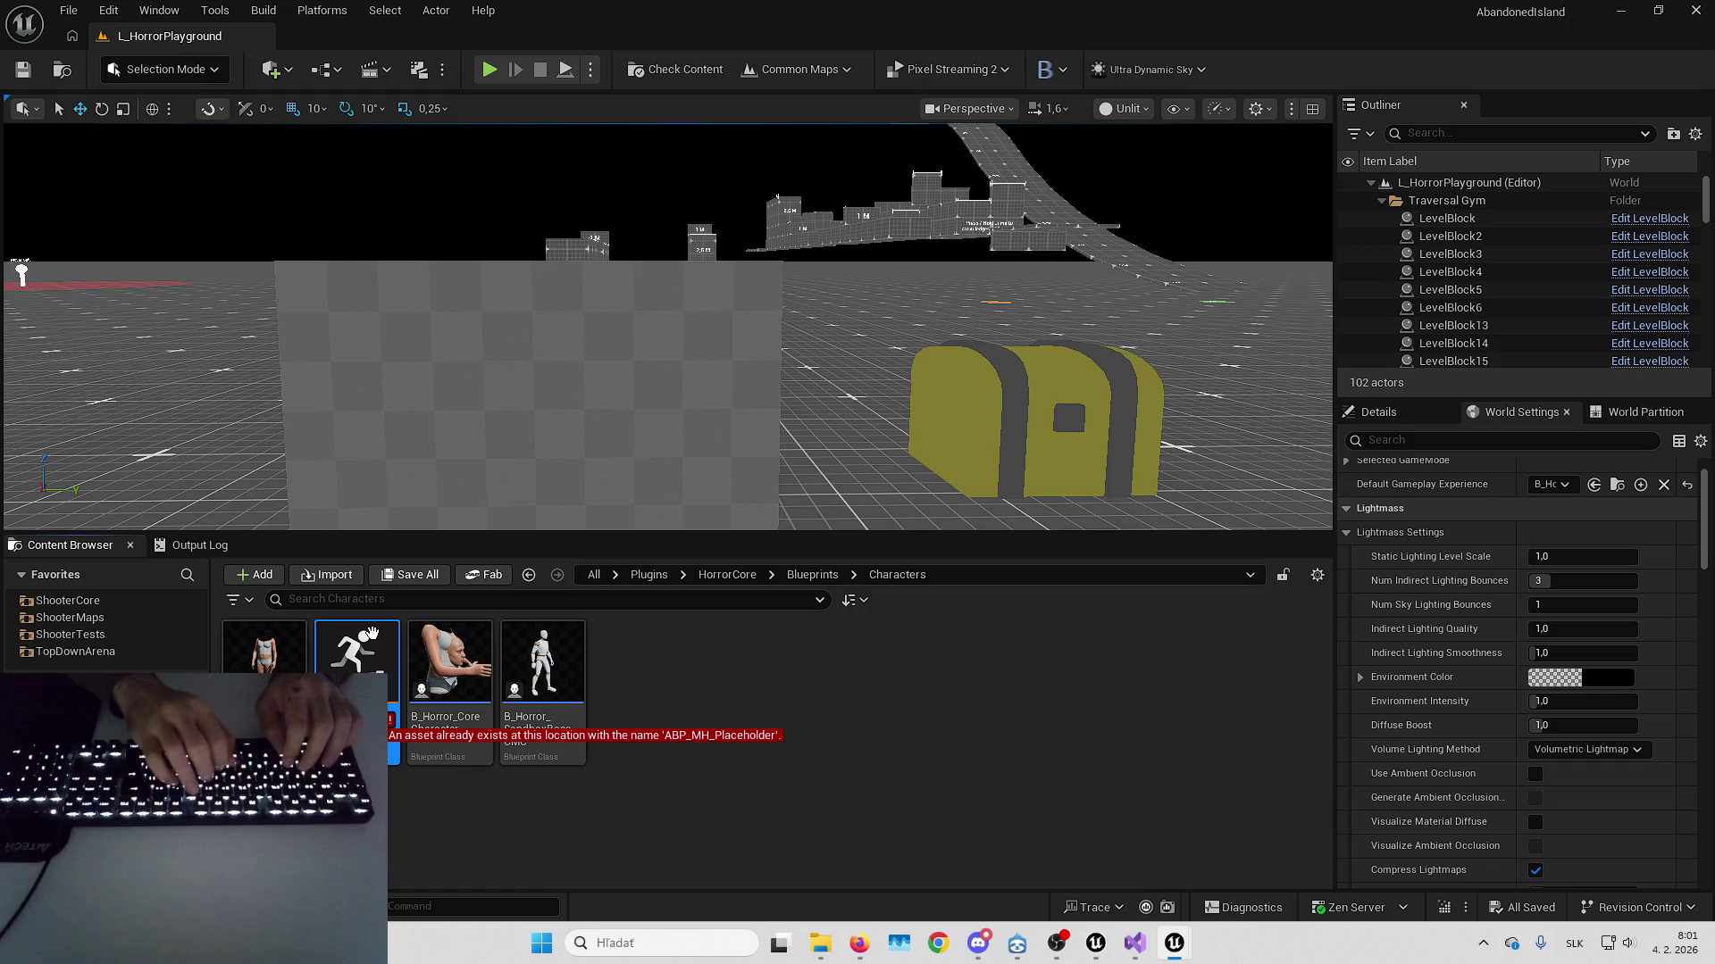
{"action": "key", "text": "BackSpace"}
{"action": "key", "text": "BackSpace"}
{"action": "key", "text": "BackSpace"}
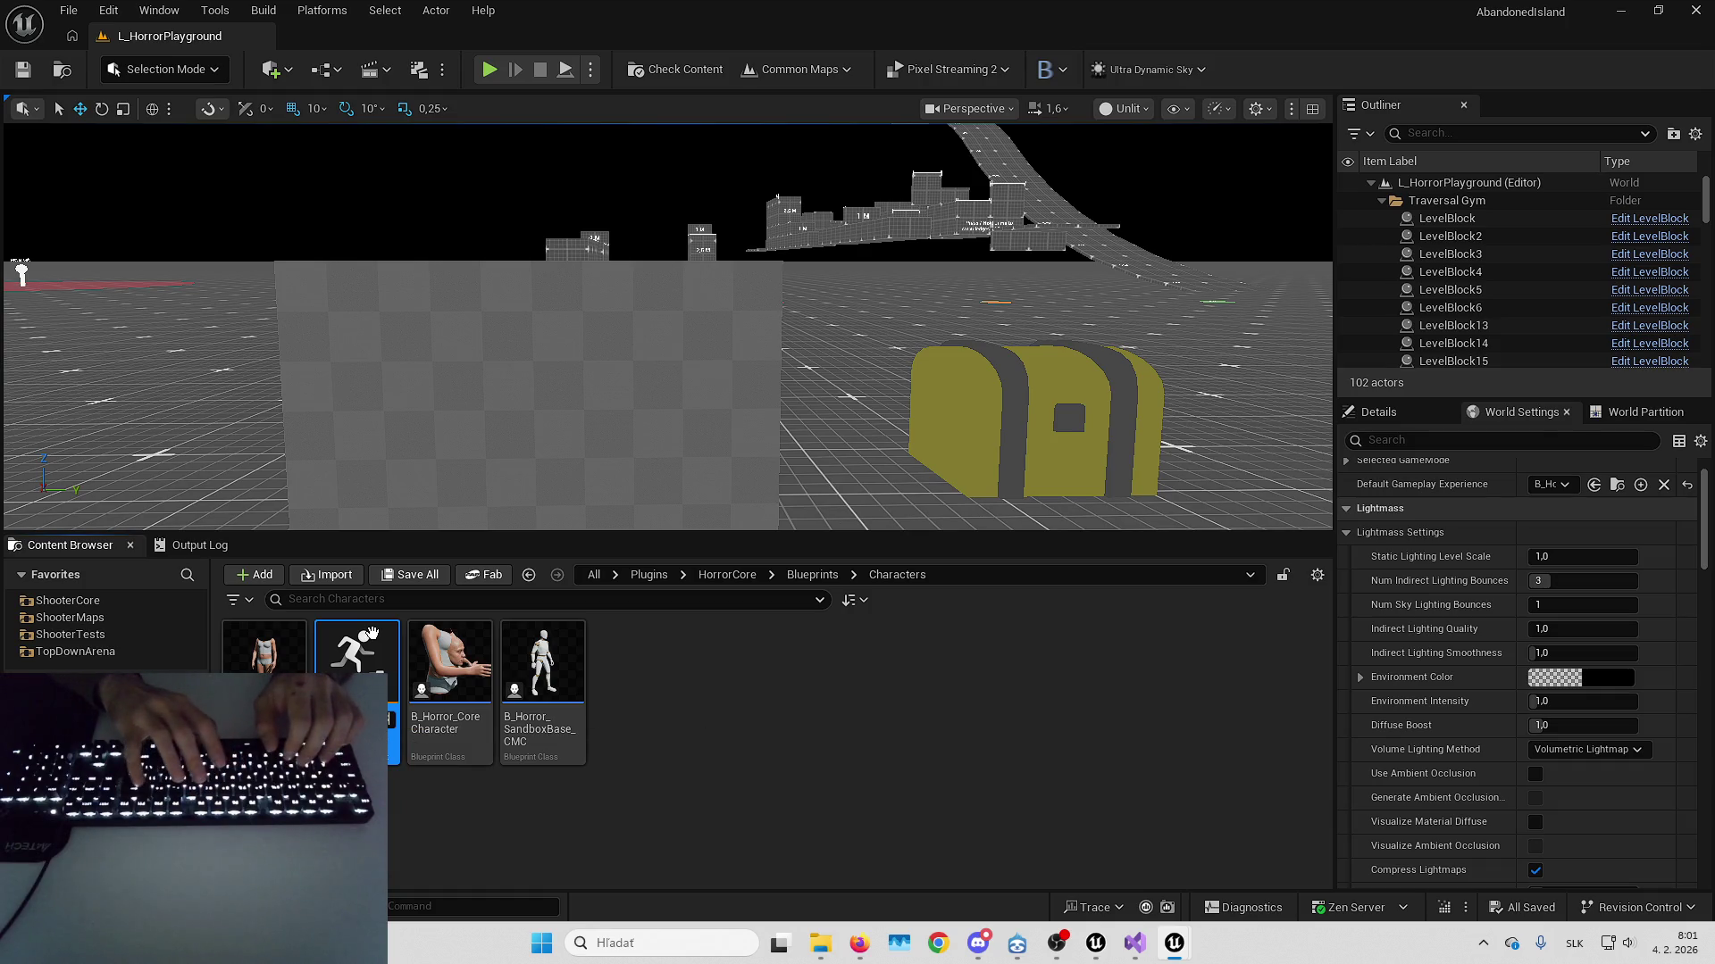
{"action": "key", "text": "BackSpace"}
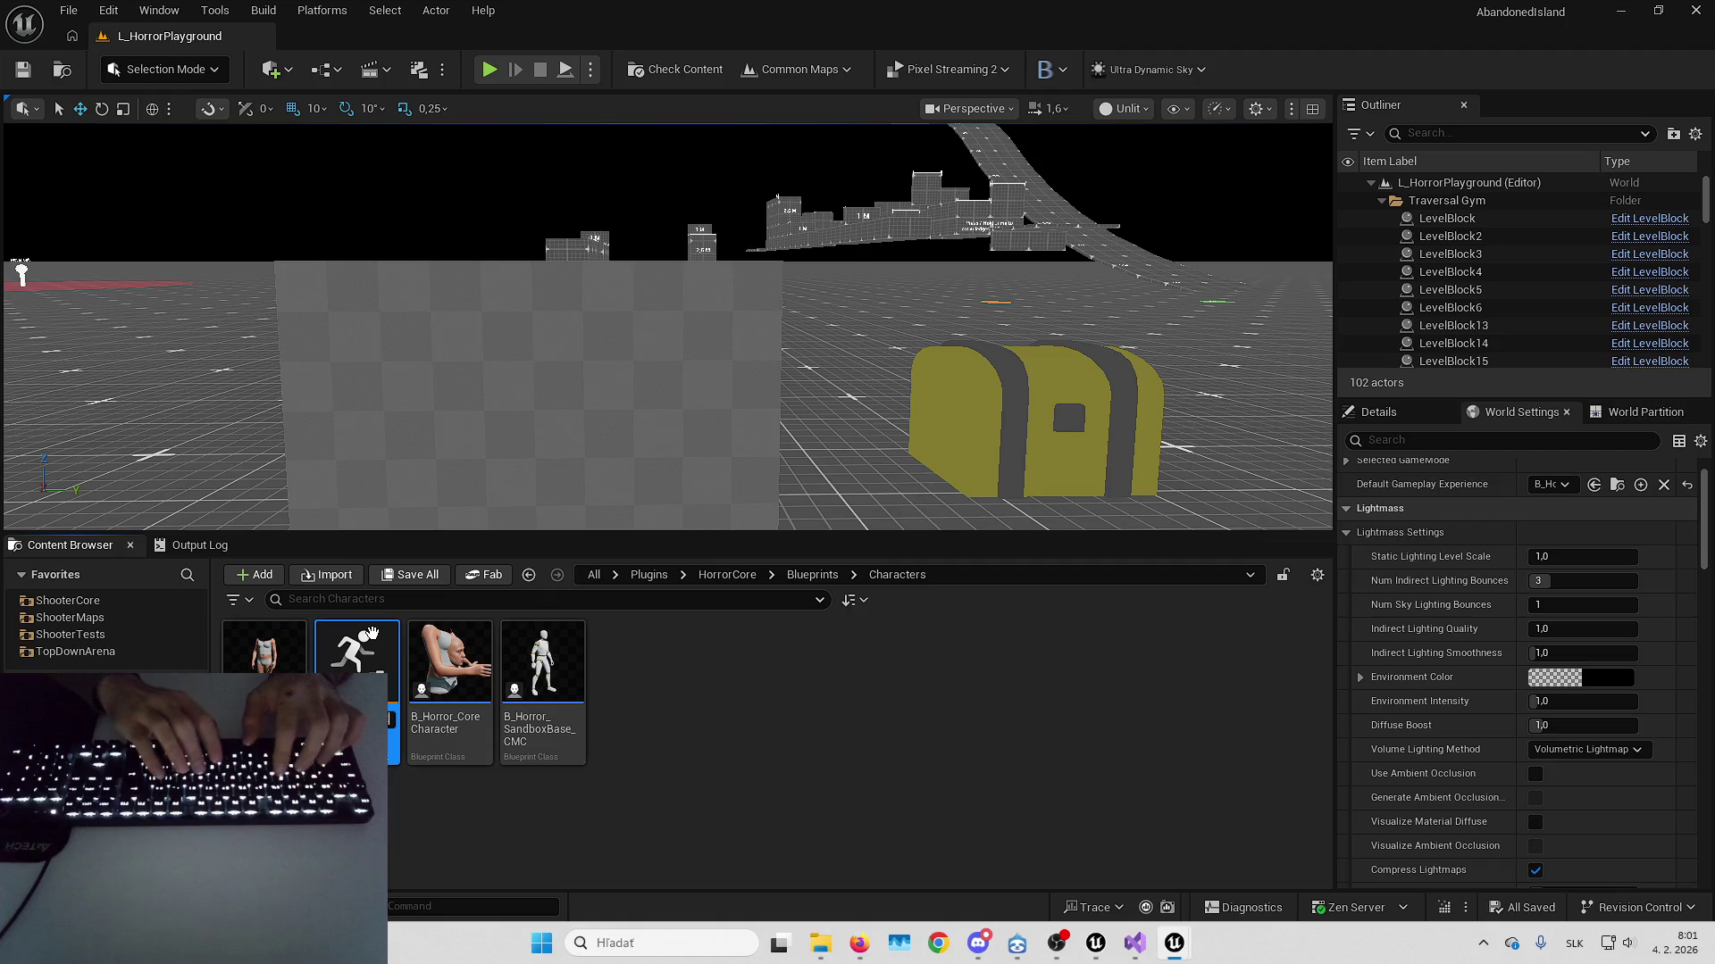
{"action": "key", "text": "Return"}
{"action": "double_click", "coordinate": [372, 633]}
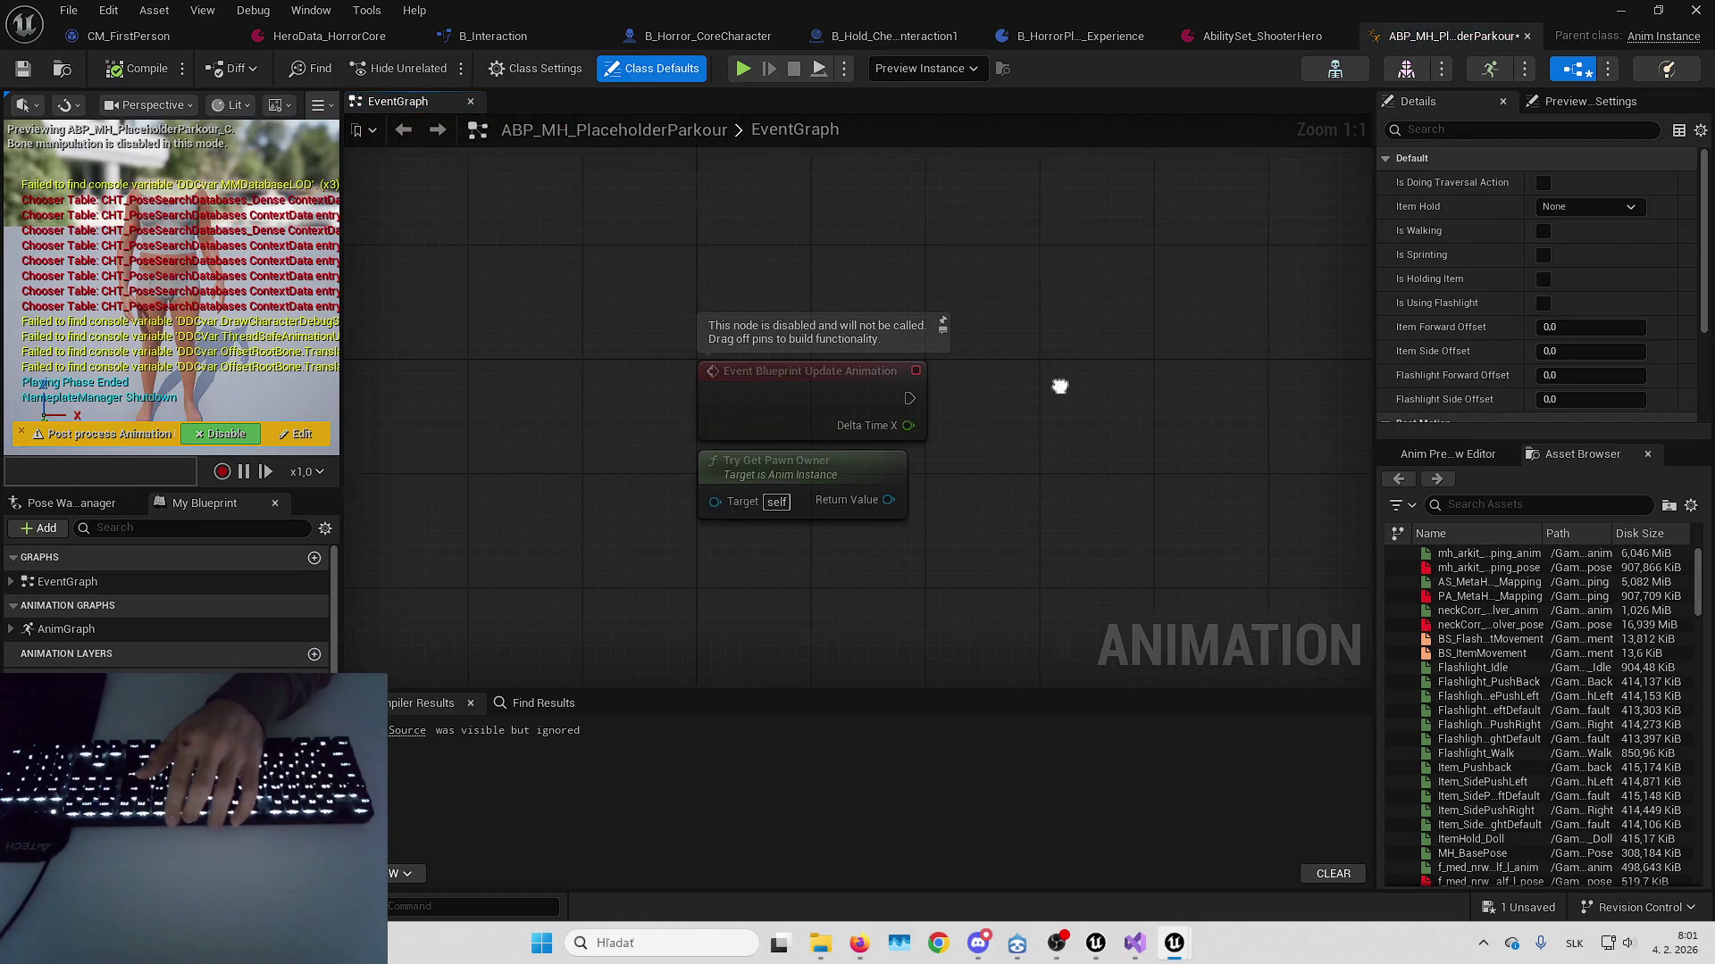
In the AnimGraph, feed LeftHandWithDetection into the bool blend's False Pose and the blend into Output Pose
{"action": "double_click", "coordinate": [147, 636]}
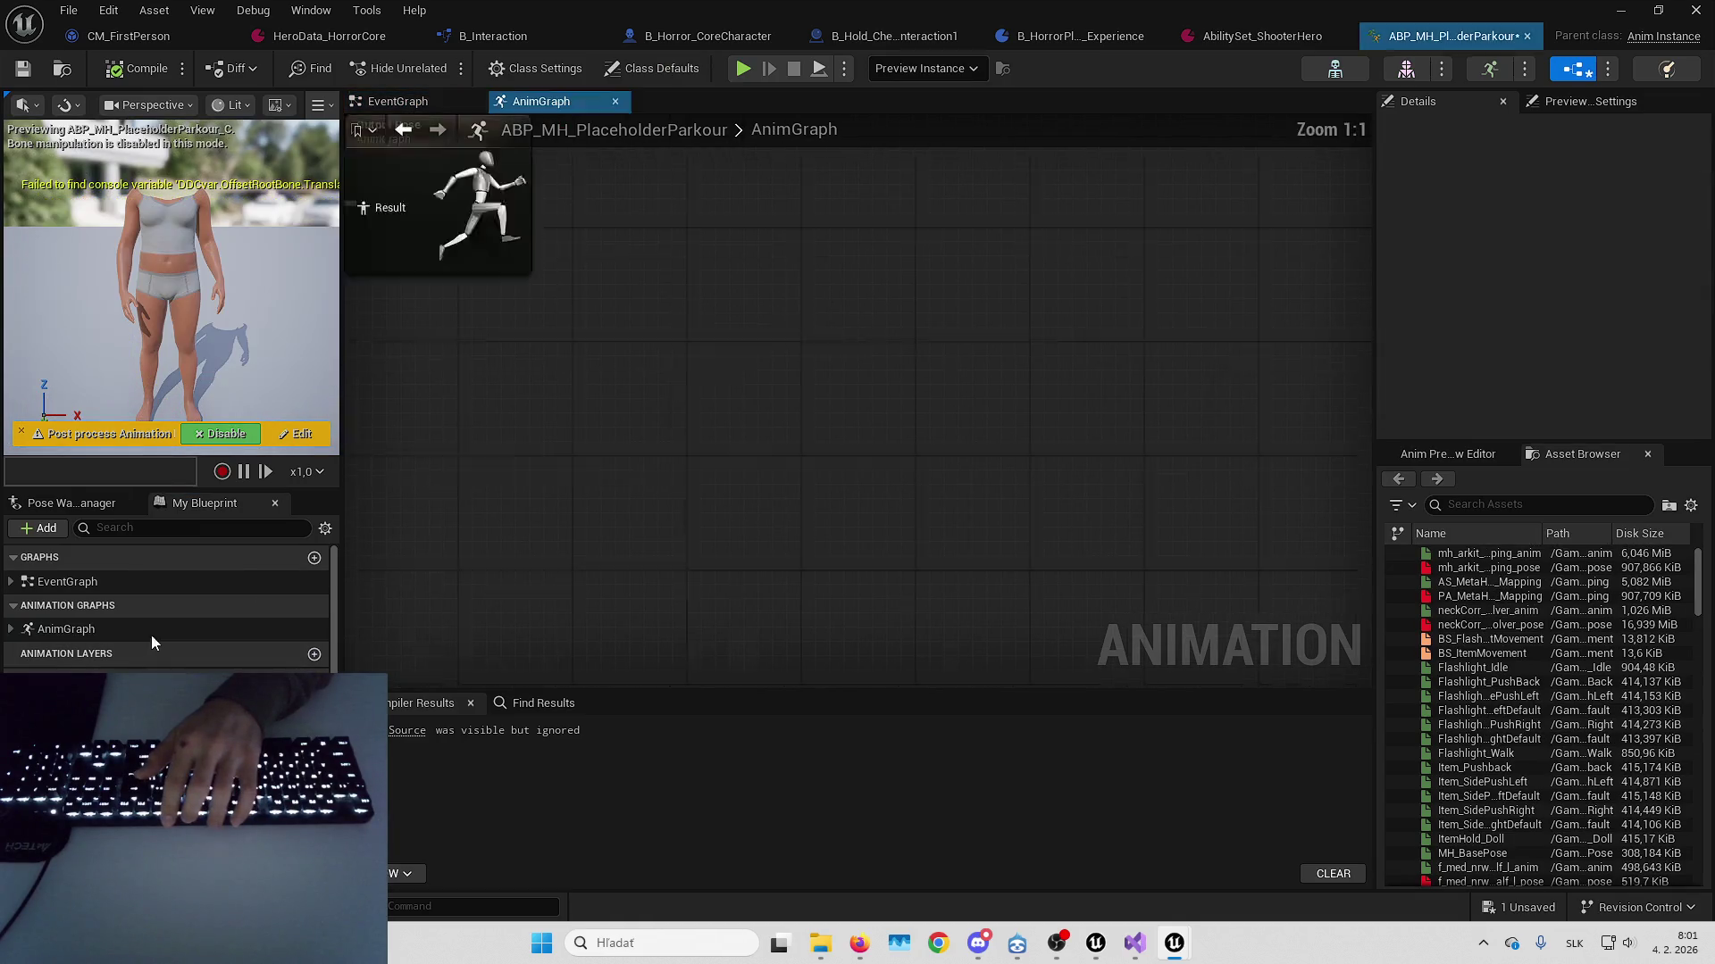
{"action": "scroll", "coordinate": [811, 339], "scroll_direction": "up", "scroll_amount": 5}
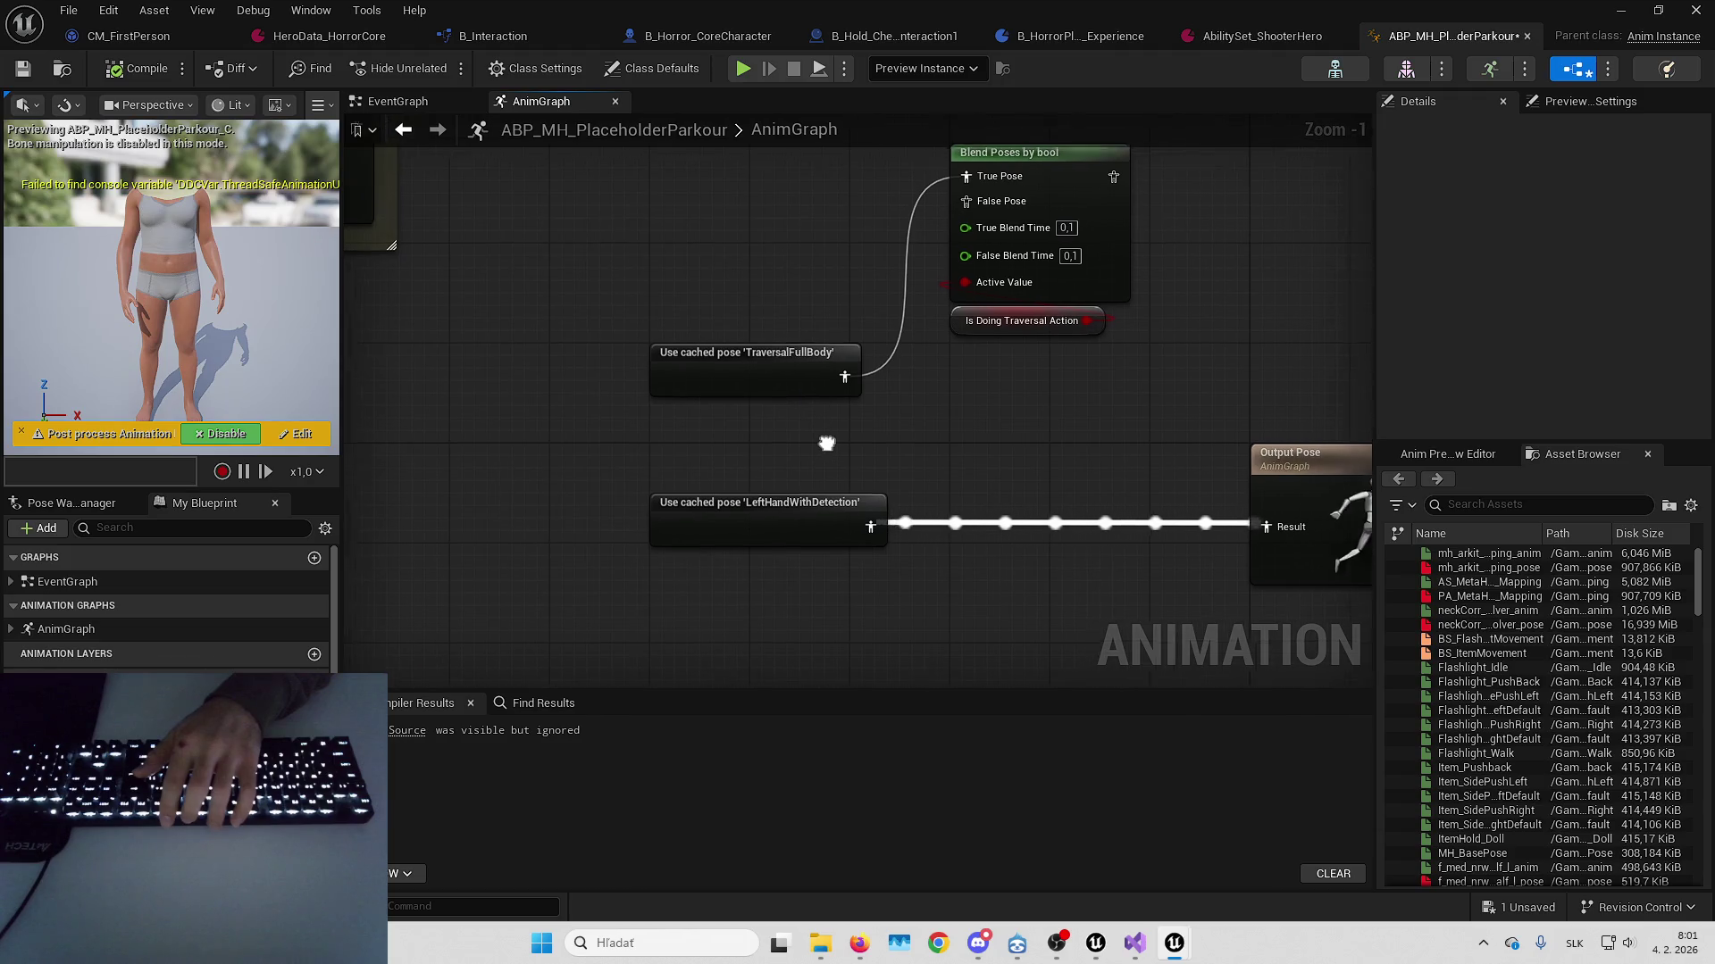
{"action": "left_click_drag", "start_coordinate": [762, 459], "coordinate": [768, 265]}
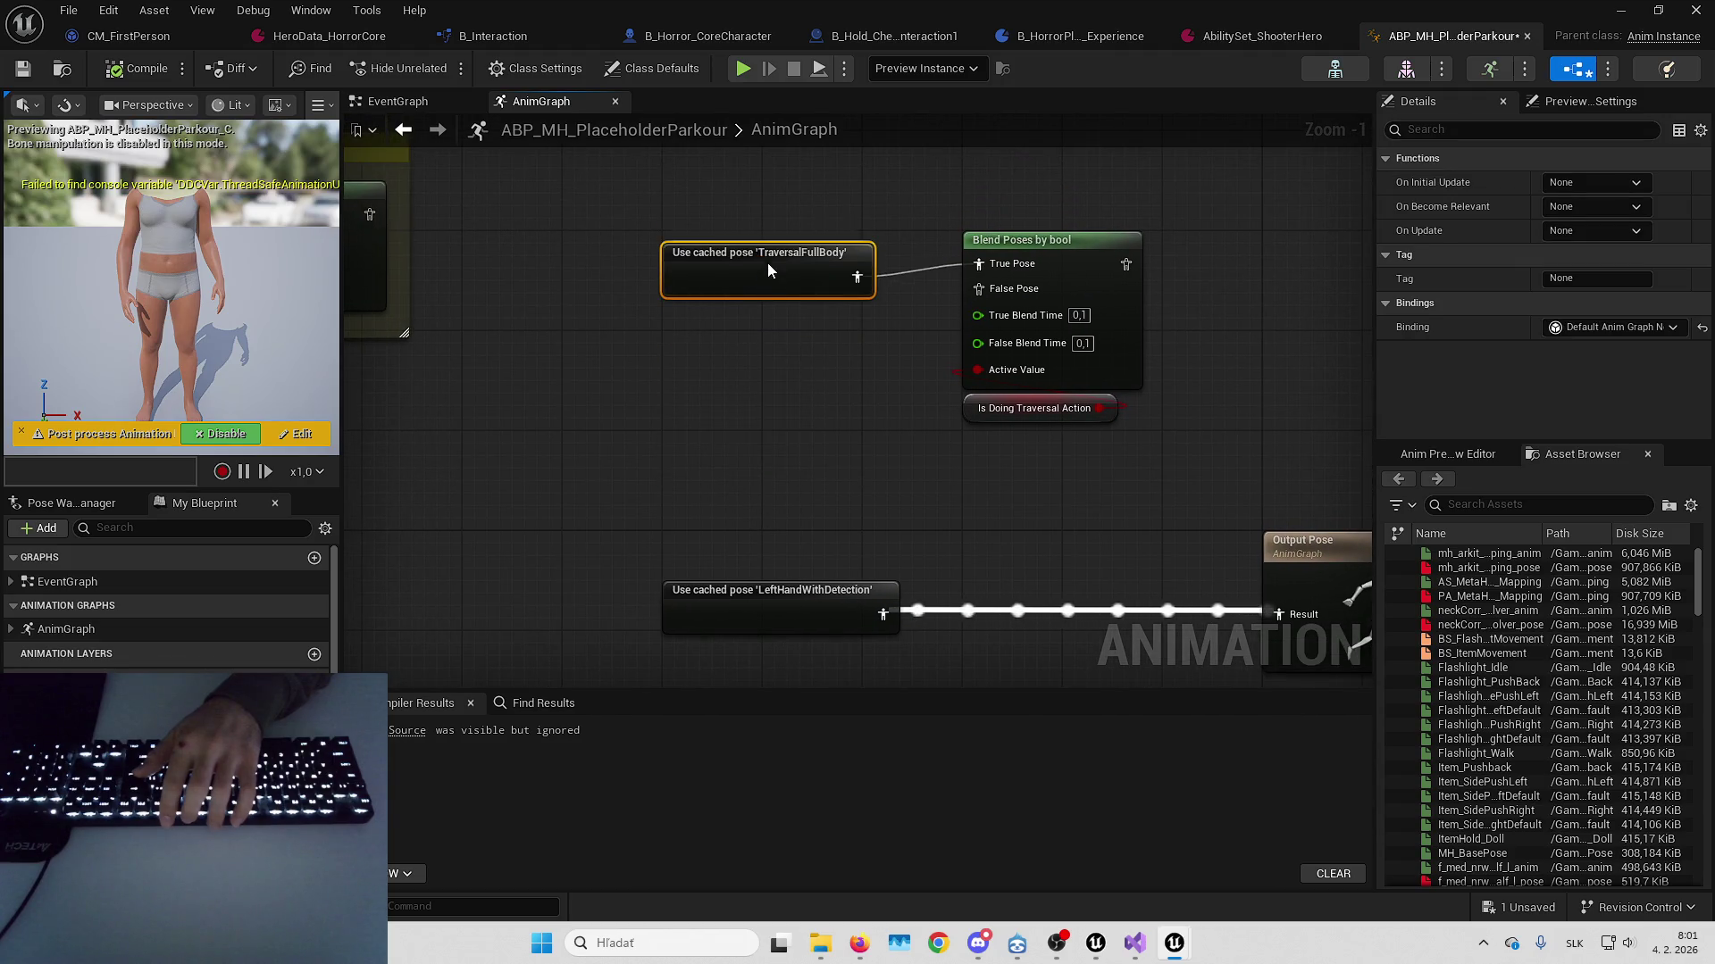
{"action": "left_click", "coordinate": [746, 339]}
{"action": "left_click_drag", "start_coordinate": [748, 568], "coordinate": [850, 243]}
{"action": "left_click_drag", "start_coordinate": [984, 215], "coordinate": [1141, 565]}
Rearrange the four rewired nodes lower in the graph and survey the surrounding node groups
{"action": "left_click_drag", "start_coordinate": [669, 553], "coordinate": [670, 303]}
{"action": "left_click_drag", "start_coordinate": [456, 169], "coordinate": [849, 459]}
{"action": "left_click_drag", "start_coordinate": [963, 271], "coordinate": [970, 618]}
{"action": "left_click", "coordinate": [922, 431]}
{"action": "scroll", "coordinate": [919, 426], "scroll_direction": "down", "scroll_amount": 3}
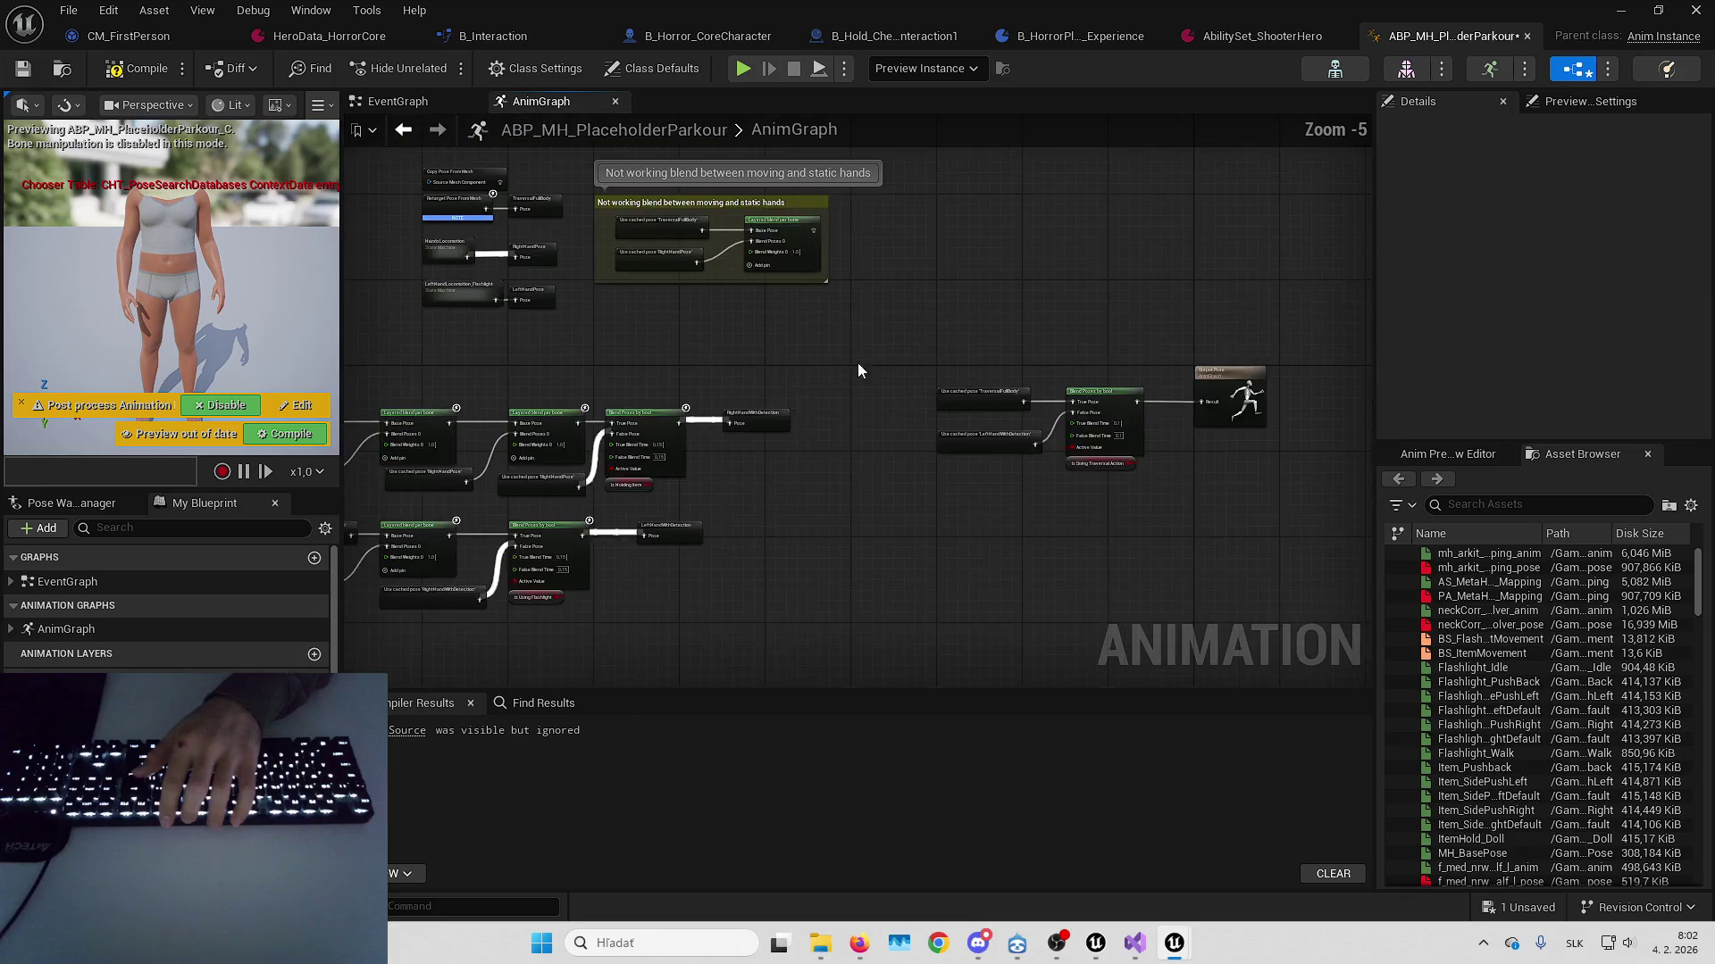
{"action": "mouse_move", "coordinate": [793, 485]}
{"action": "left_mouse_down"}
{"action": "mouse_move", "coordinate": [968, 325]}
{"action": "mouse_move", "coordinate": [656, 444]}
{"action": "mouse_move", "coordinate": [823, 287]}
{"action": "mouse_move", "coordinate": [755, 361]}
{"action": "left_mouse_up"}
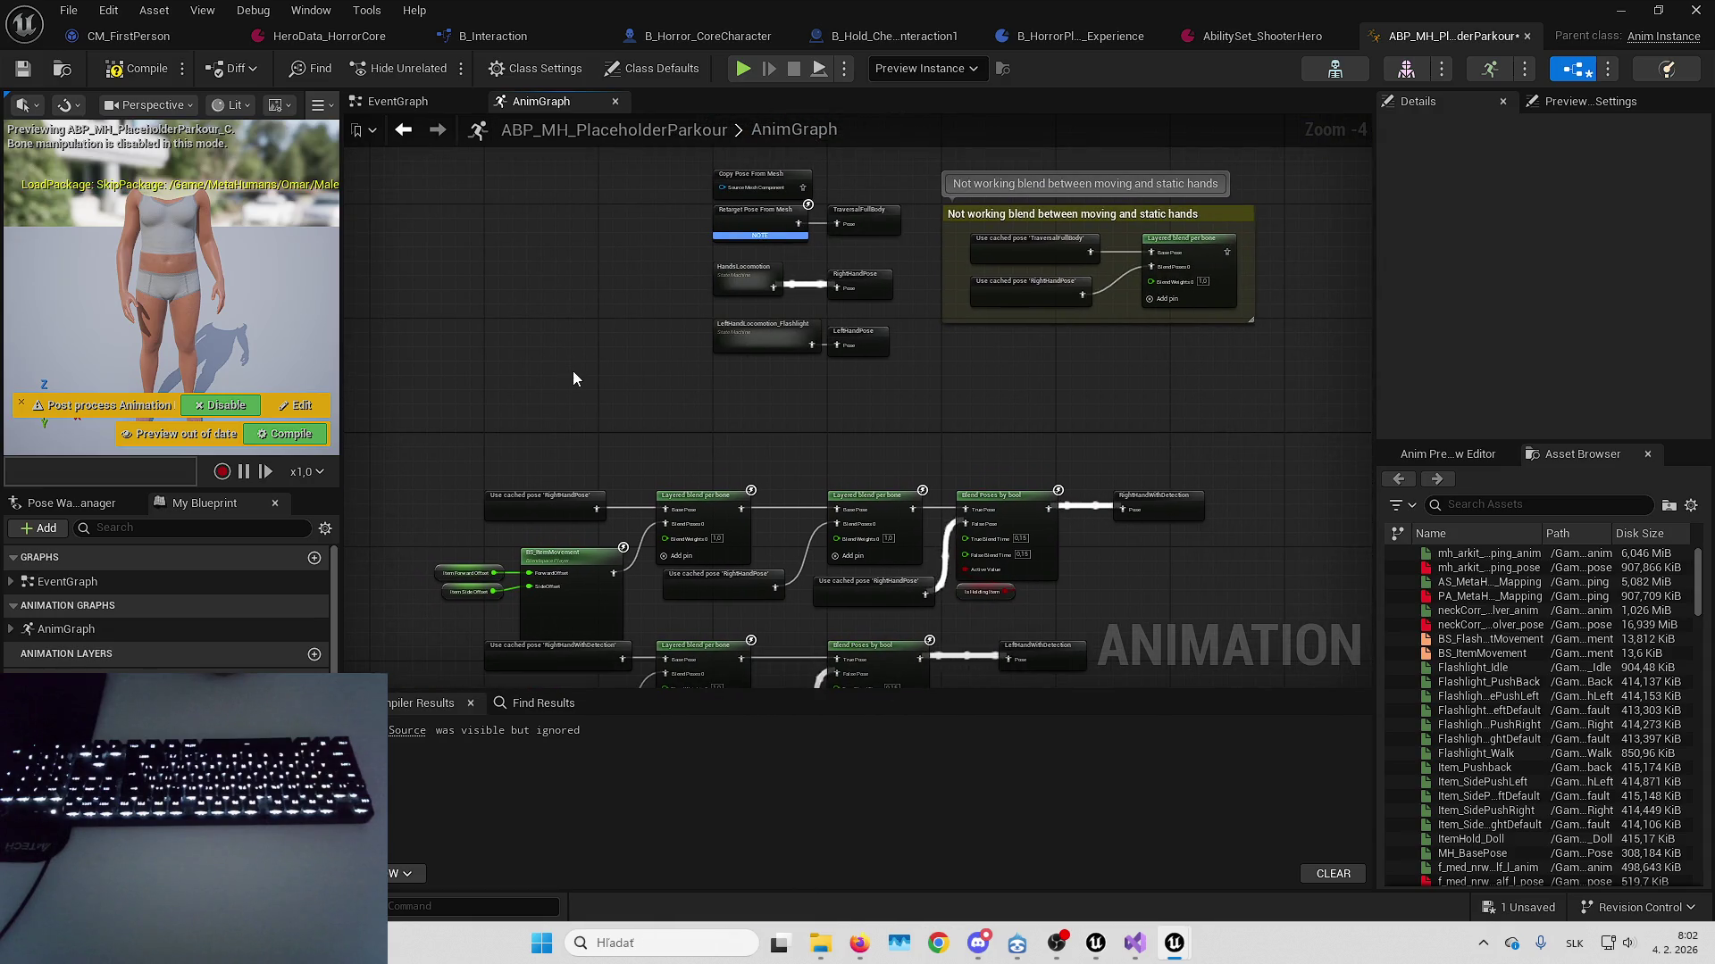
{"action": "mouse_move", "coordinate": [585, 370]}
{"action": "left_mouse_down"}
{"action": "mouse_move", "coordinate": [689, 313]}
{"action": "mouse_move", "coordinate": [589, 396]}
{"action": "mouse_move", "coordinate": [689, 366]}
{"action": "left_mouse_up"}
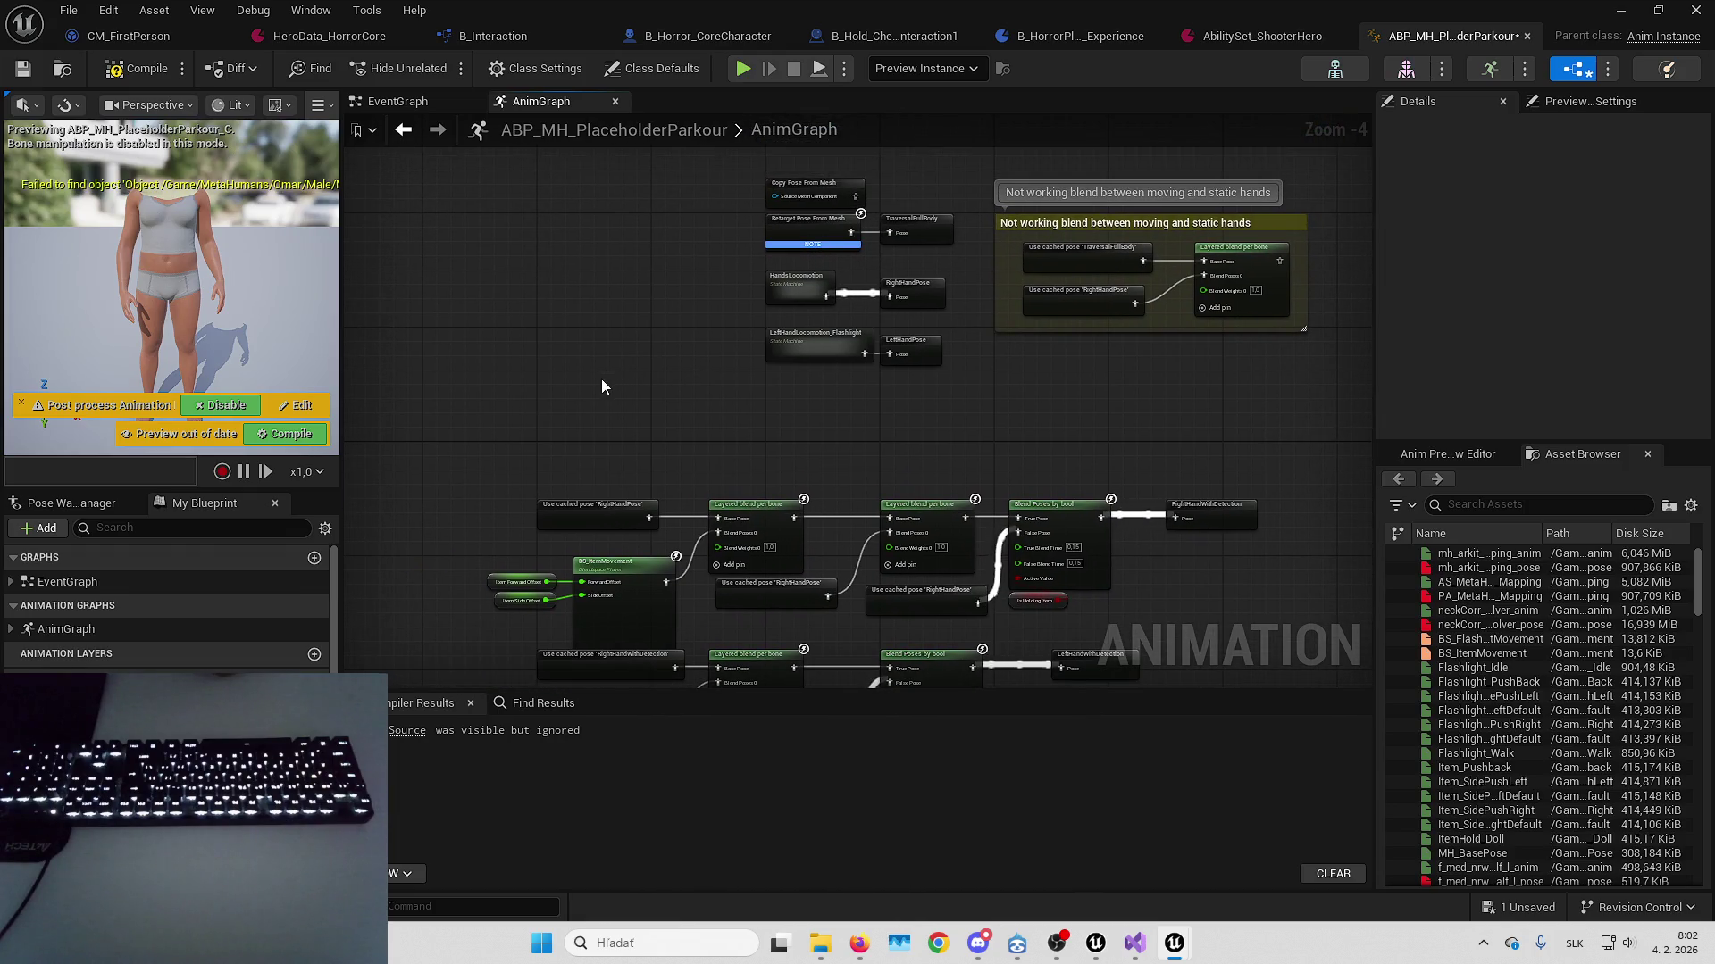
Add a cached TraversalFullBody pose and wire it into a new Layered blend per bone node
{"action": "right_click", "coordinate": [550, 427]}
{"action": "type", "text": "t"}
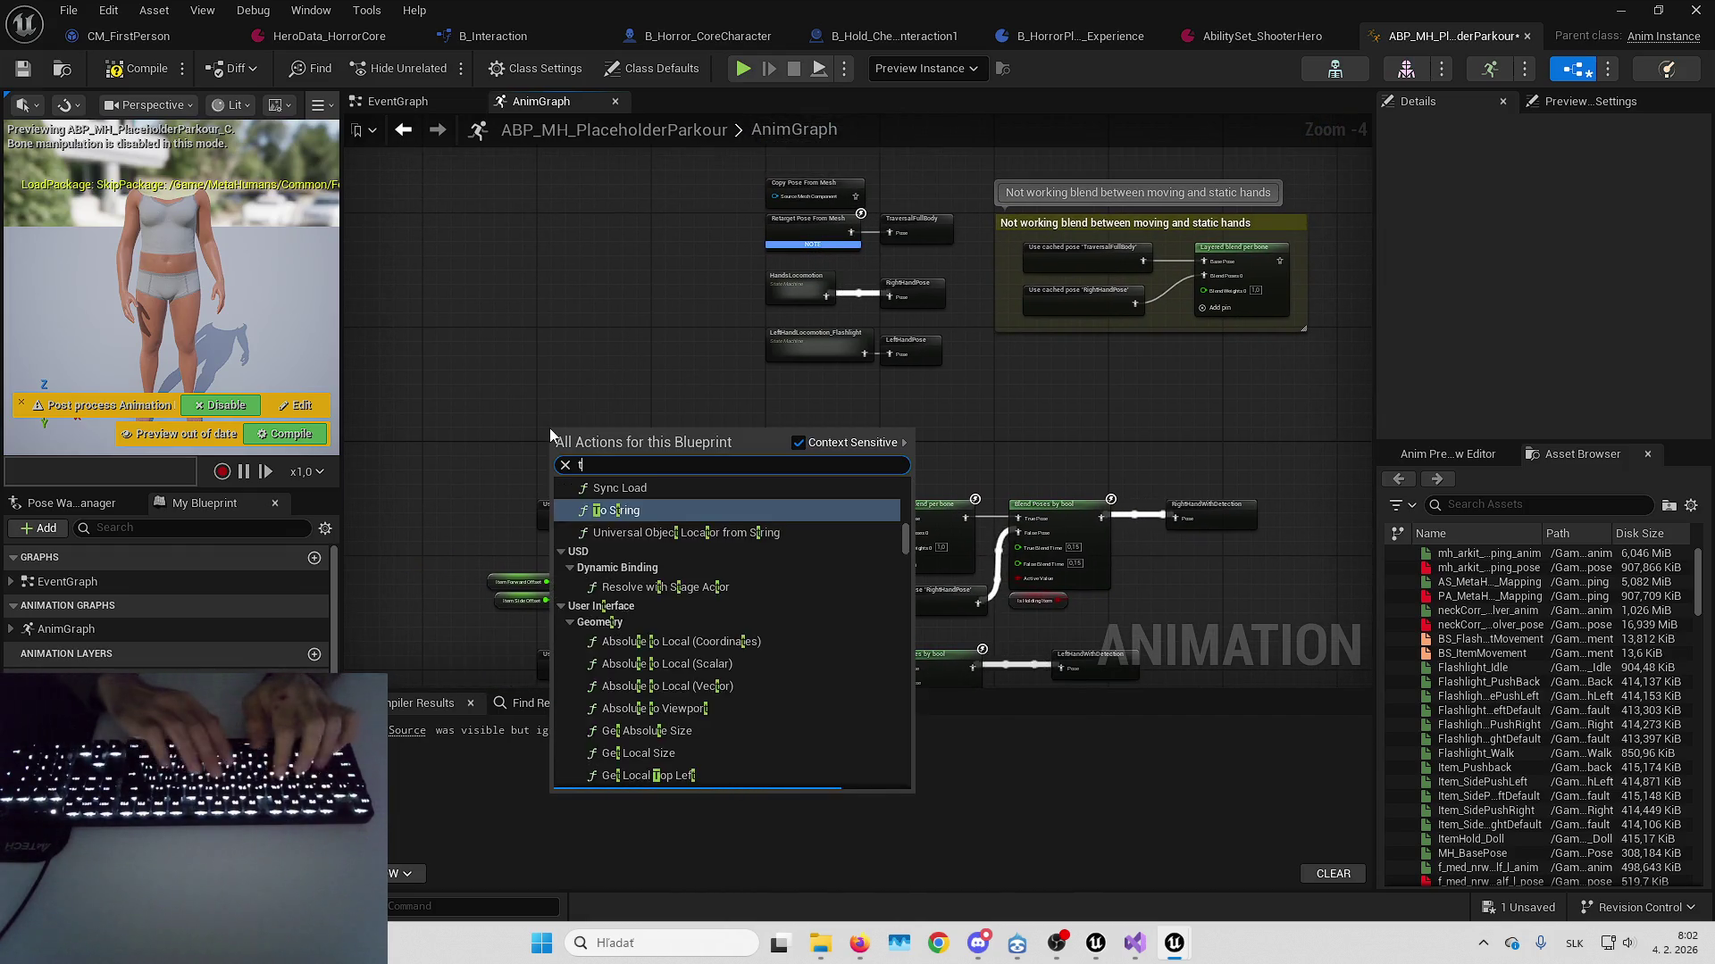
{"action": "type", "text": "raversalfull"}
{"action": "key", "text": "Return"}
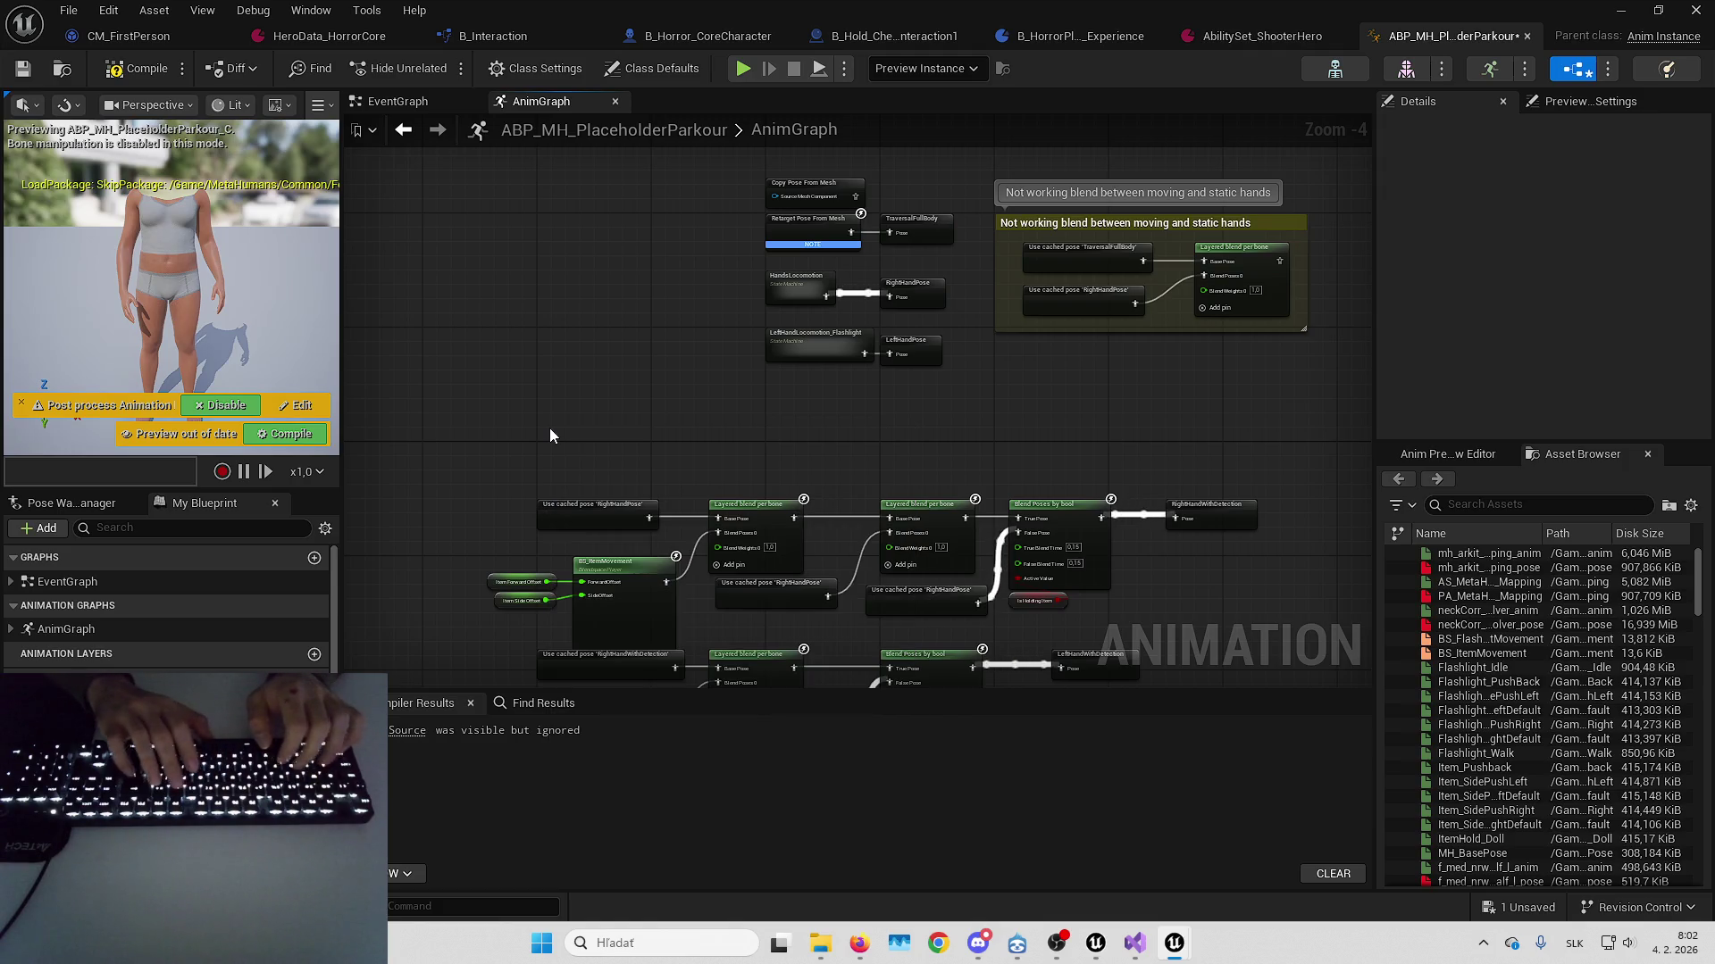
{"action": "scroll", "coordinate": [549, 427], "scroll_direction": "up", "scroll_amount": 2}
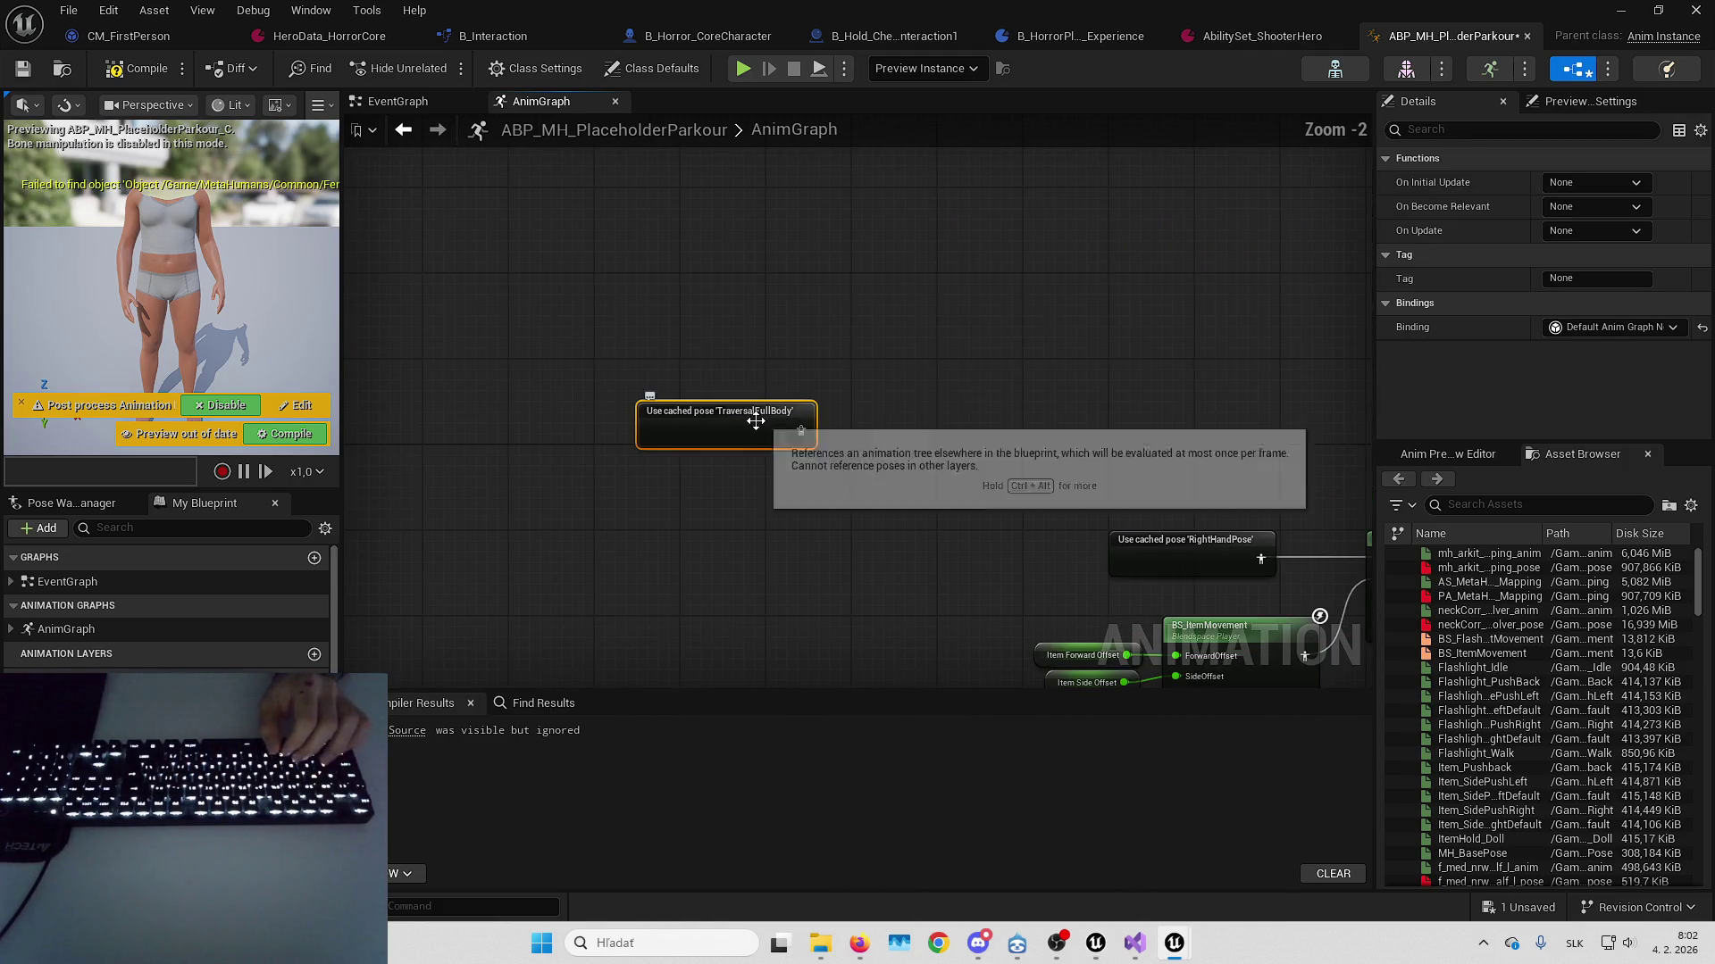
{"action": "left_click_drag", "start_coordinate": [787, 342], "coordinate": [789, 343]}
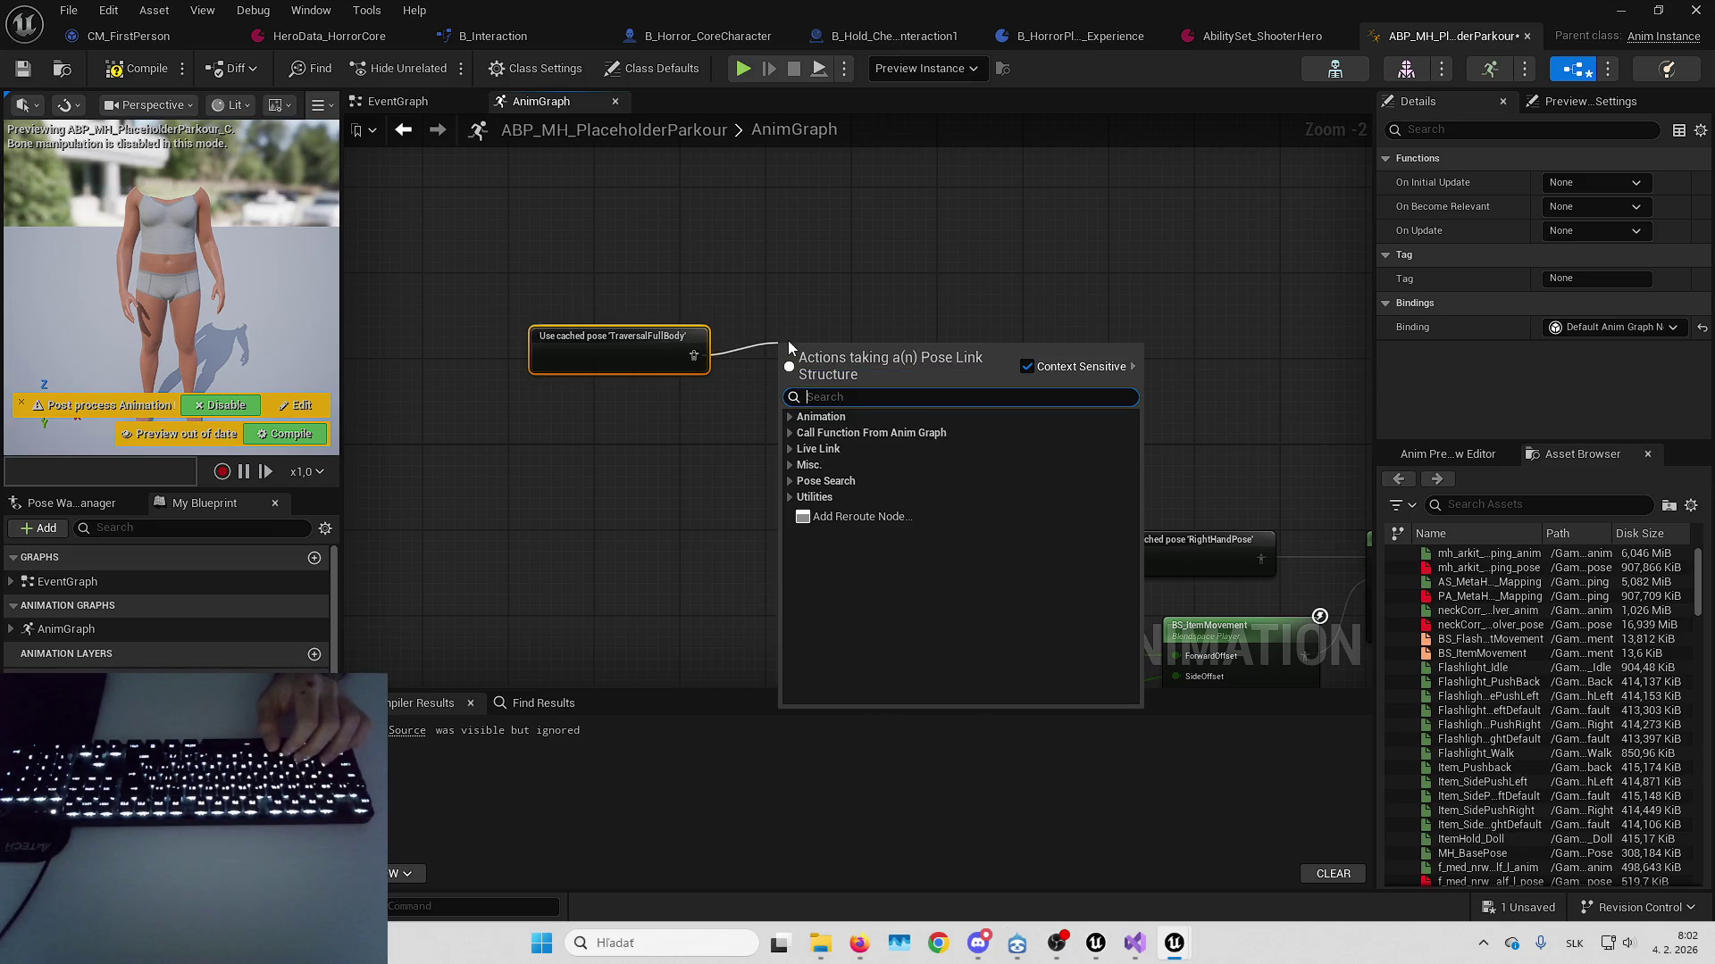
{"action": "type", "text": "cached"}
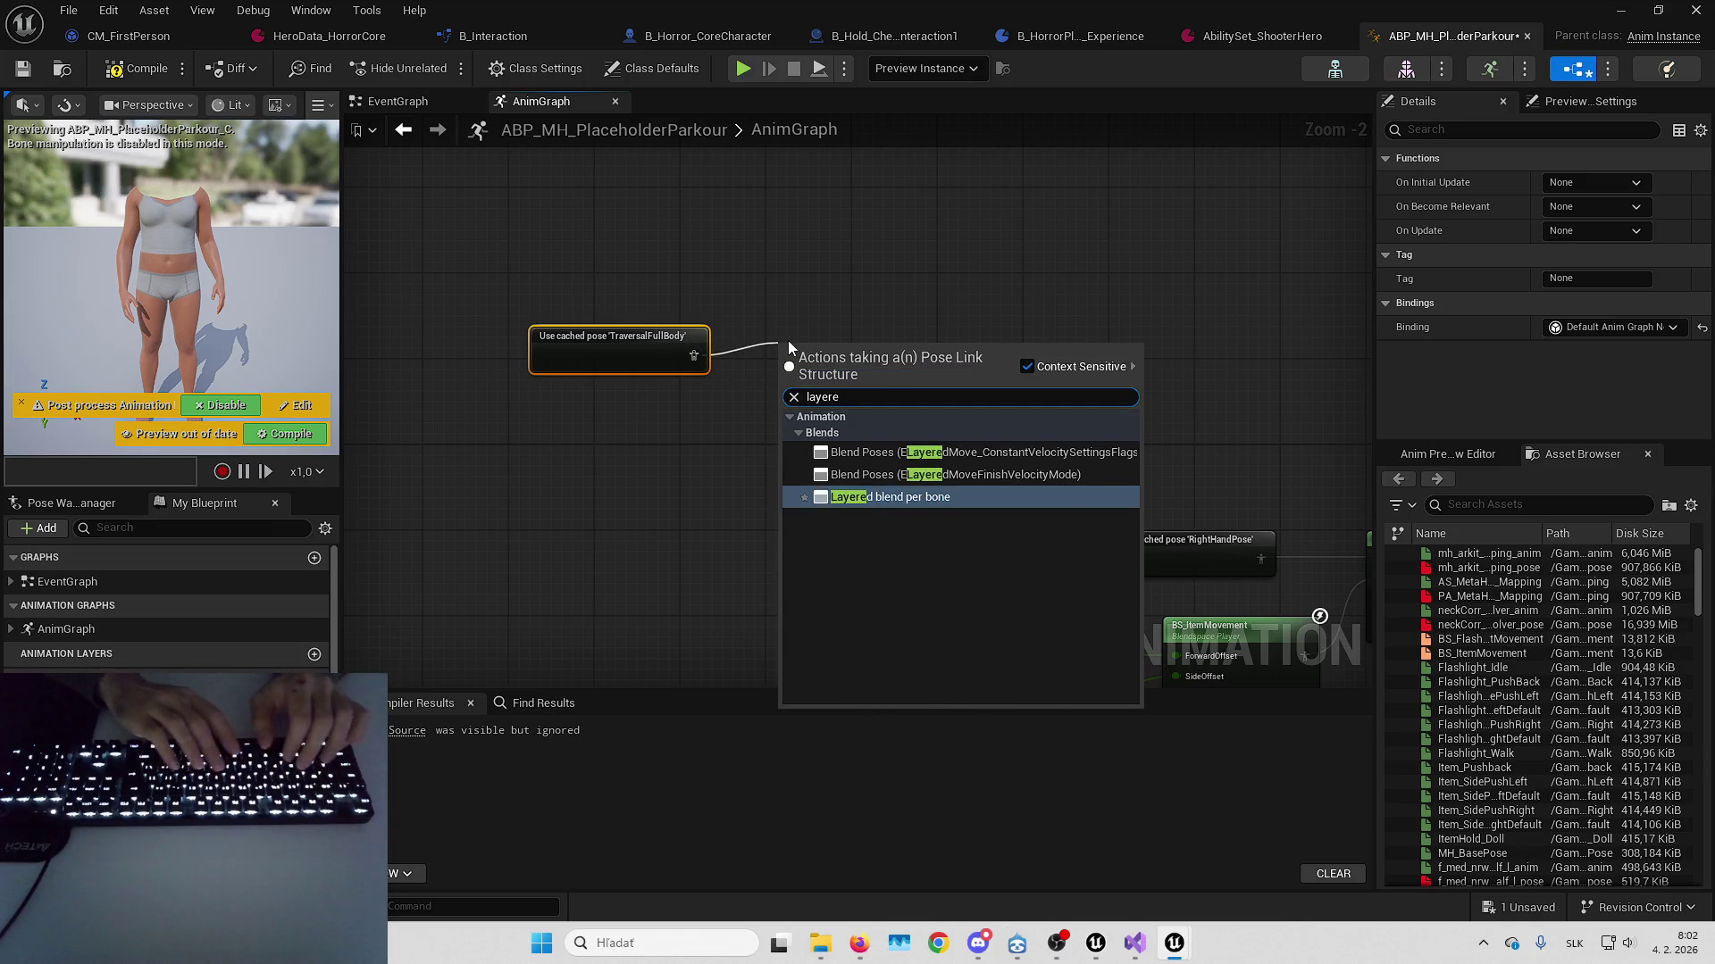
{"action": "key", "text": "Return"}
{"action": "left_click_drag", "start_coordinate": [789, 347], "coordinate": [789, 347]}
{"action": "left_click", "coordinate": [843, 348]}
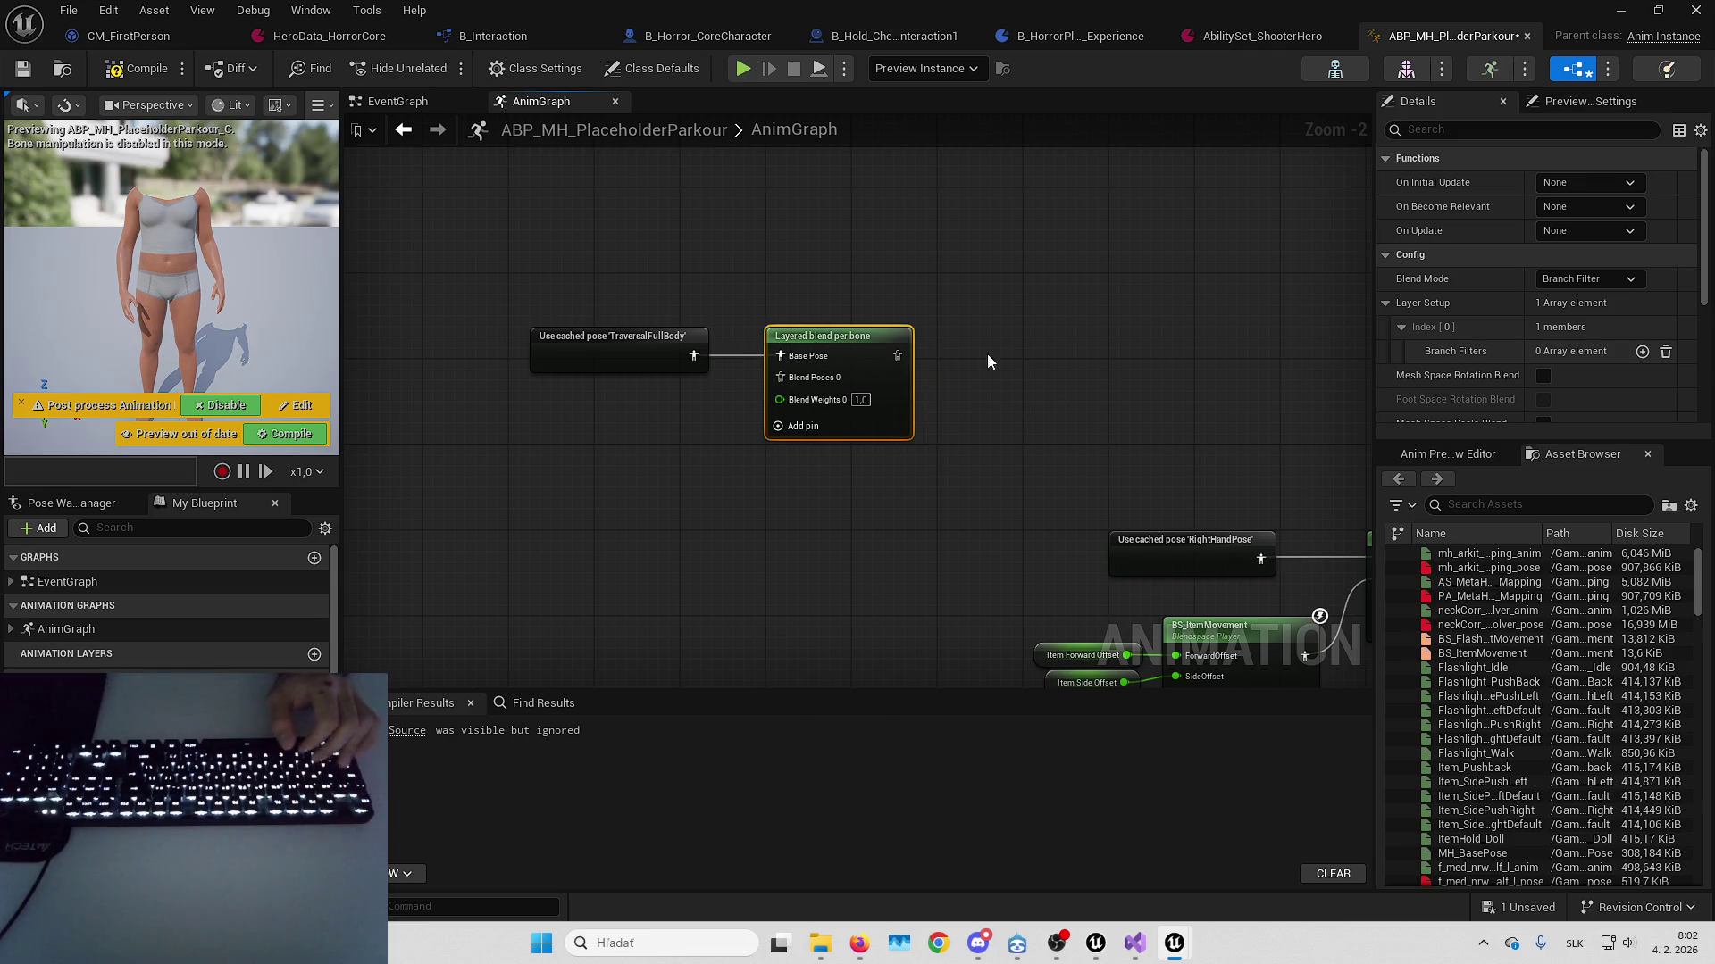
Look over the hand blend nodes, BS_ItemMovement and BS_FlashlightMovement, and the comment box
{"action": "mouse_move", "coordinate": [1070, 313]}
{"action": "left_mouse_down"}
{"action": "mouse_move", "coordinate": [937, 316]}
{"action": "mouse_move", "coordinate": [651, 511]}
{"action": "mouse_move", "coordinate": [536, 486]}
{"action": "mouse_move", "coordinate": [125, 493]}
{"action": "left_mouse_up"}
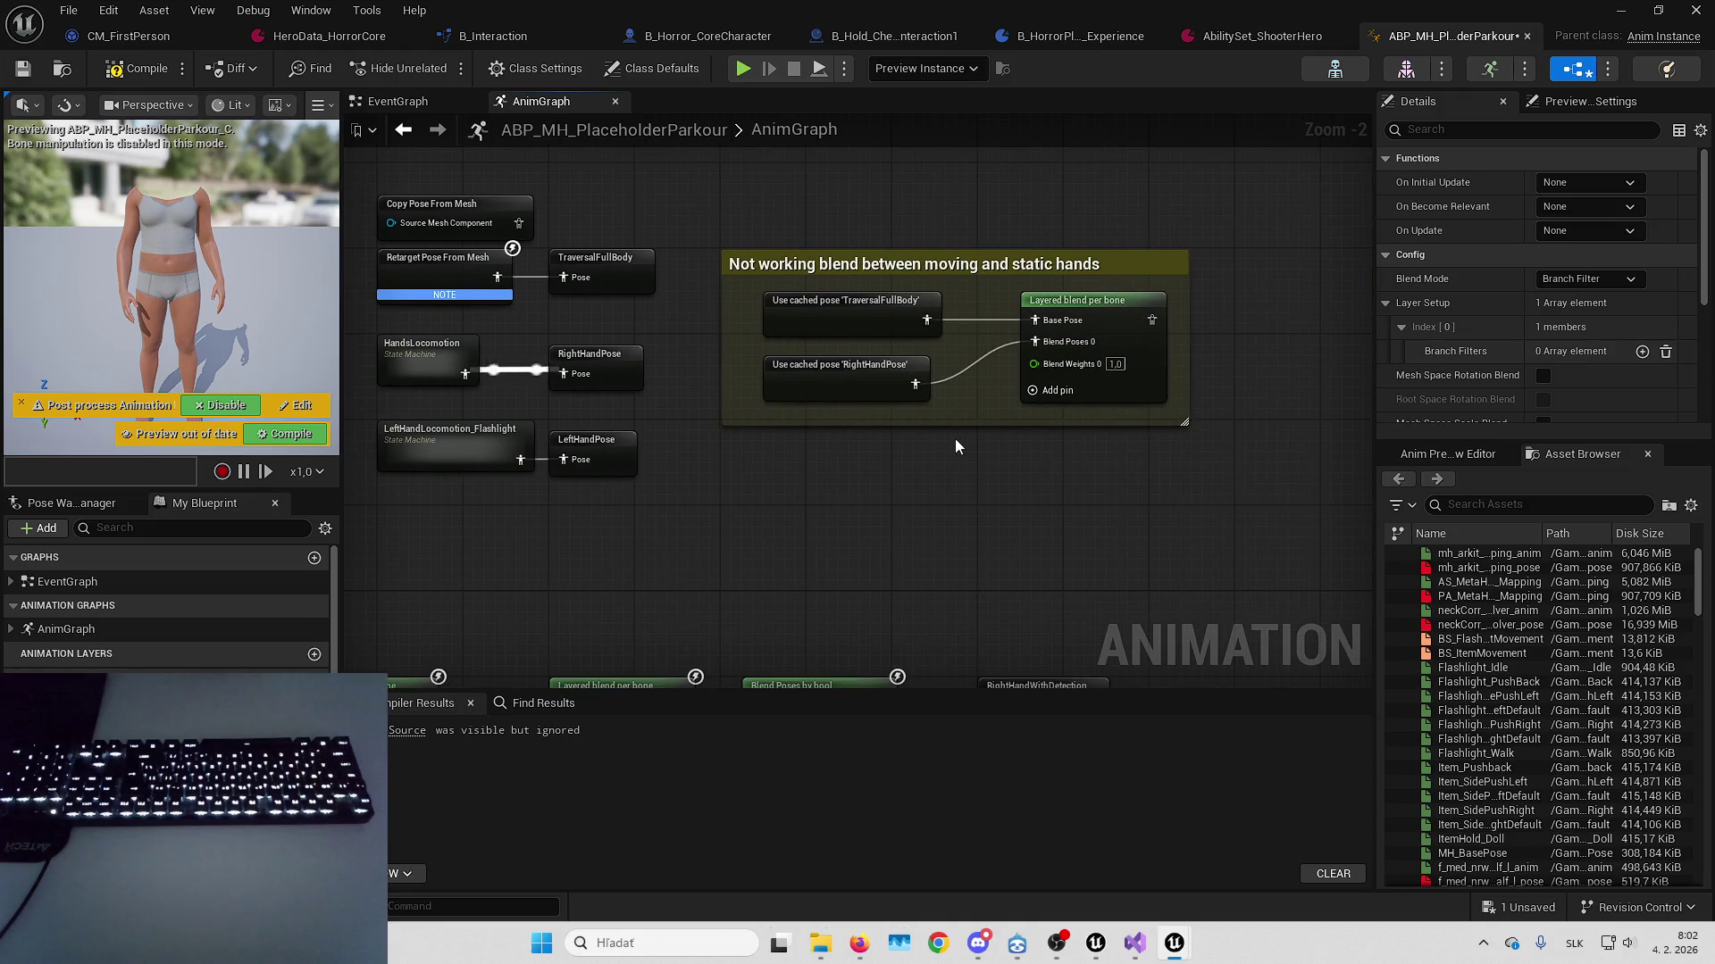
{"action": "scroll", "coordinate": [929, 423], "scroll_direction": "down", "scroll_amount": 3}
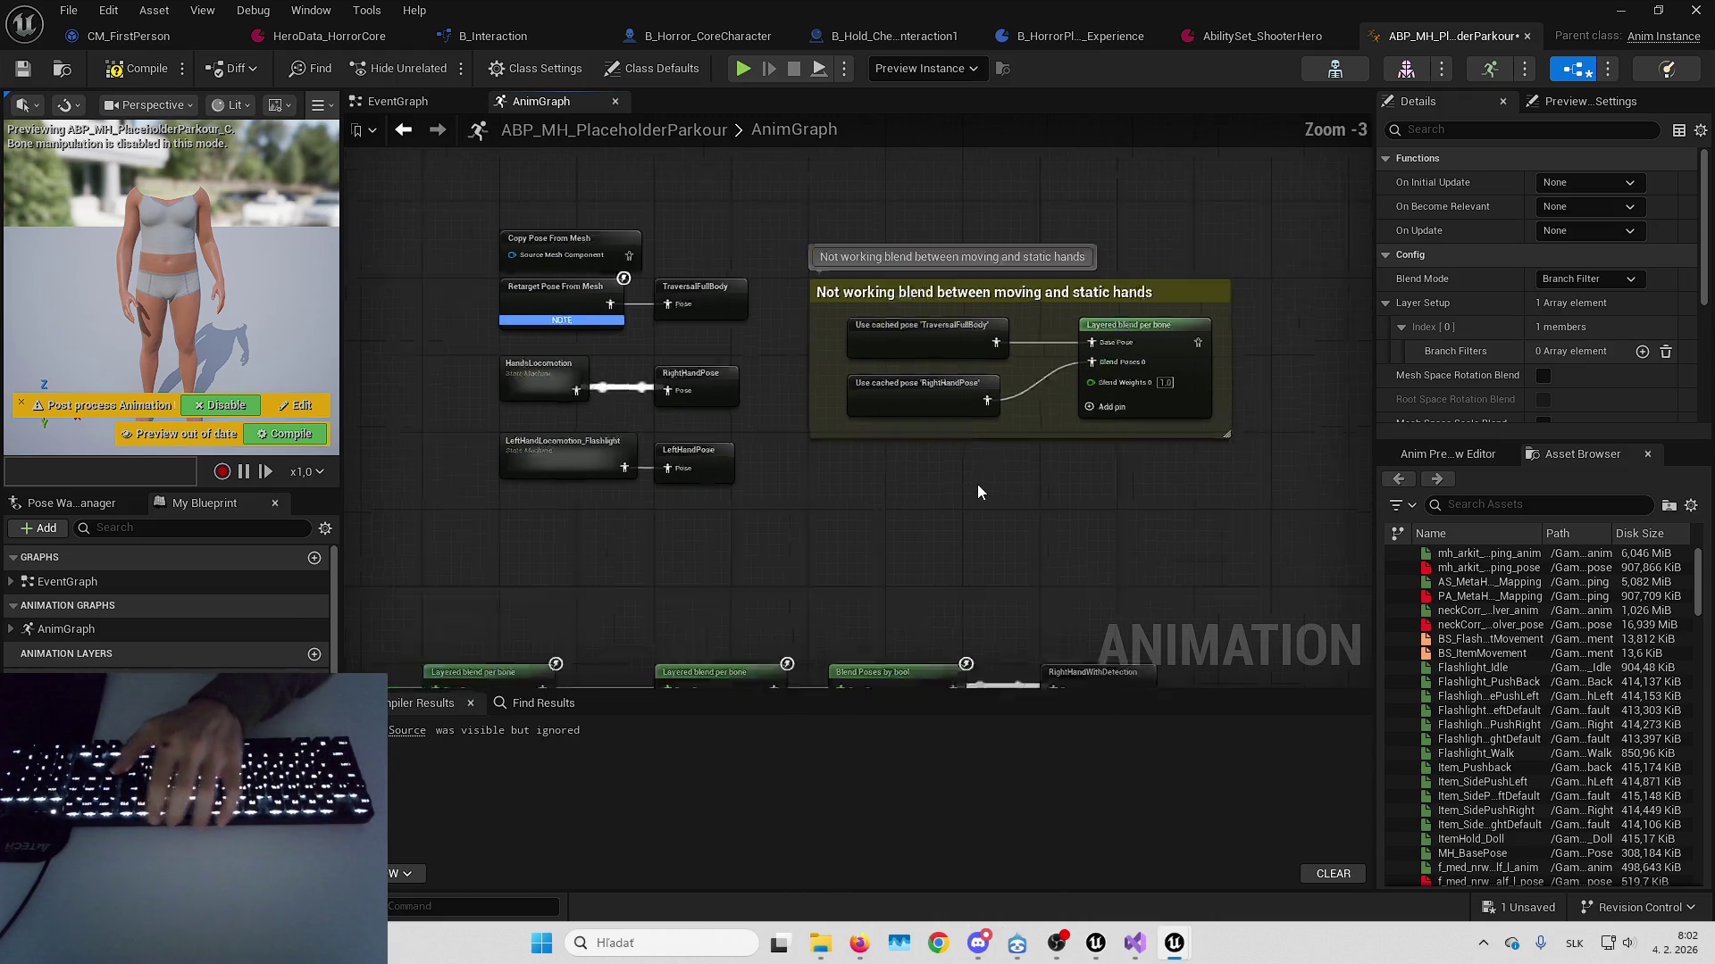
{"action": "scroll", "coordinate": [899, 384], "scroll_direction": "up", "scroll_amount": 2}
{"action": "left_click", "coordinate": [827, 382]}
{"action": "mouse_move", "coordinate": [827, 383]}
{"action": "left_mouse_down"}
{"action": "mouse_move", "coordinate": [846, 170]}
{"action": "mouse_move", "coordinate": [422, 114]}
{"action": "left_mouse_up"}
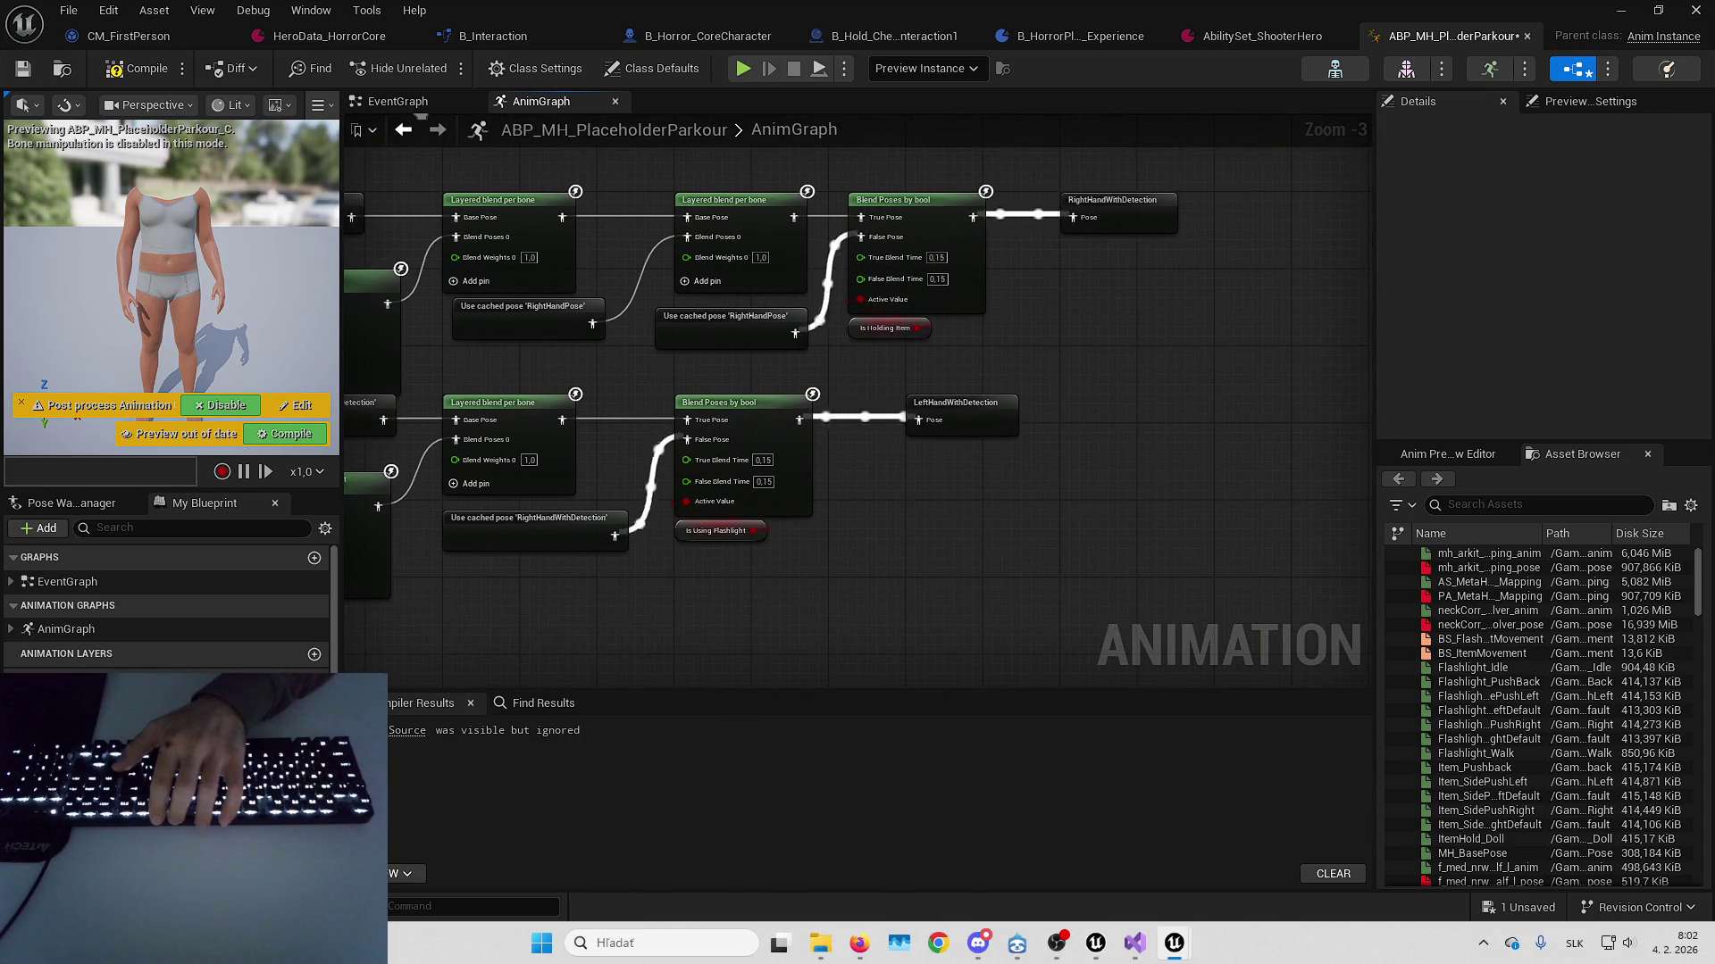
{"action": "left_click_drag", "start_coordinate": [625, 402], "coordinate": [1022, 382]}
{"action": "mouse_move", "coordinate": [812, 99]}
{"action": "left_mouse_down"}
{"action": "mouse_move", "coordinate": [781, 99]}
{"action": "mouse_move", "coordinate": [700, 510]}
{"action": "mouse_move", "coordinate": [700, 384]}
{"action": "mouse_move", "coordinate": [727, 332]}
{"action": "mouse_move", "coordinate": [1075, 380]}
{"action": "left_mouse_up"}
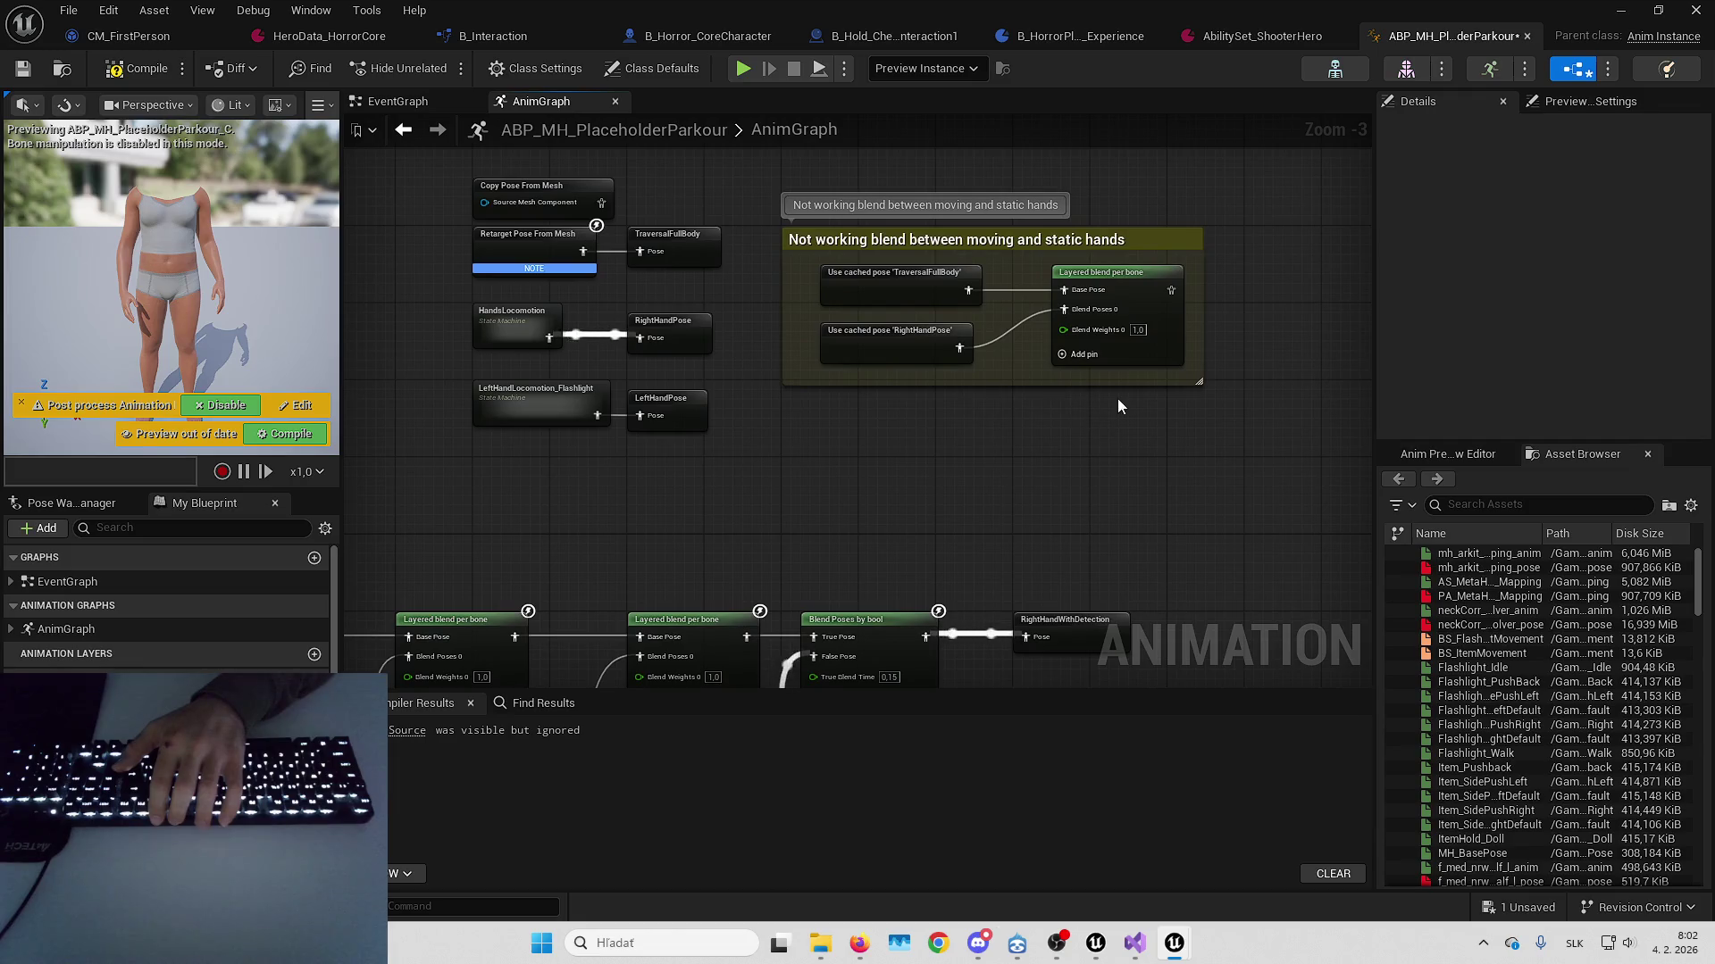
{"action": "mouse_move", "coordinate": [964, 326]}
{"action": "left_mouse_down"}
{"action": "mouse_move", "coordinate": [1098, 330]}
{"action": "mouse_move", "coordinate": [552, 362]}
{"action": "left_mouse_up"}
{"action": "mouse_move", "coordinate": [838, 449]}
{"action": "left_mouse_down"}
{"action": "mouse_move", "coordinate": [572, 438]}
{"action": "mouse_move", "coordinate": [743, 441]}
{"action": "left_mouse_up"}
Inspect the commented Layered blend per bone's first branch filter and its Blend Depth
{"action": "mouse_move", "coordinate": [948, 415]}
{"action": "left_mouse_down"}
{"action": "mouse_move", "coordinate": [733, 291]}
{"action": "mouse_move", "coordinate": [1034, 288]}
{"action": "left_mouse_up"}
{"action": "scroll", "coordinate": [1047, 268], "scroll_direction": "down", "scroll_amount": 1}
{"action": "left_click", "coordinate": [1207, 284]}
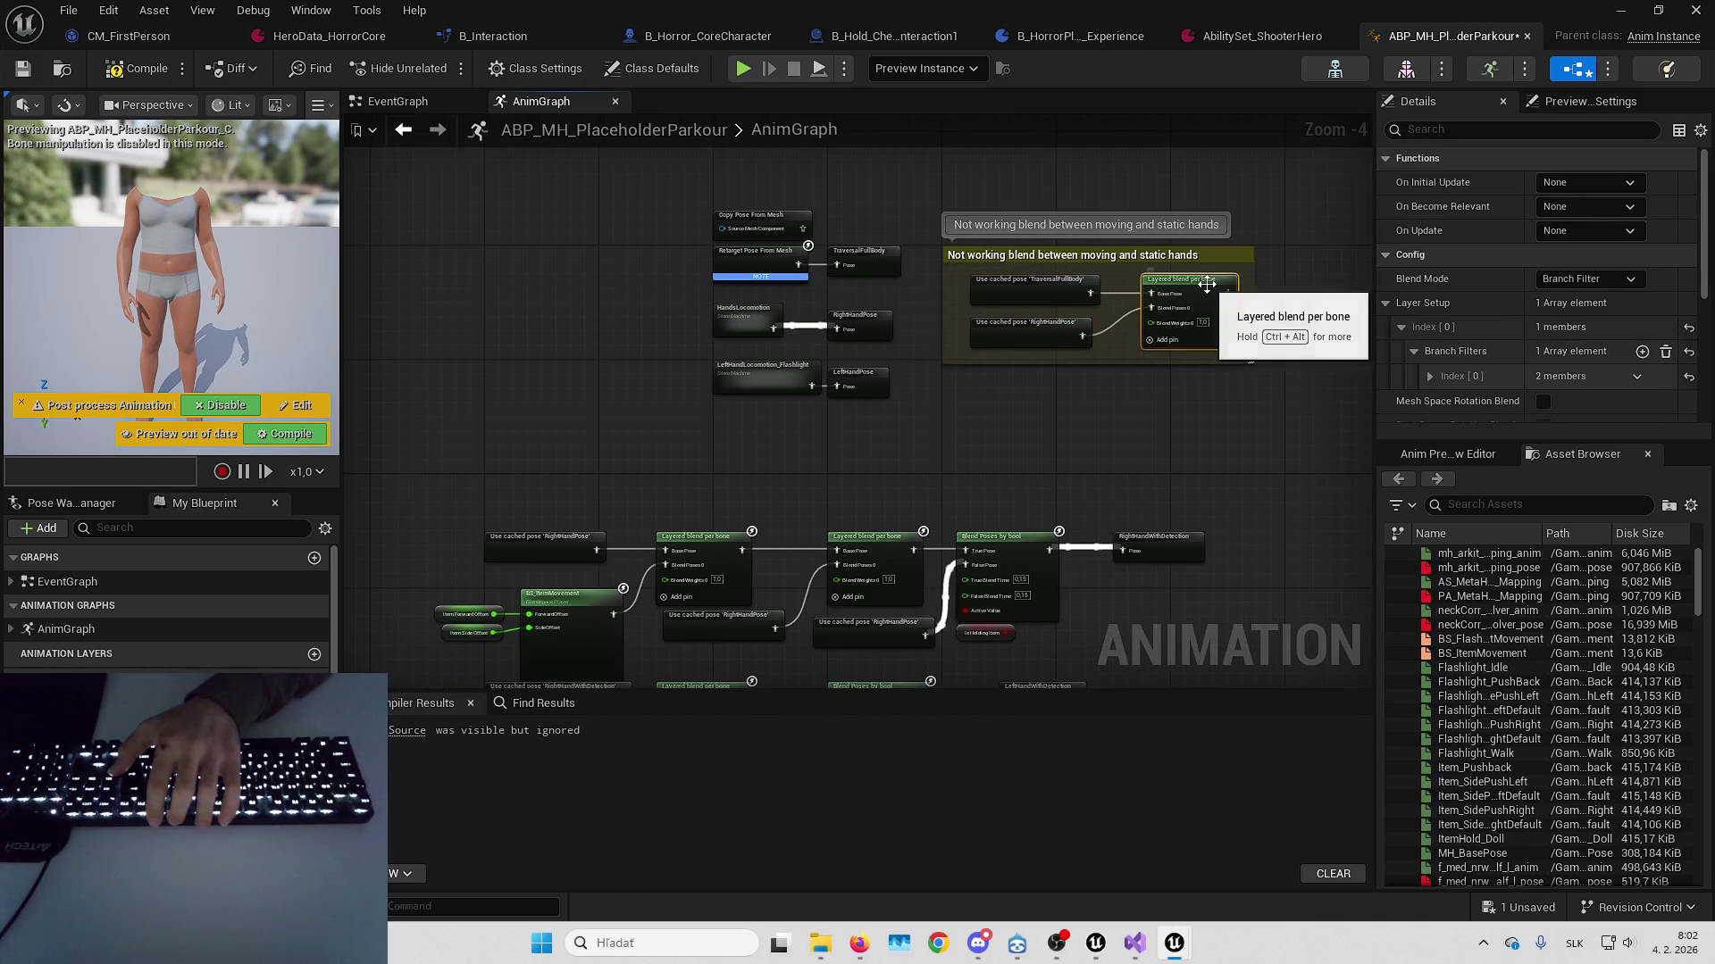
{"action": "left_click", "coordinate": [1429, 376]}
{"action": "left_click", "coordinate": [1577, 400]}
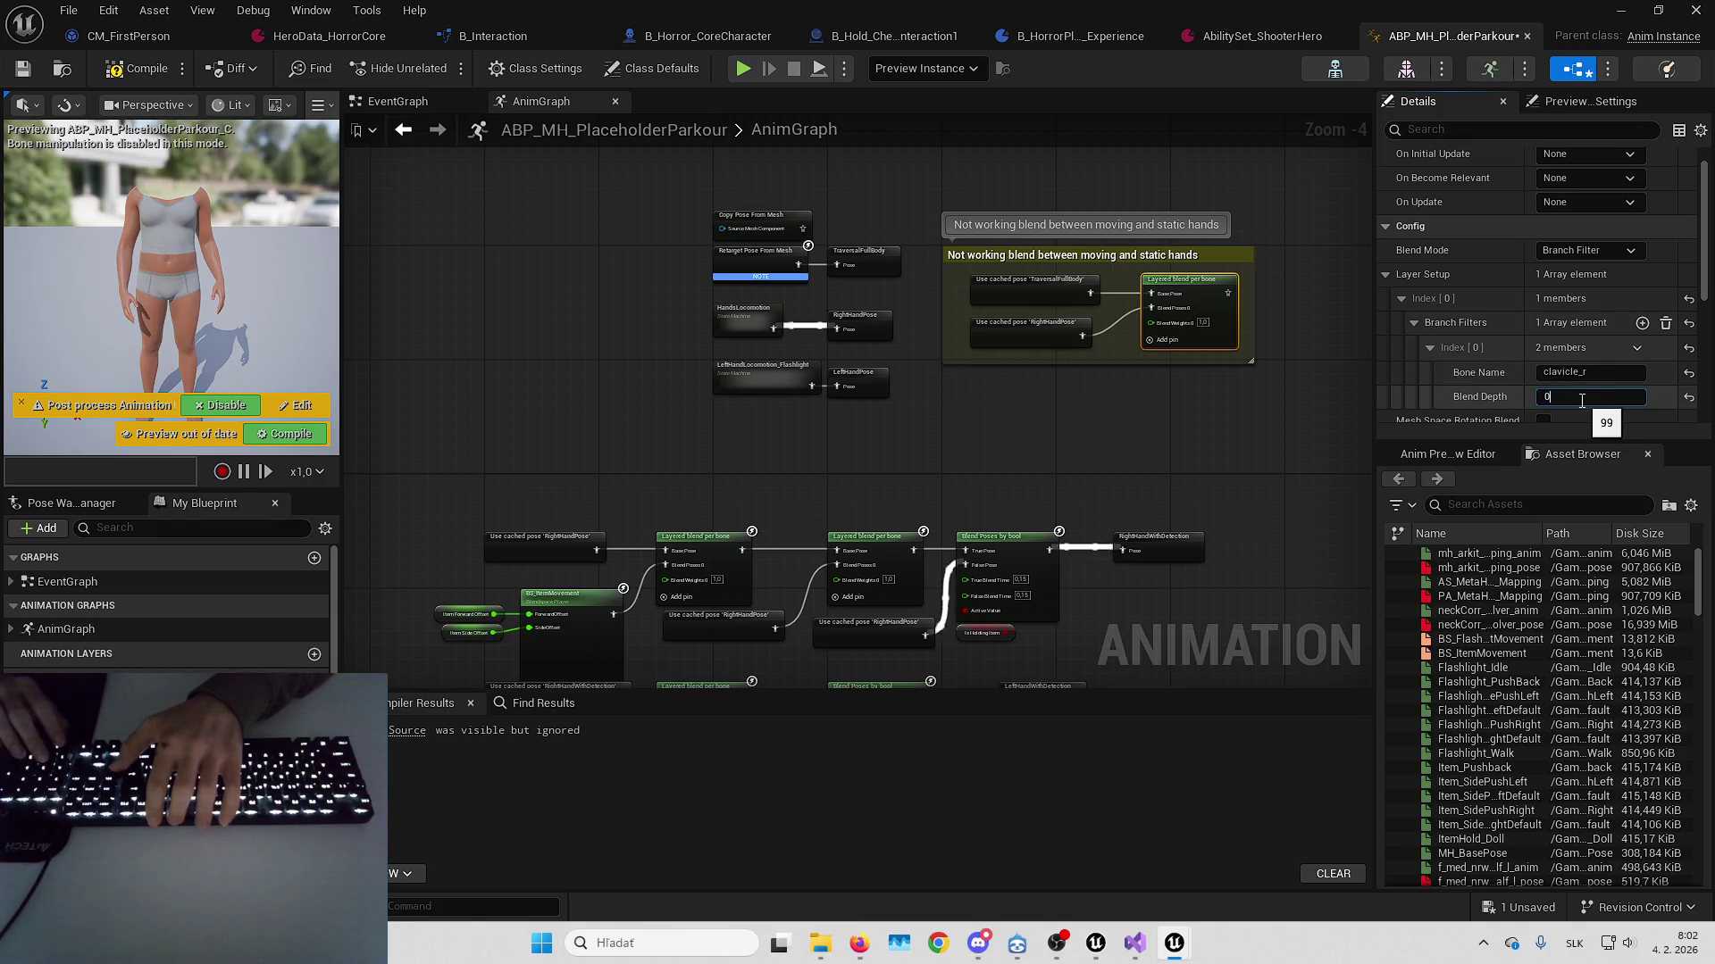
{"action": "left_click", "coordinate": [1199, 409]}
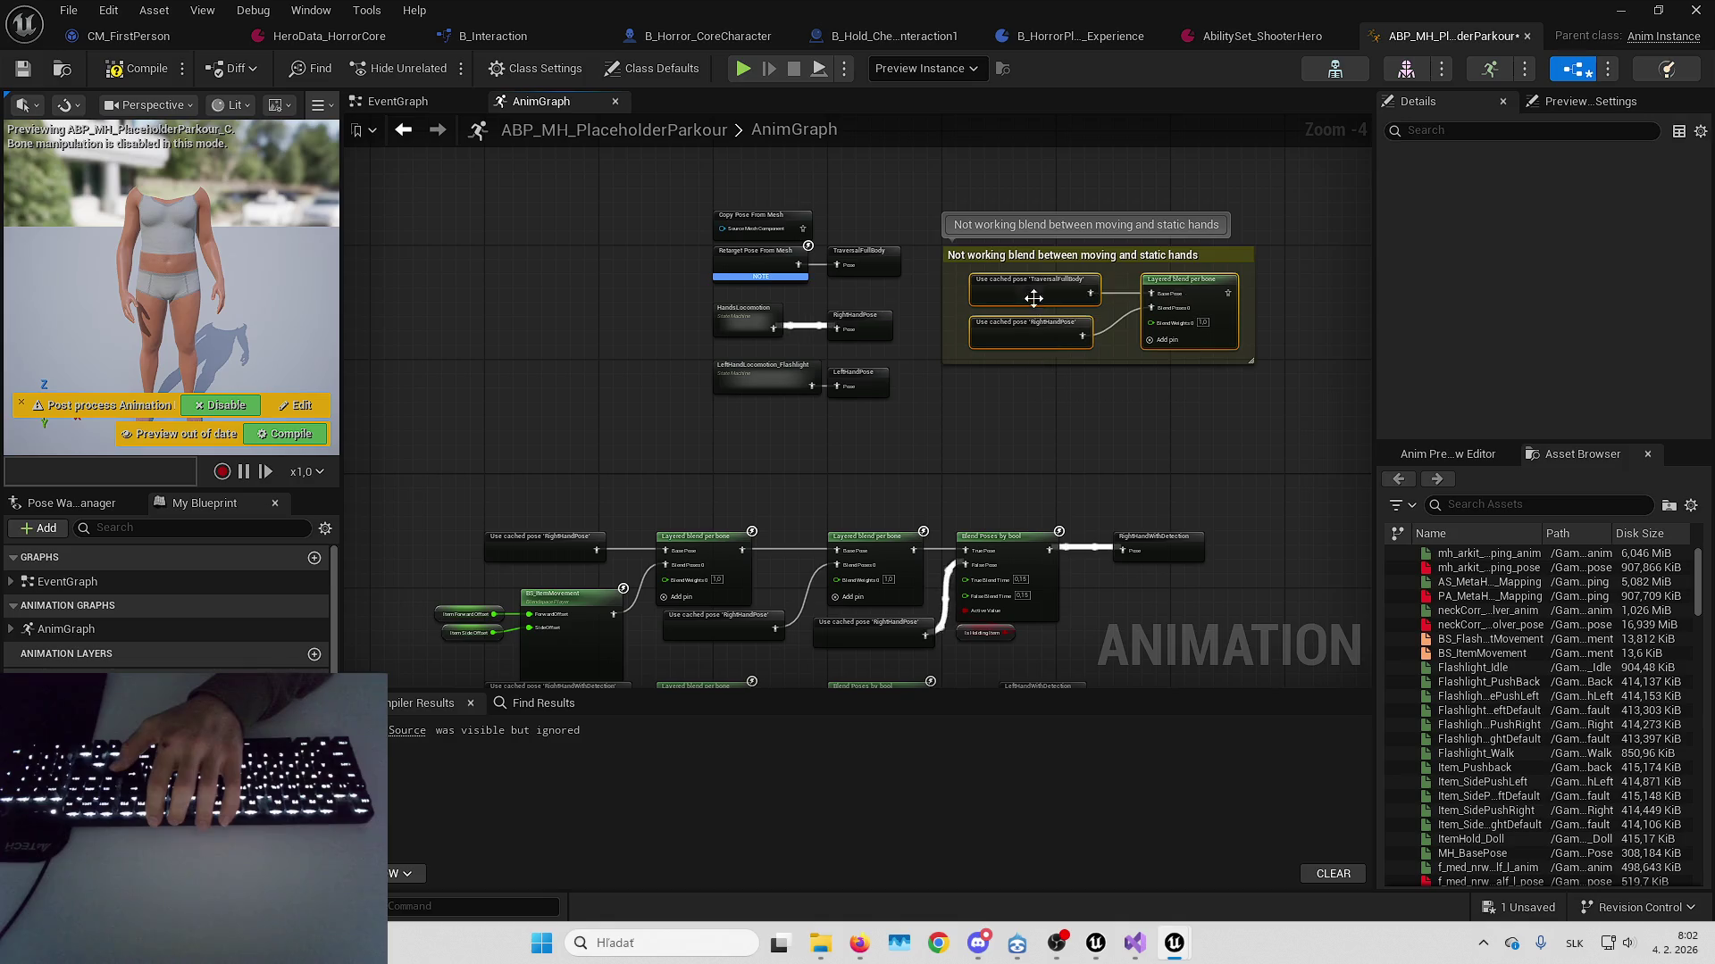
Review the comment group and lower blend nodes, then start adding another node there
{"action": "left_click_drag", "start_coordinate": [1034, 293], "coordinate": [1132, 280]}
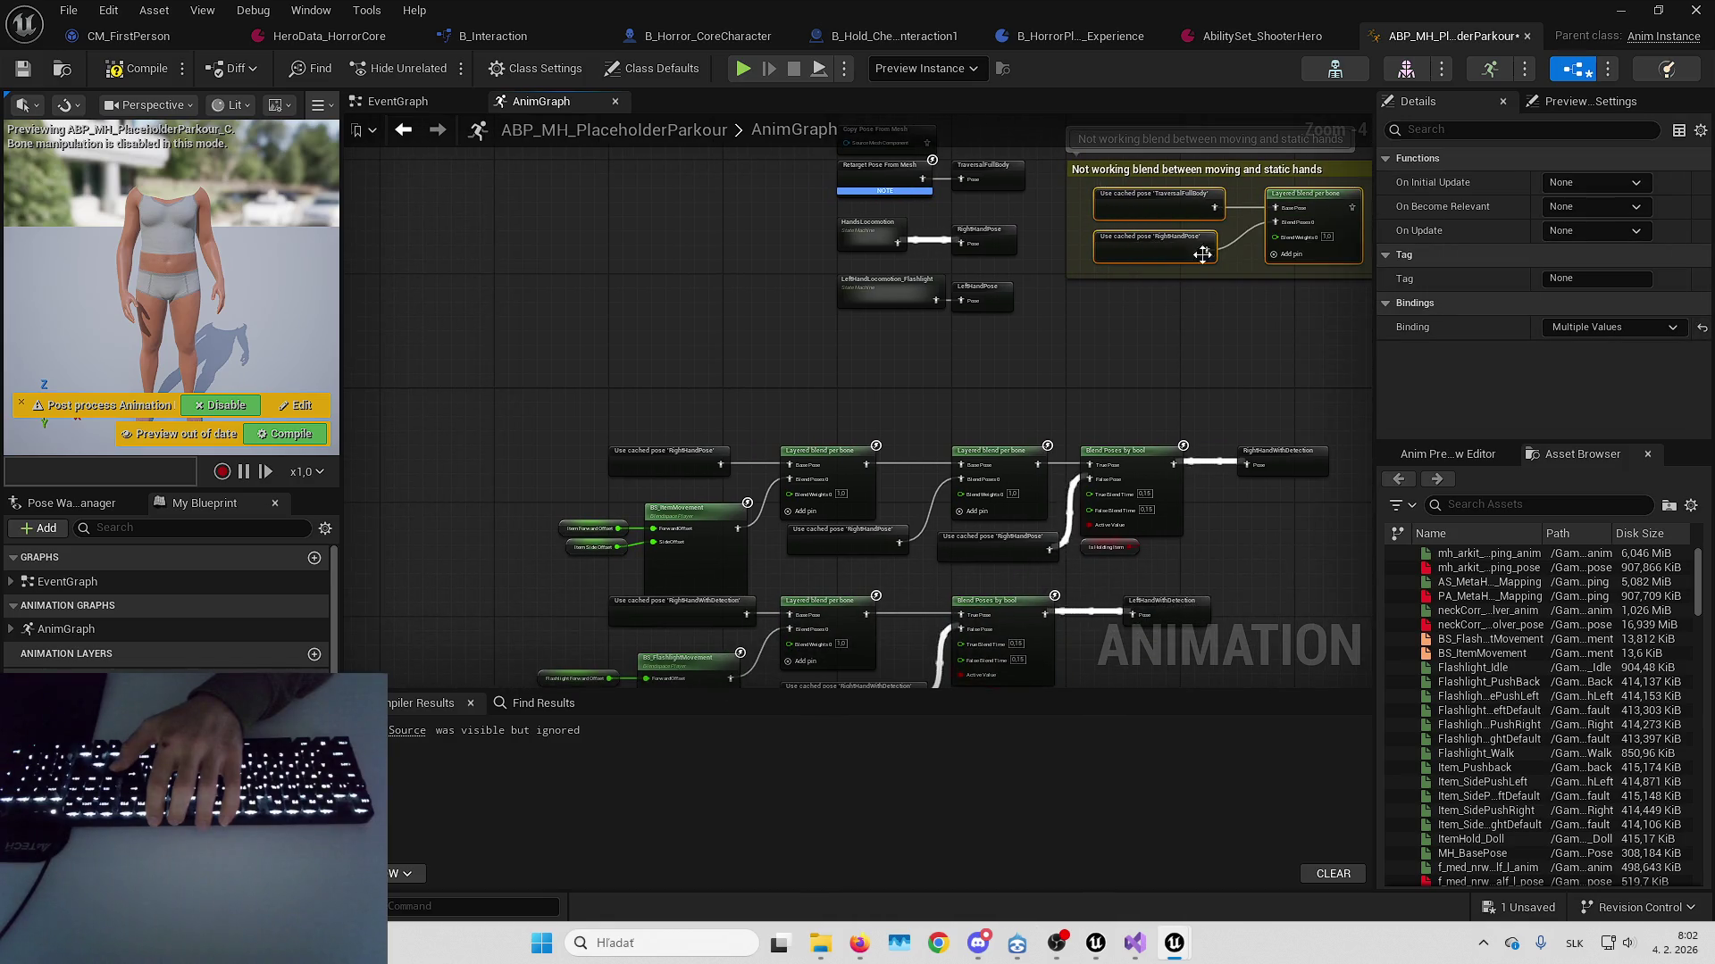
{"action": "mouse_move", "coordinate": [1208, 255]}
{"action": "left_mouse_down"}
{"action": "mouse_move", "coordinate": [1126, 360]}
{"action": "mouse_move", "coordinate": [883, 382]}
{"action": "left_mouse_up"}
{"action": "left_click", "coordinate": [883, 383]}
{"action": "scroll", "coordinate": [725, 360], "scroll_direction": "up", "scroll_amount": 2}
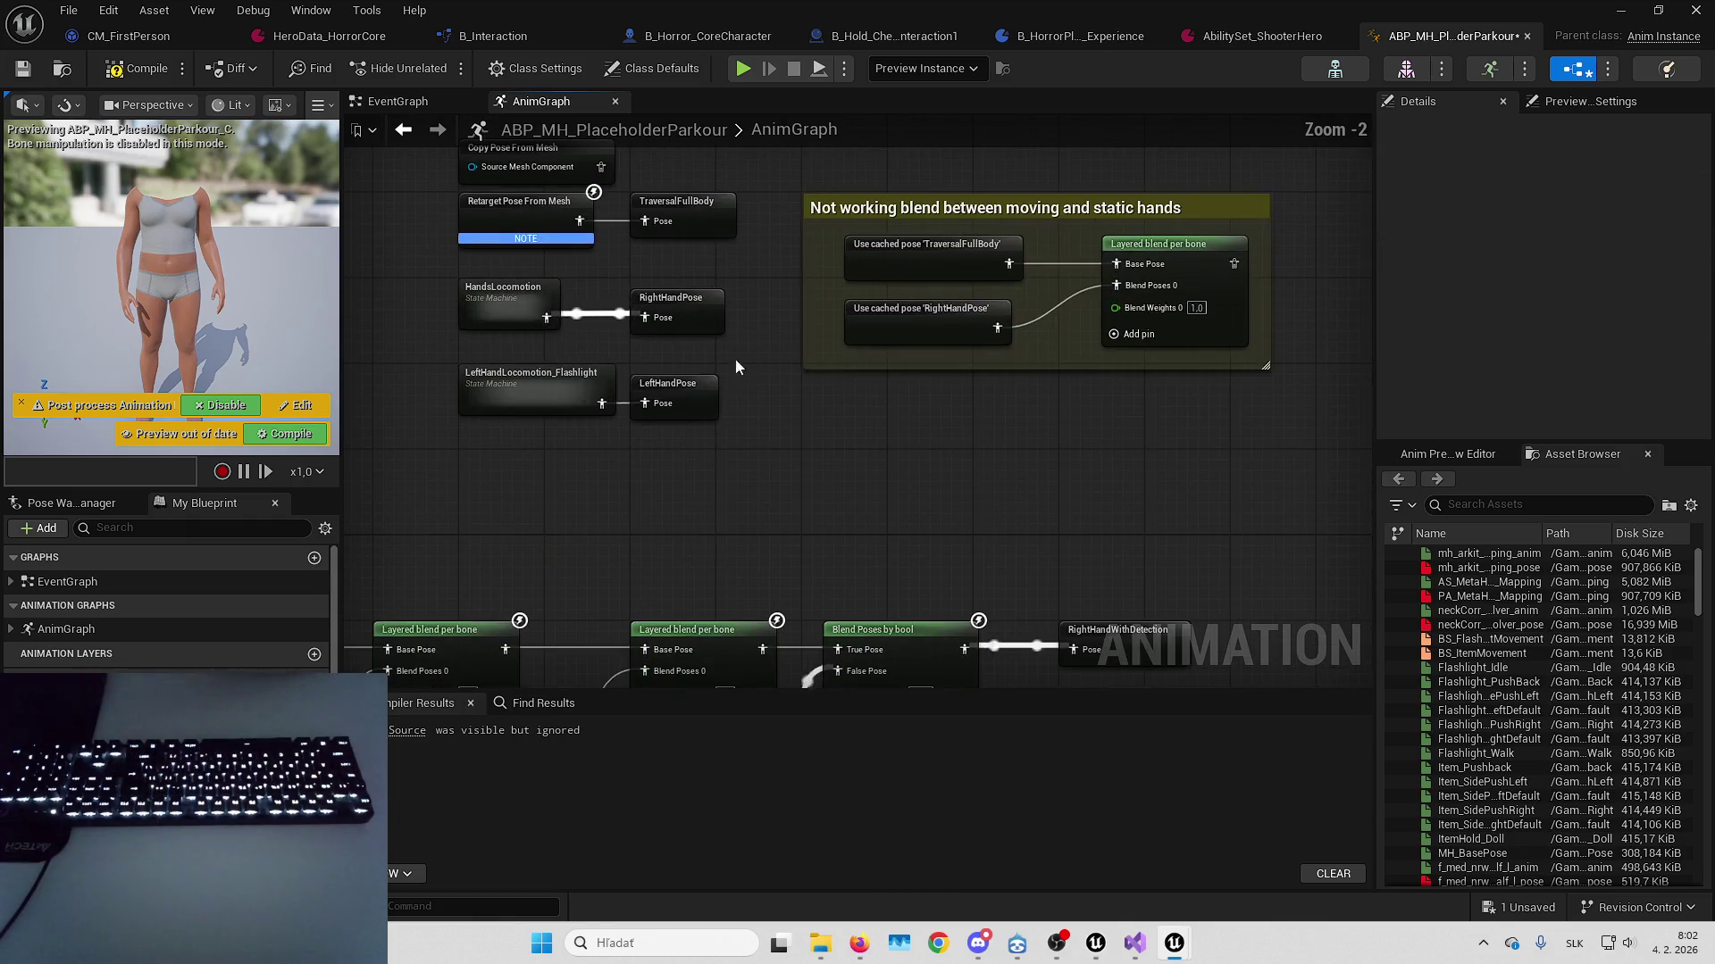
{"action": "left_click_drag", "start_coordinate": [920, 404], "coordinate": [1027, 322]}
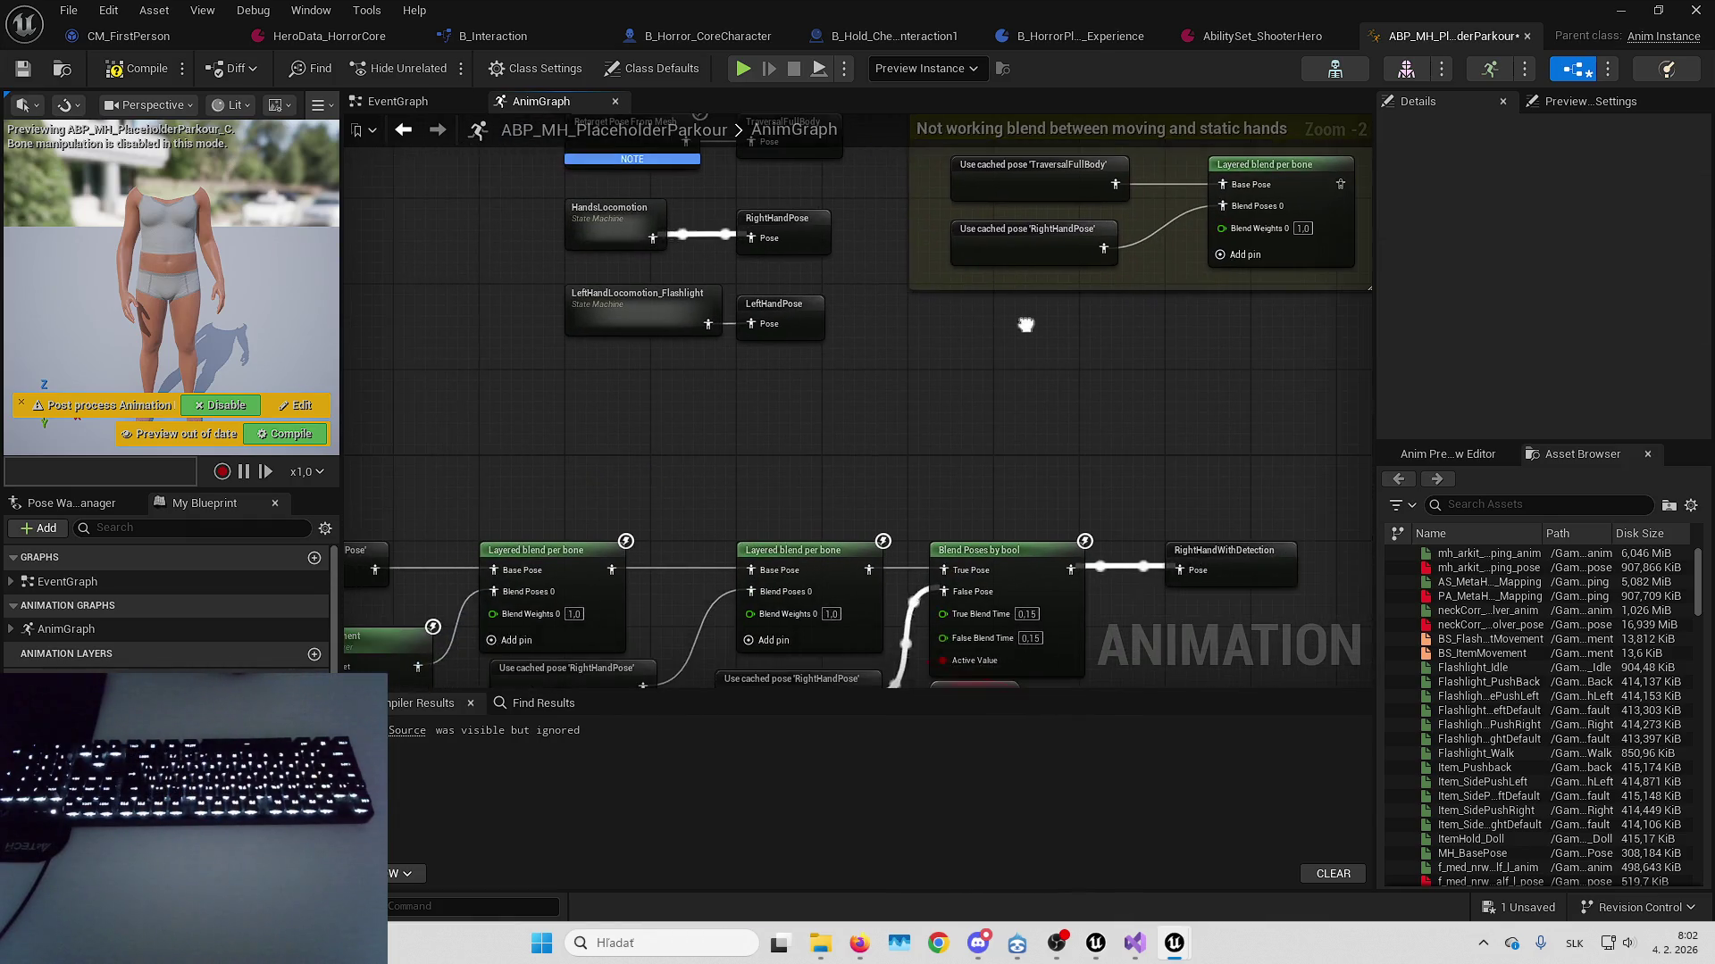
{"action": "scroll", "coordinate": [1018, 323], "scroll_direction": "down", "scroll_amount": 2}
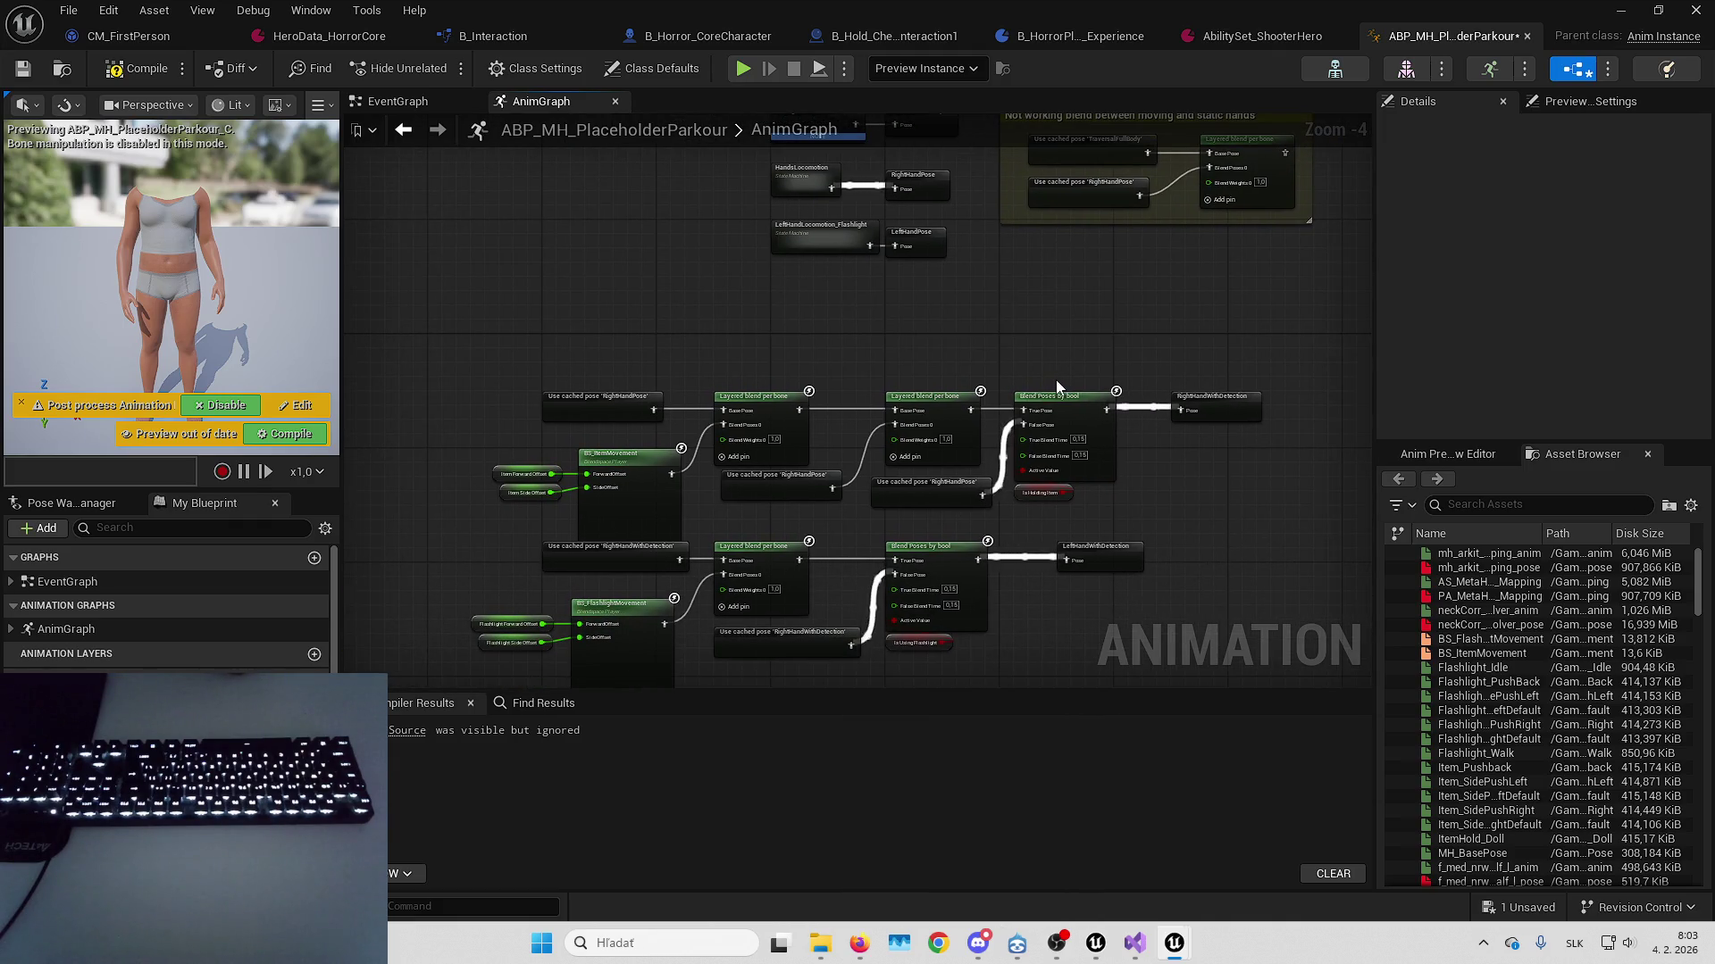
{"action": "left_click_drag", "start_coordinate": [1097, 373], "coordinate": [1007, 346]}
{"action": "scroll", "coordinate": [1006, 346], "scroll_direction": "up", "scroll_amount": 1}
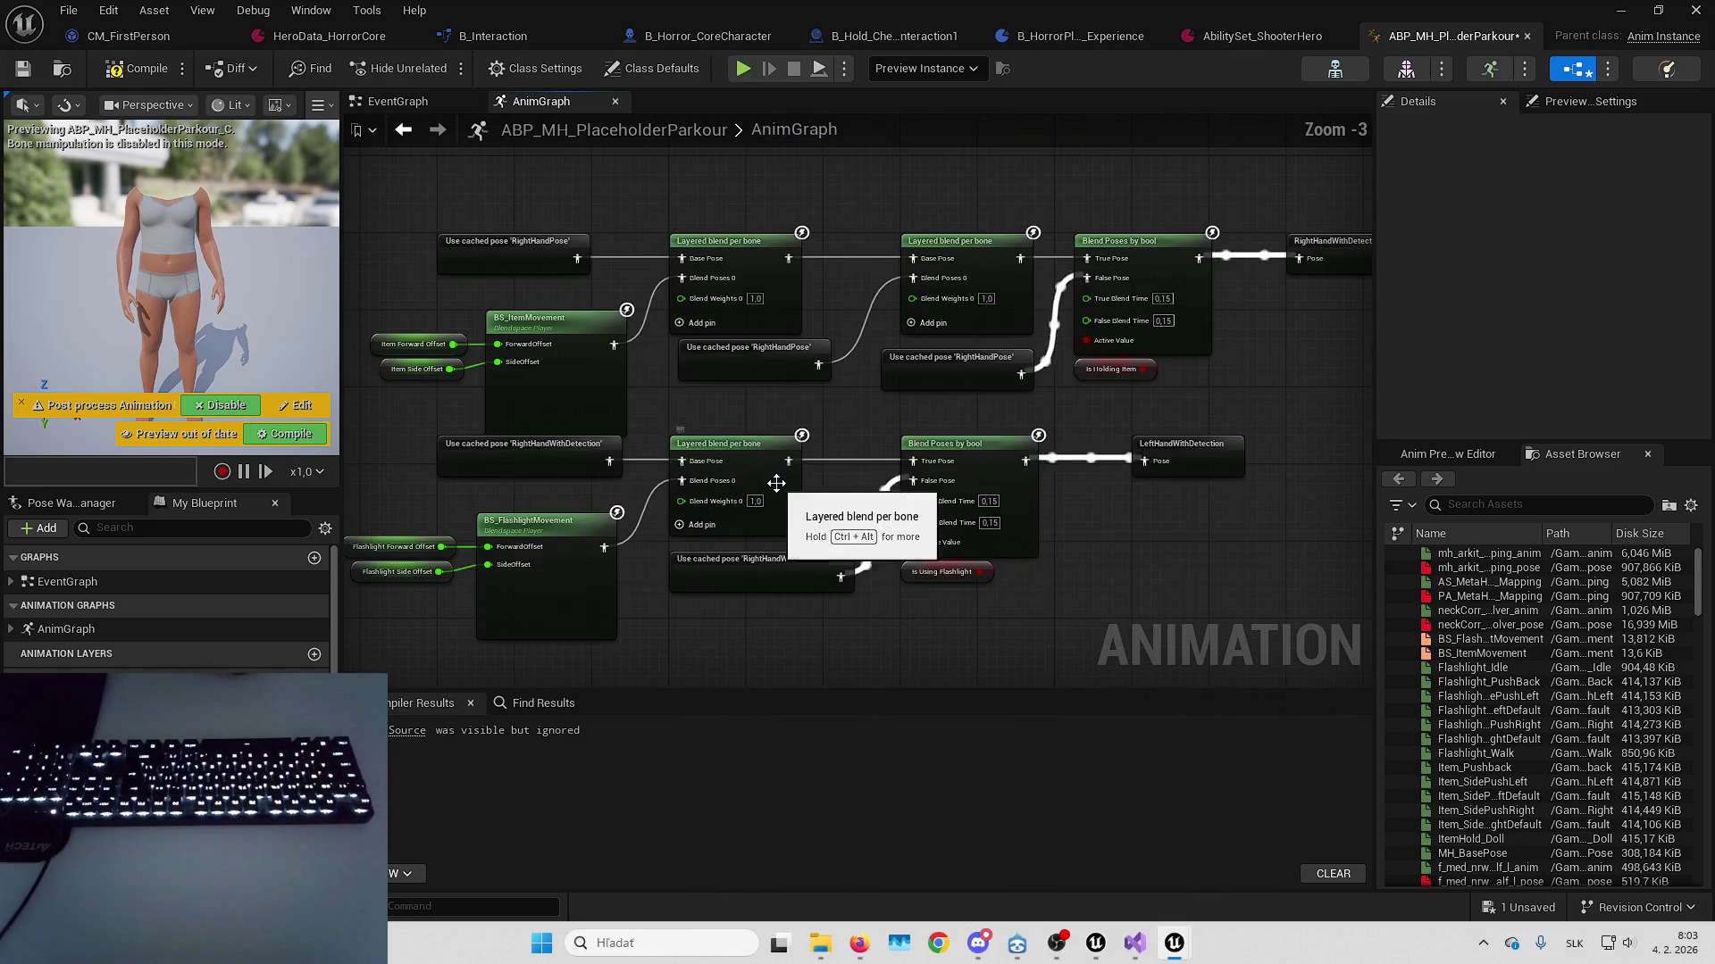
{"action": "mouse_move", "coordinate": [1197, 178]}
{"action": "left_mouse_down"}
{"action": "mouse_move", "coordinate": [974, 295]}
{"action": "mouse_move", "coordinate": [902, 431]}
{"action": "mouse_move", "coordinate": [888, 401]}
{"action": "mouse_move", "coordinate": [992, 441]}
{"action": "left_mouse_up"}
{"action": "right_click", "coordinate": [855, 367]}
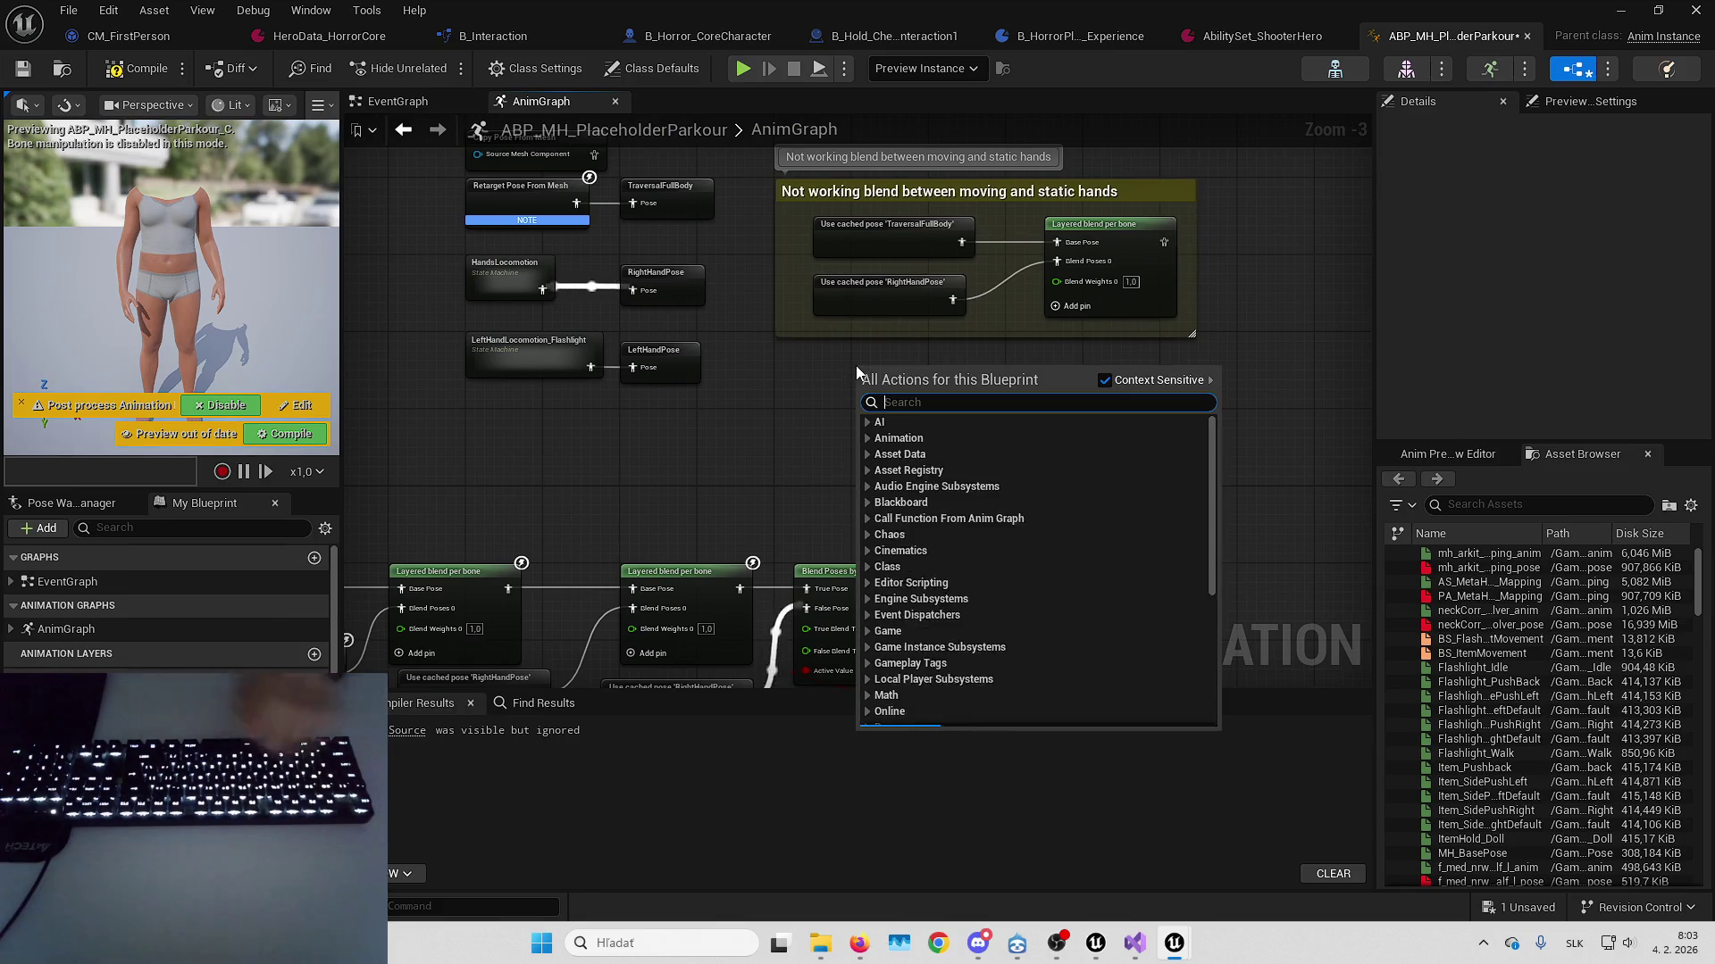
Create a cached LeftHandPose node and move it into the 'Not working blend' comment group
{"action": "type", "text": "lefthandpose"}
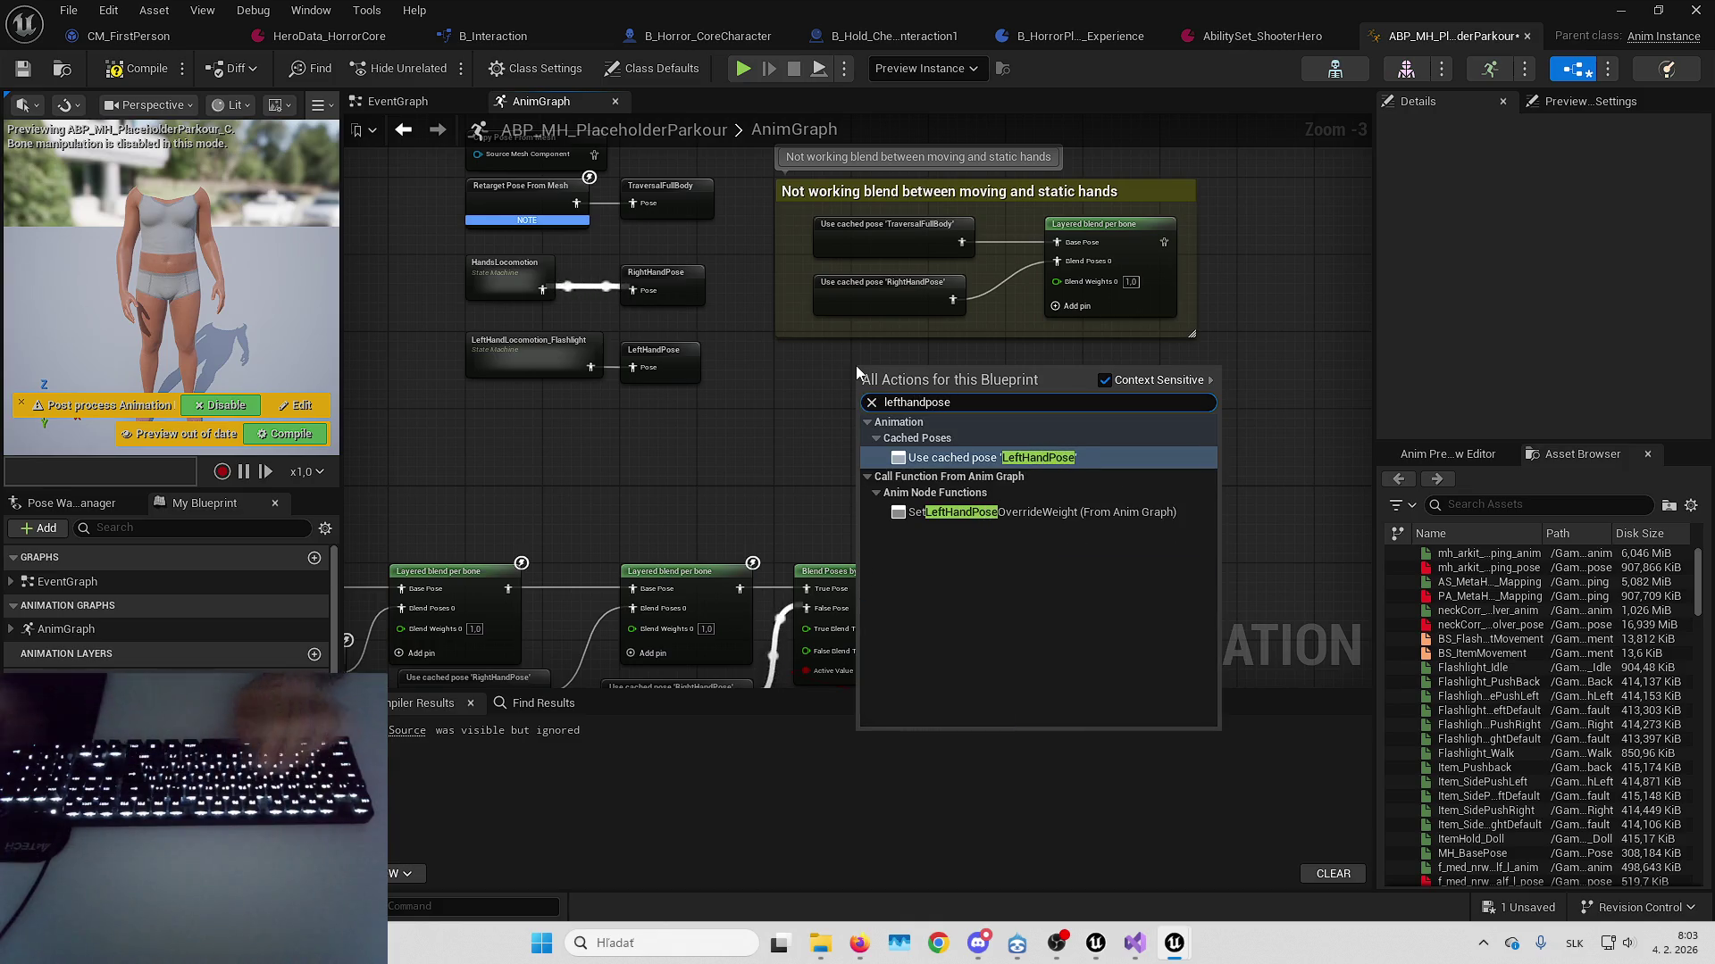
{"action": "key", "text": "Return"}
{"action": "left_click_drag", "start_coordinate": [904, 382], "coordinate": [866, 352]}
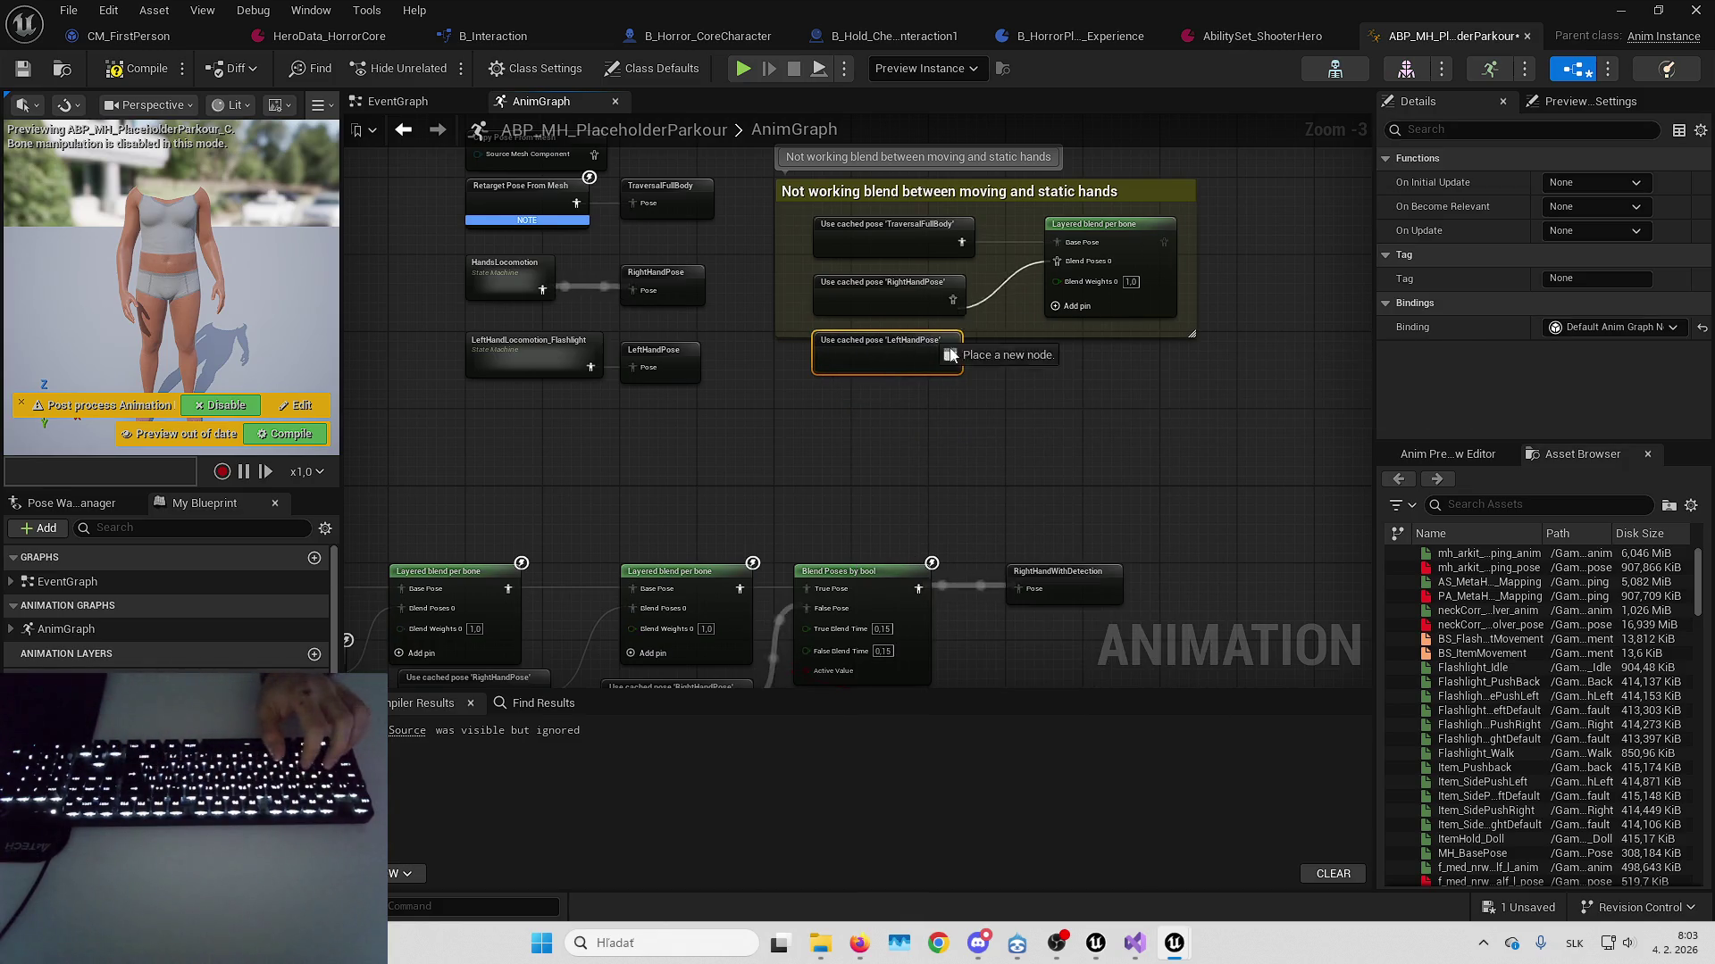
{"action": "left_click", "coordinate": [884, 296]}
{"action": "mouse_move", "coordinate": [890, 283]}
{"action": "left_mouse_down"}
{"action": "mouse_move", "coordinate": [957, 230]}
{"action": "mouse_move", "coordinate": [952, 268]}
{"action": "mouse_move", "coordinate": [1036, 227]}
{"action": "mouse_move", "coordinate": [1068, 183]}
{"action": "mouse_move", "coordinate": [1106, 167]}
{"action": "mouse_move", "coordinate": [909, 461]}
{"action": "left_mouse_up"}
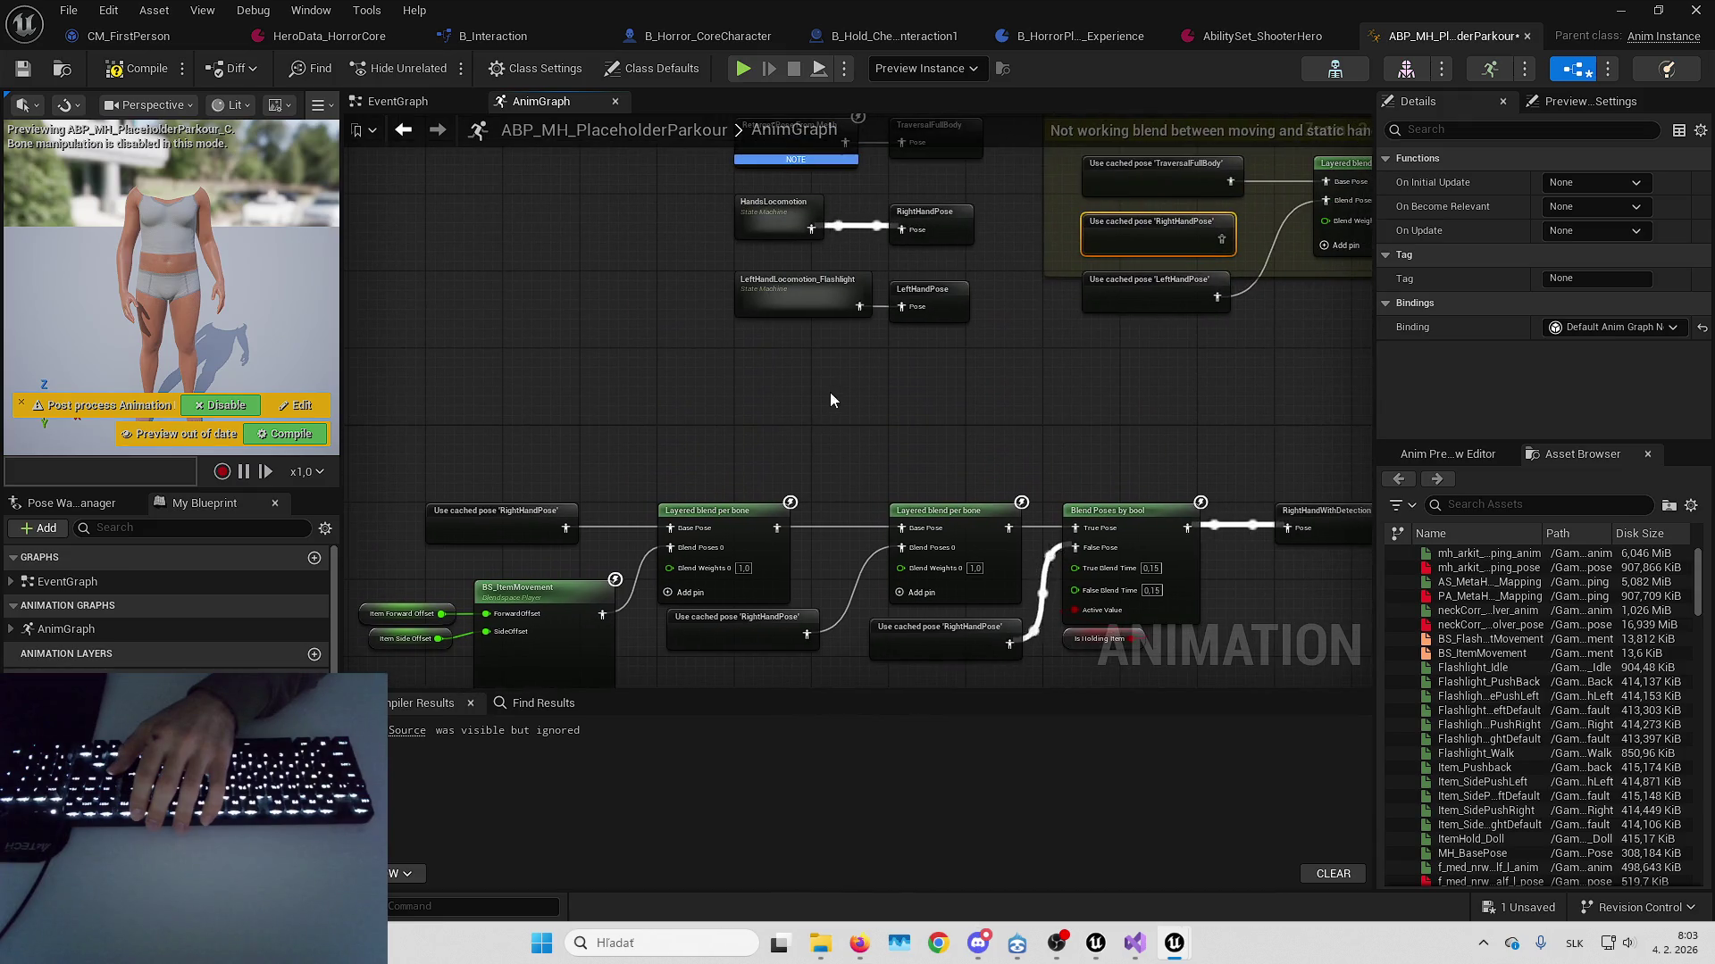
Use Find References to locate where LeftHandPose is cached
{"action": "mouse_move", "coordinate": [823, 306]}
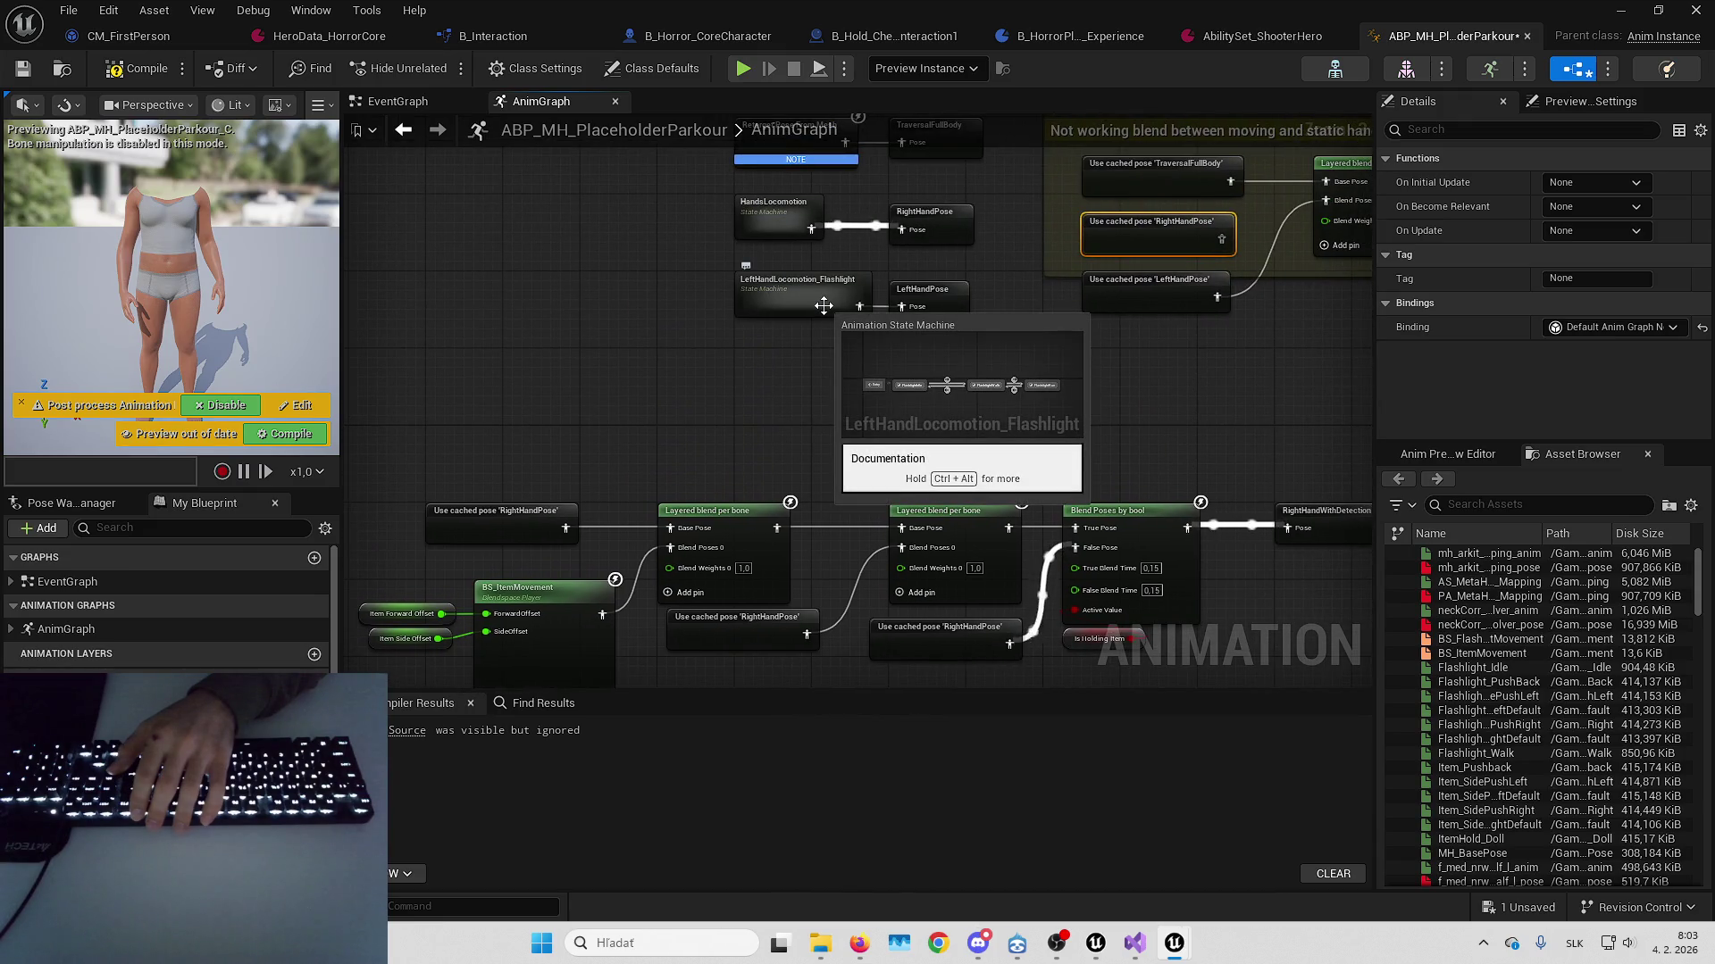
{"action": "right_click", "coordinate": [962, 310]}
{"action": "left_click", "coordinate": [1087, 461]}
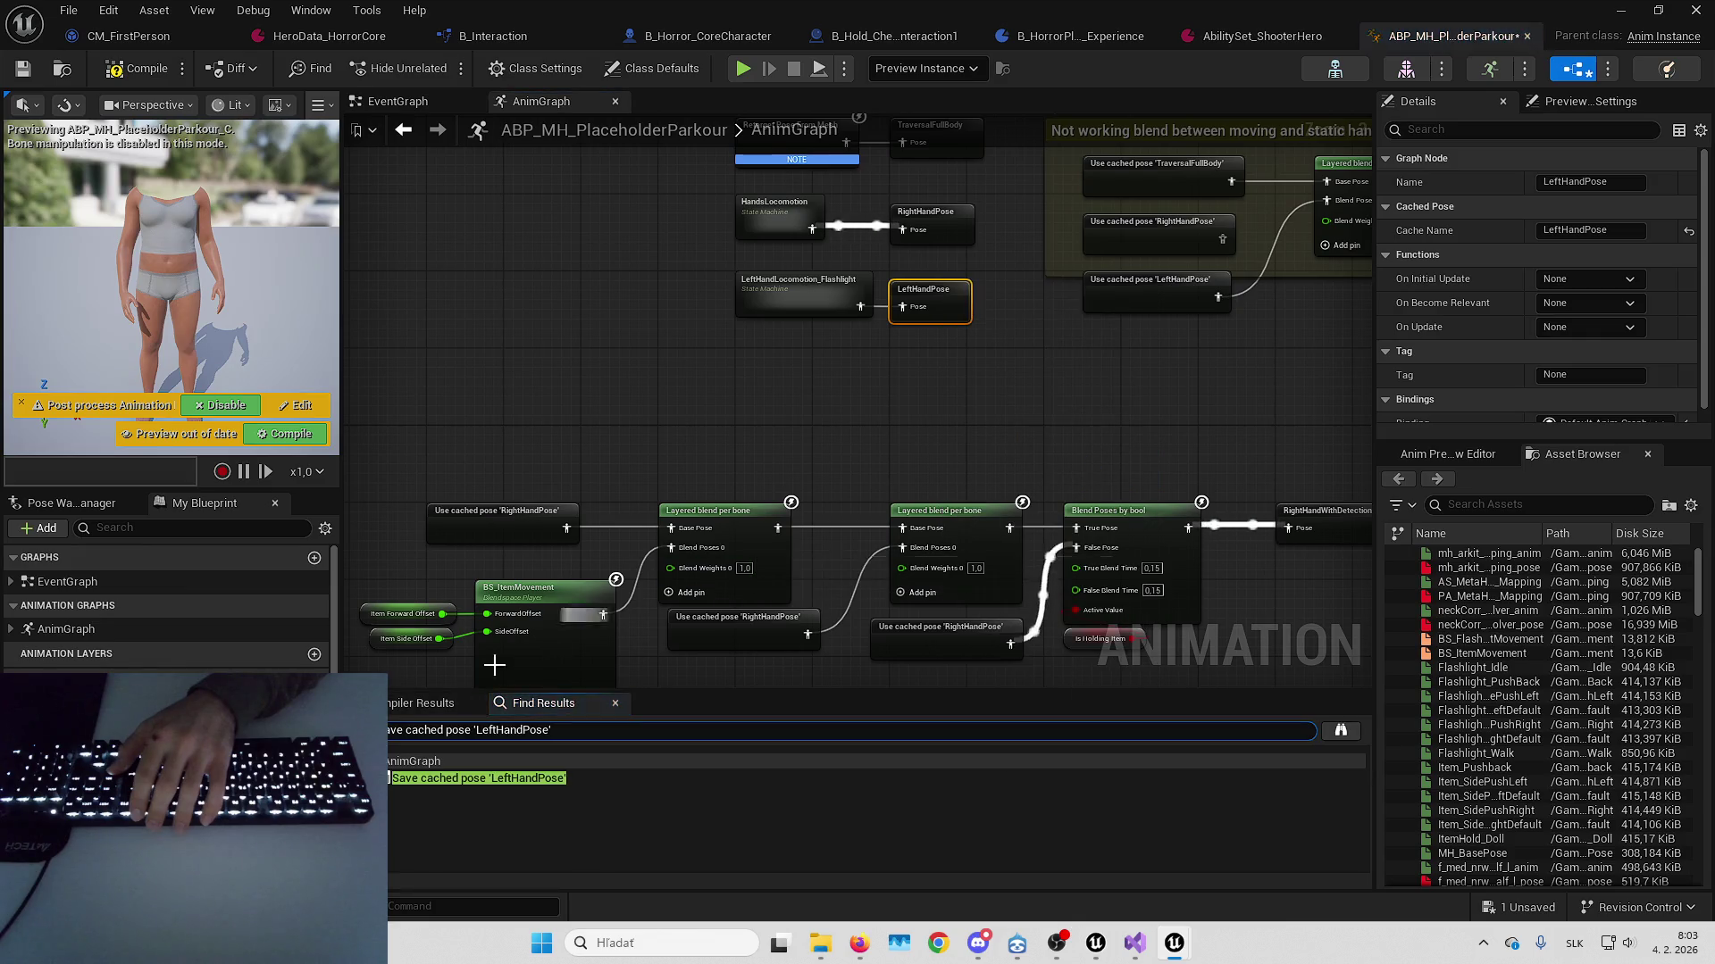
{"action": "scroll", "coordinate": [998, 490], "scroll_direction": "down", "scroll_amount": 3}
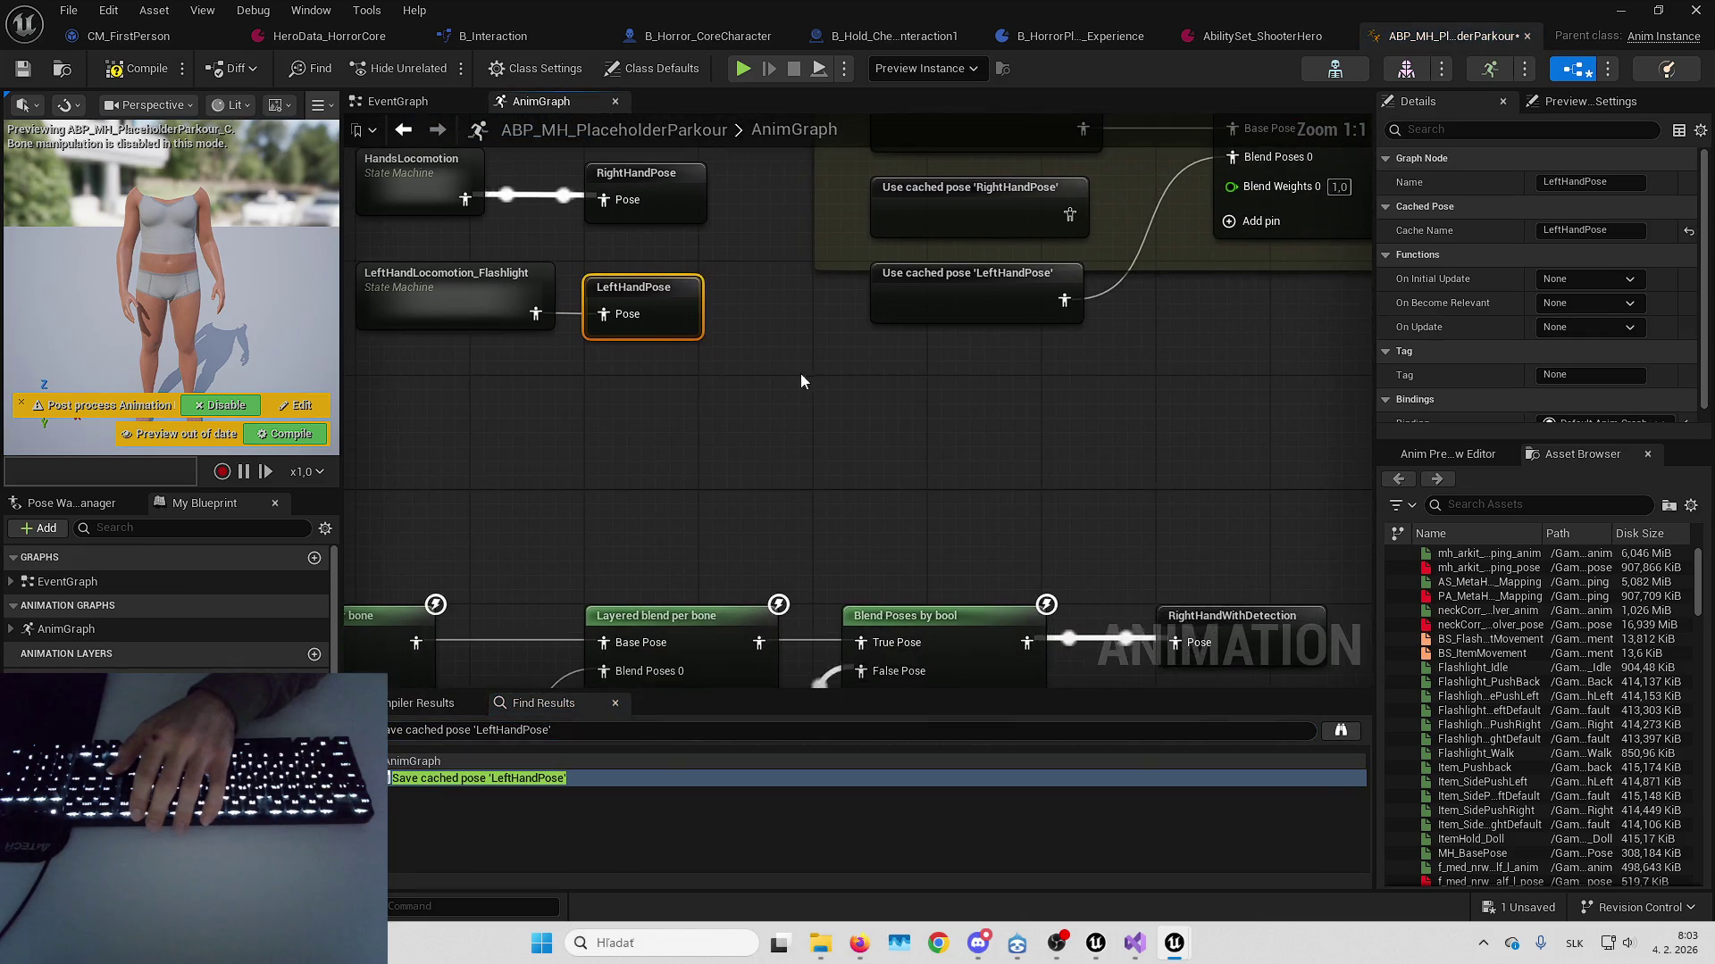
{"action": "left_click_drag", "start_coordinate": [736, 242], "coordinate": [709, 310]}
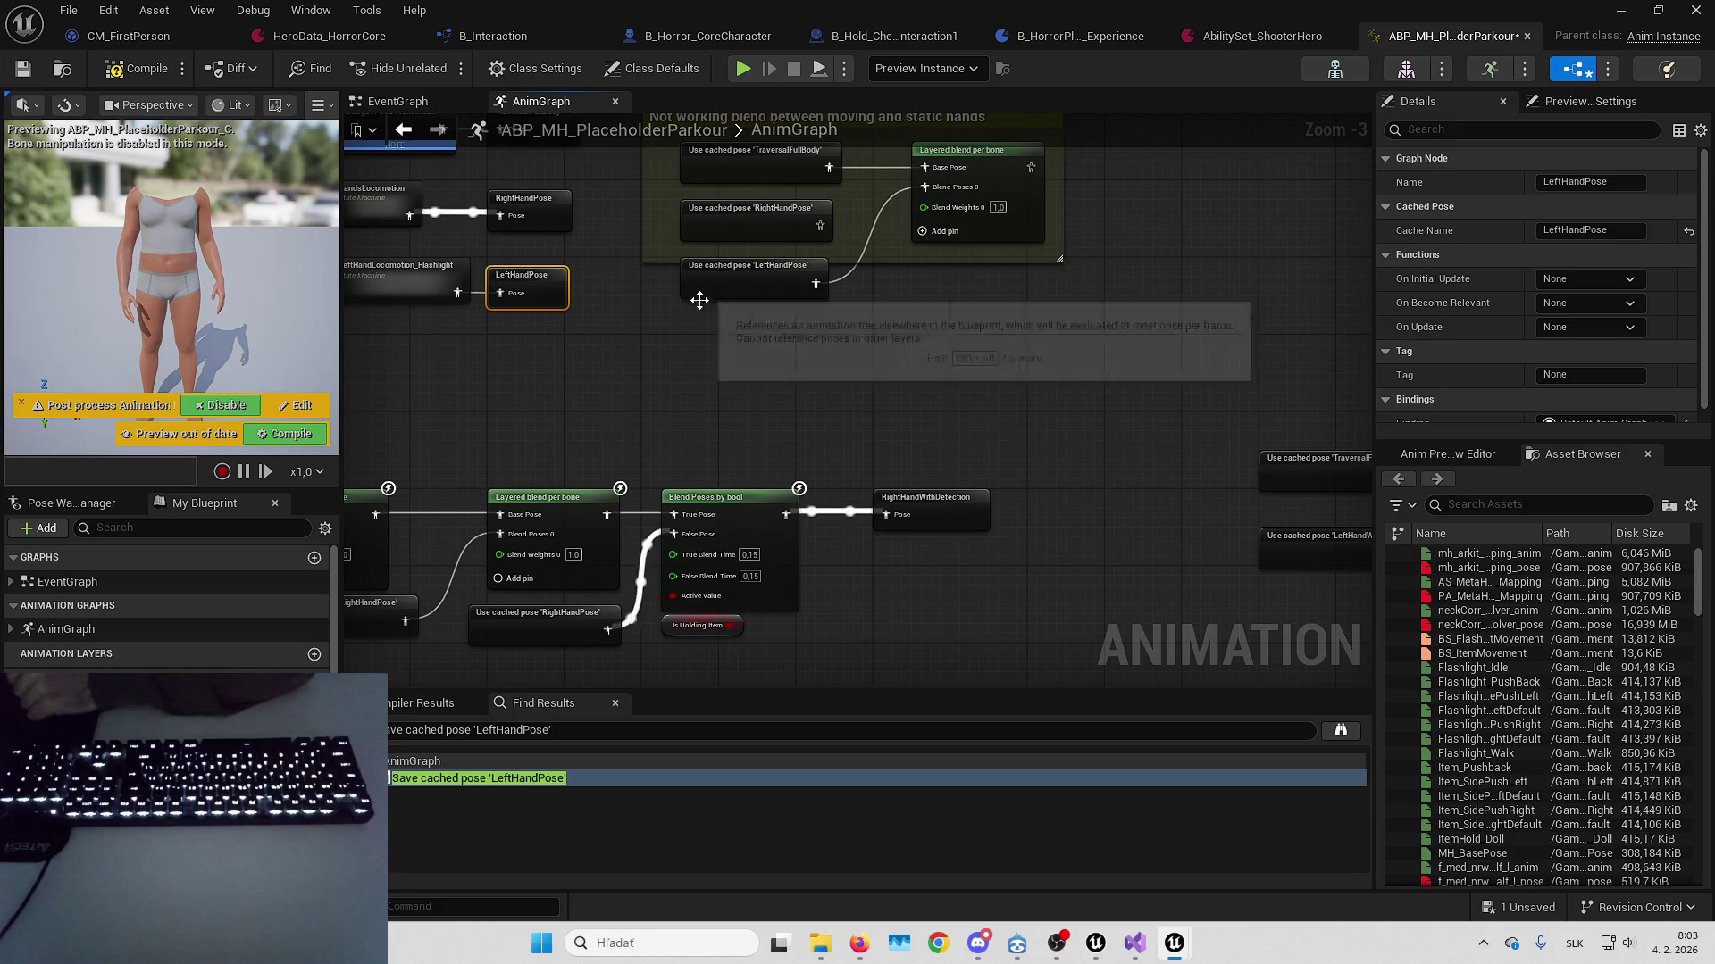
Delete the cached RightHandPose node from the hands comment group
{"action": "left_click", "coordinate": [759, 218]}
{"action": "key", "text": "Delete"}
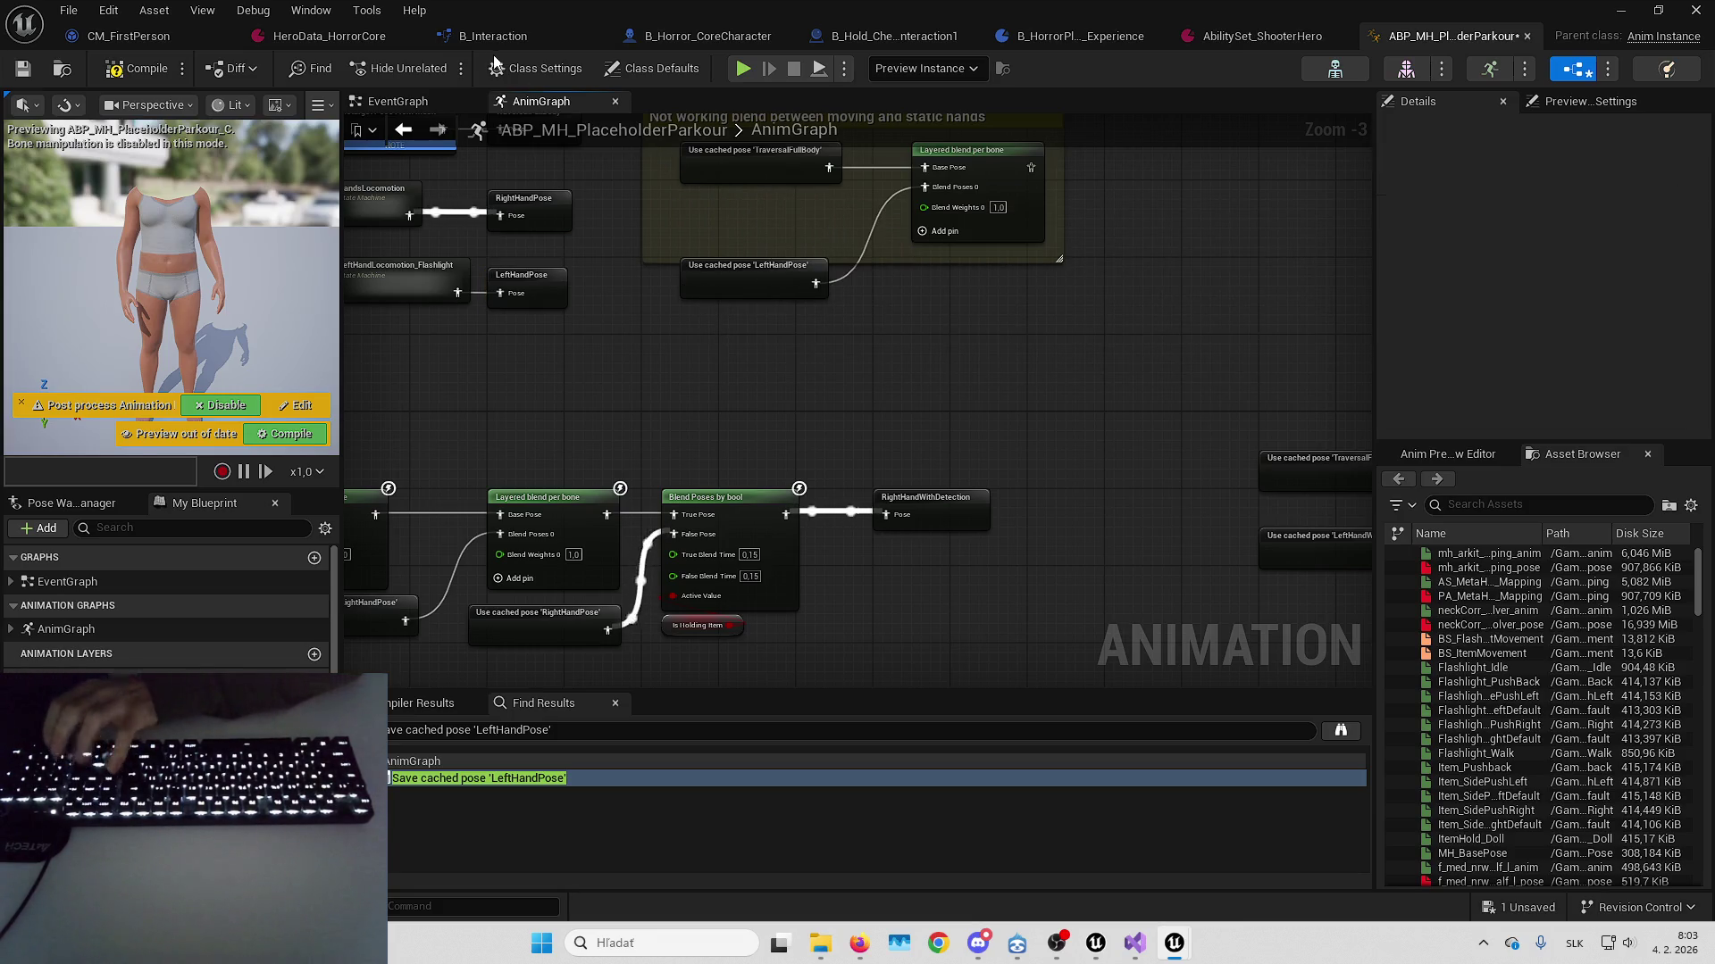
{"action": "left_click_drag", "start_coordinate": [699, 356], "coordinate": [871, 184]}
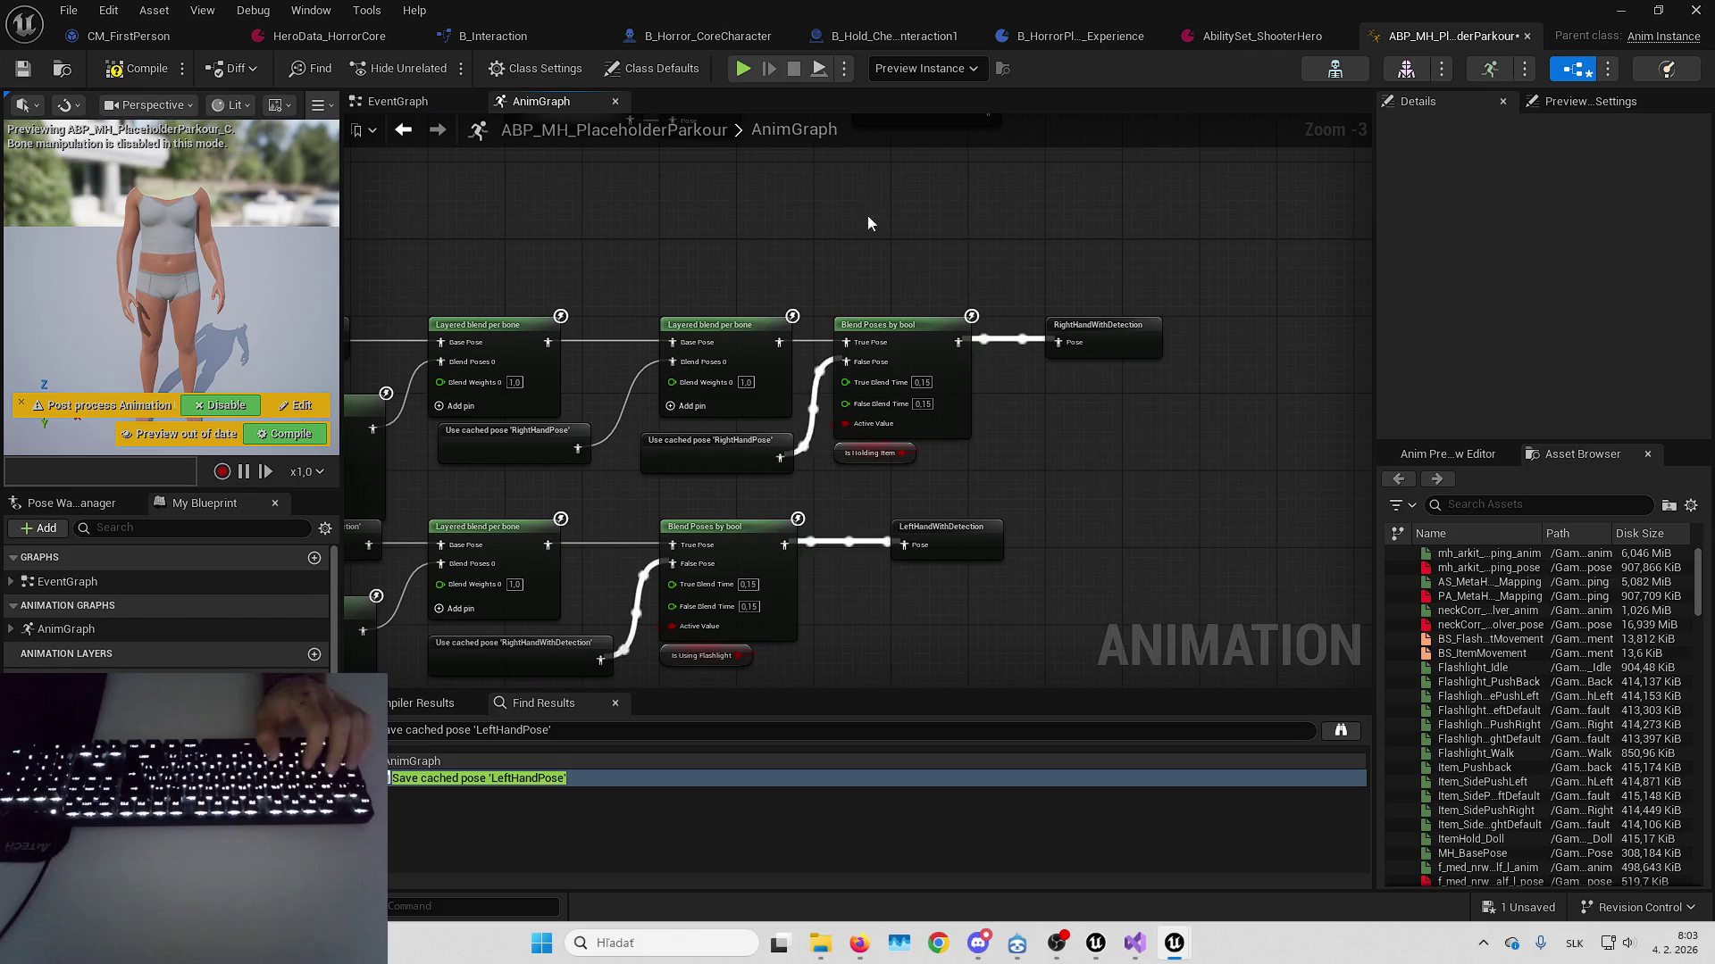
{"action": "mouse_move", "coordinate": [1054, 407]}
{"action": "left_mouse_down"}
{"action": "mouse_move", "coordinate": [987, 440]}
{"action": "mouse_move", "coordinate": [888, 378]}
{"action": "mouse_move", "coordinate": [847, 450]}
{"action": "mouse_move", "coordinate": [888, 333]}
{"action": "left_mouse_up"}
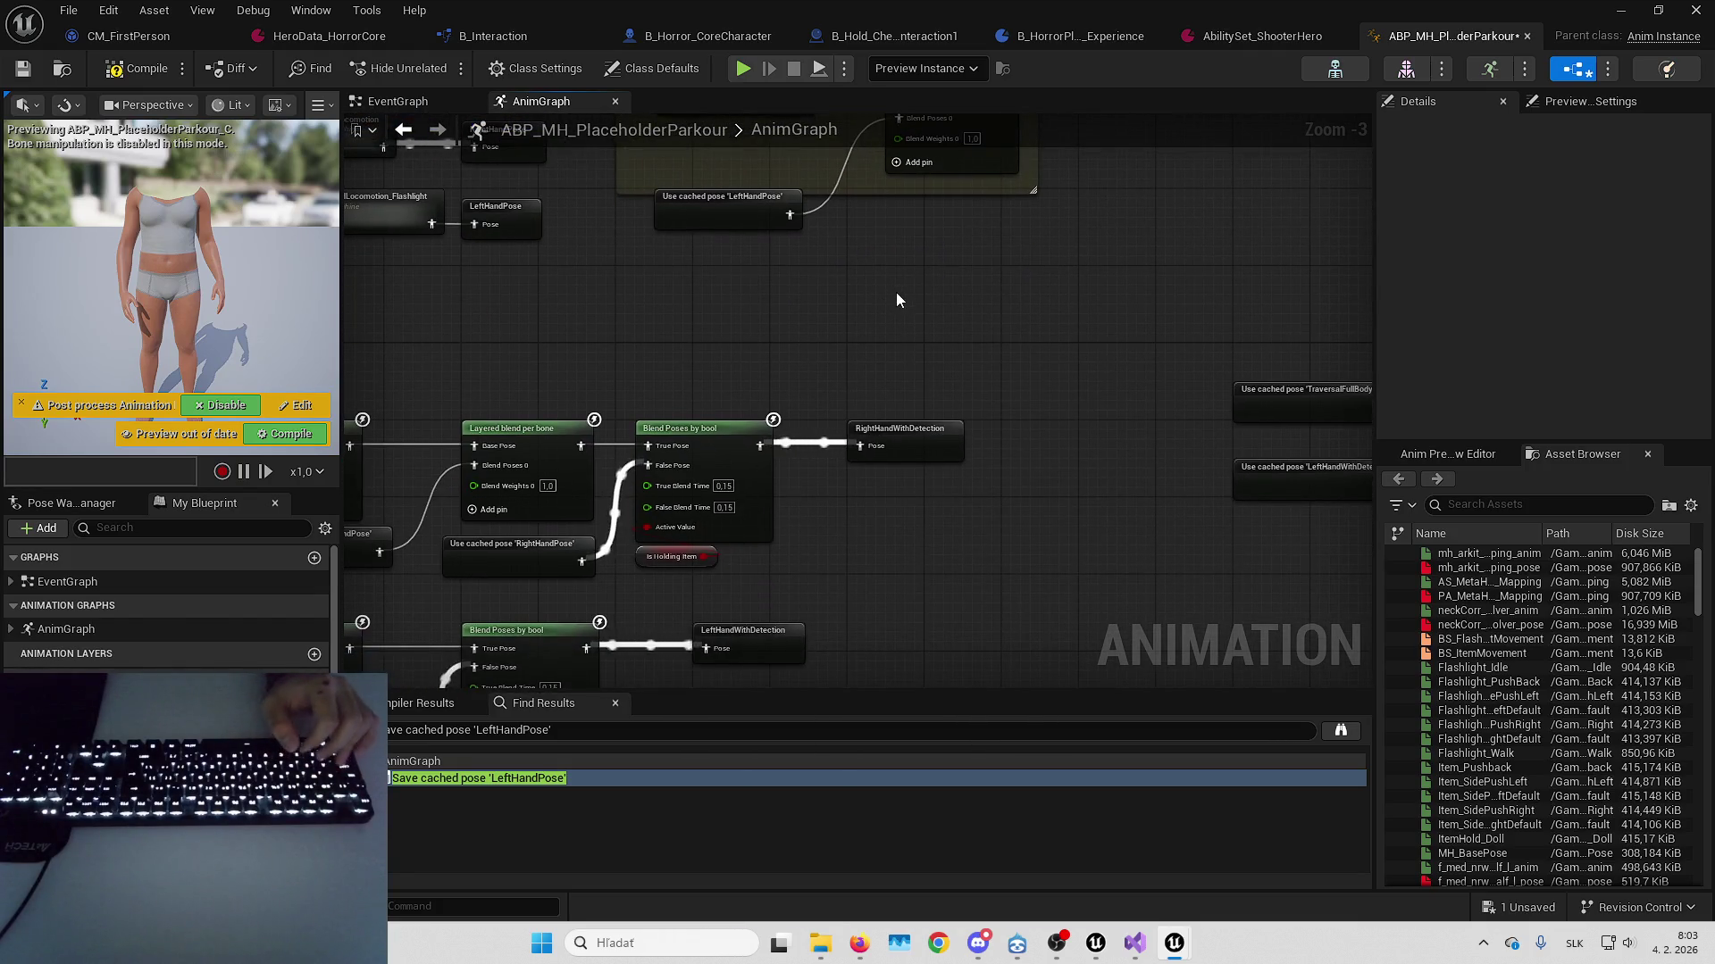
Replace the cached LeftHandPose with a cached LeftHandWithDetection wired into the layered blend
{"action": "right_click", "coordinate": [834, 350]}
{"action": "type", "text": "lefthandwi"}
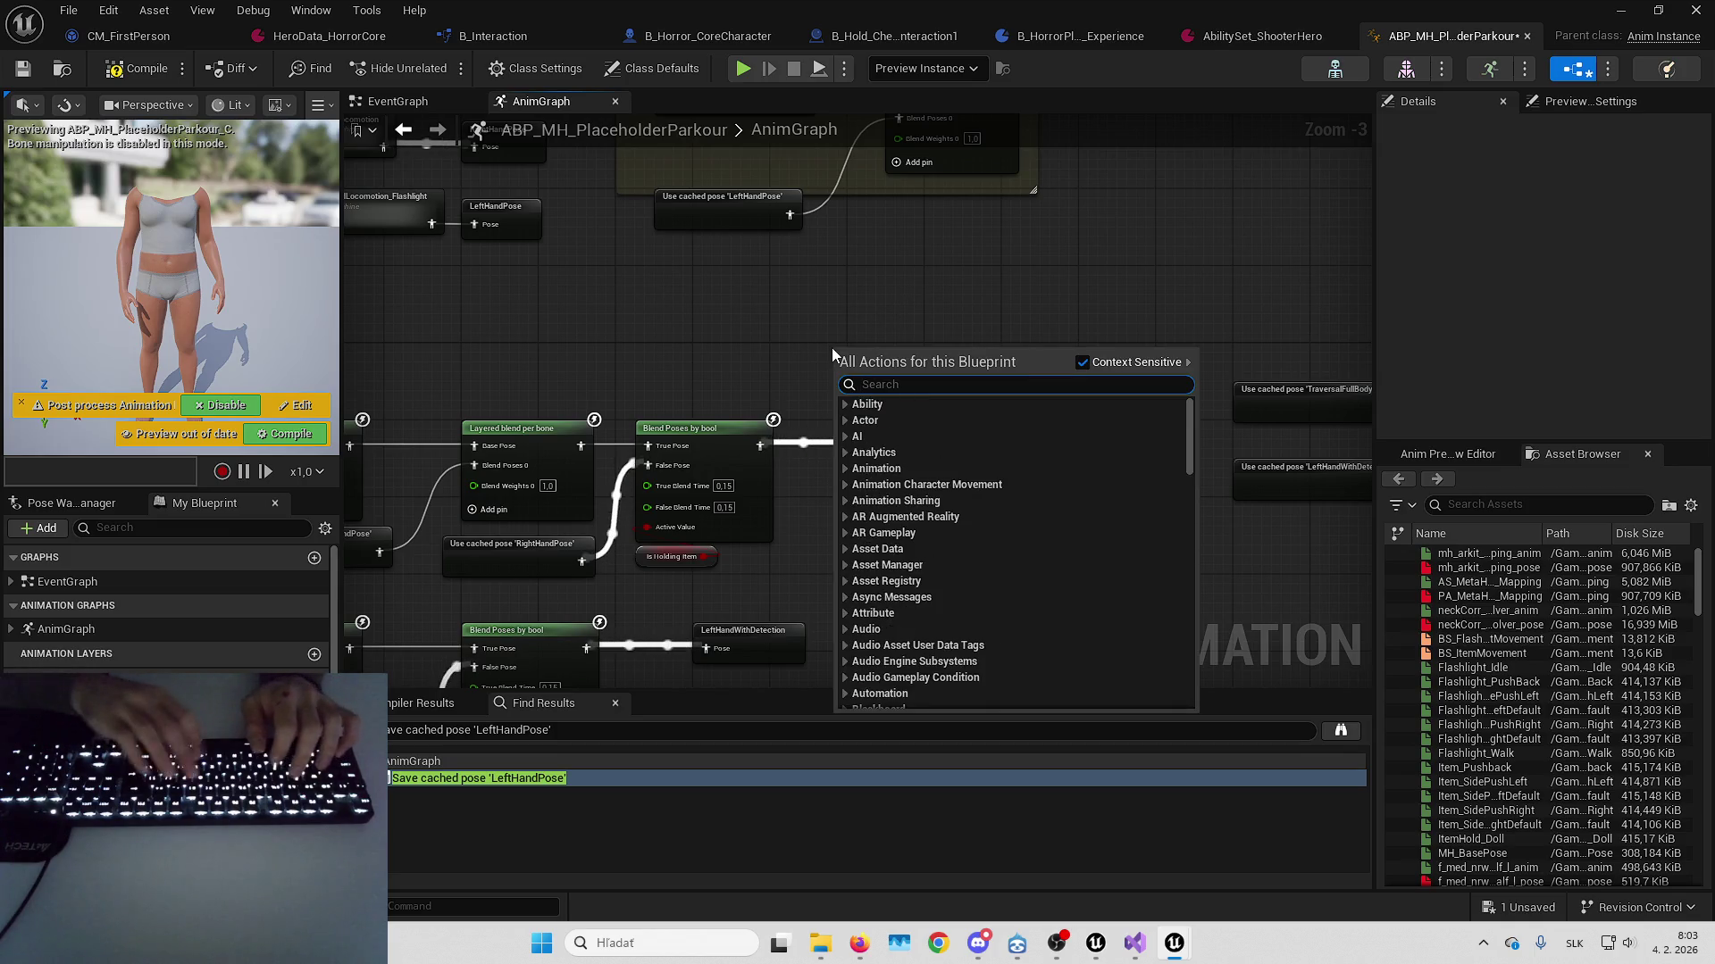
{"action": "key", "text": "Return"}
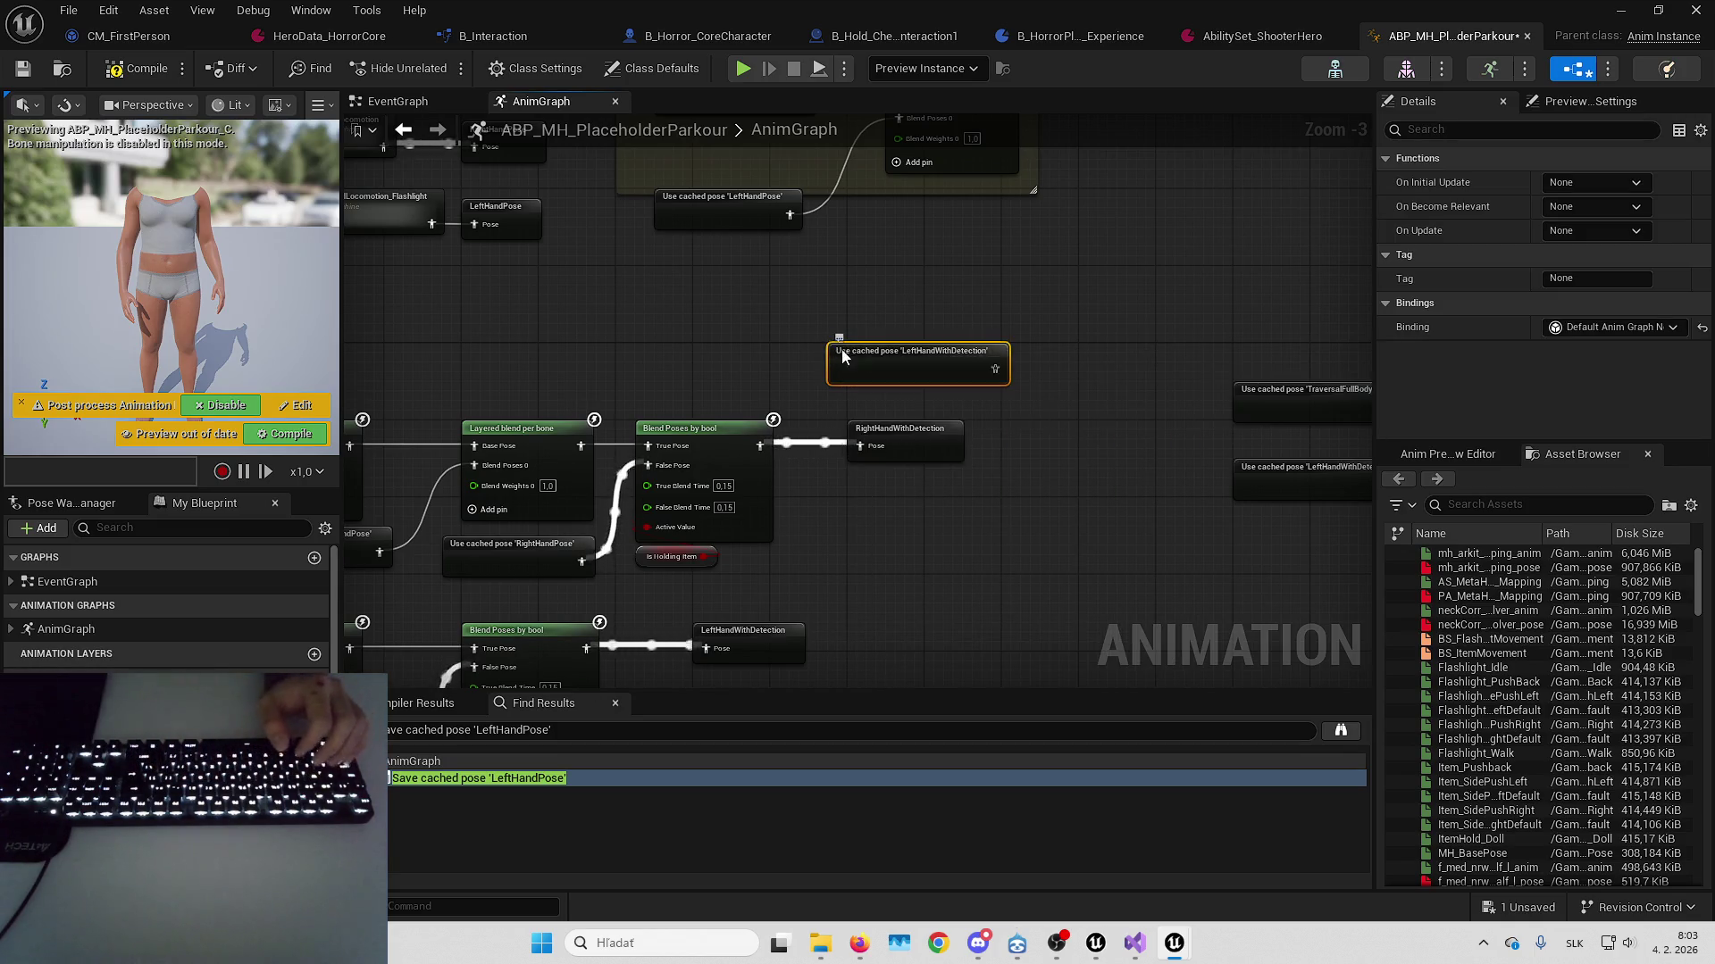
{"action": "left_click_drag", "start_coordinate": [856, 355], "coordinate": [648, 266]}
{"action": "mouse_move", "coordinate": [789, 214]}
{"action": "left_mouse_down"}
{"action": "mouse_move", "coordinate": [795, 308]}
{"action": "mouse_move", "coordinate": [802, 283]}
{"action": "left_mouse_up"}
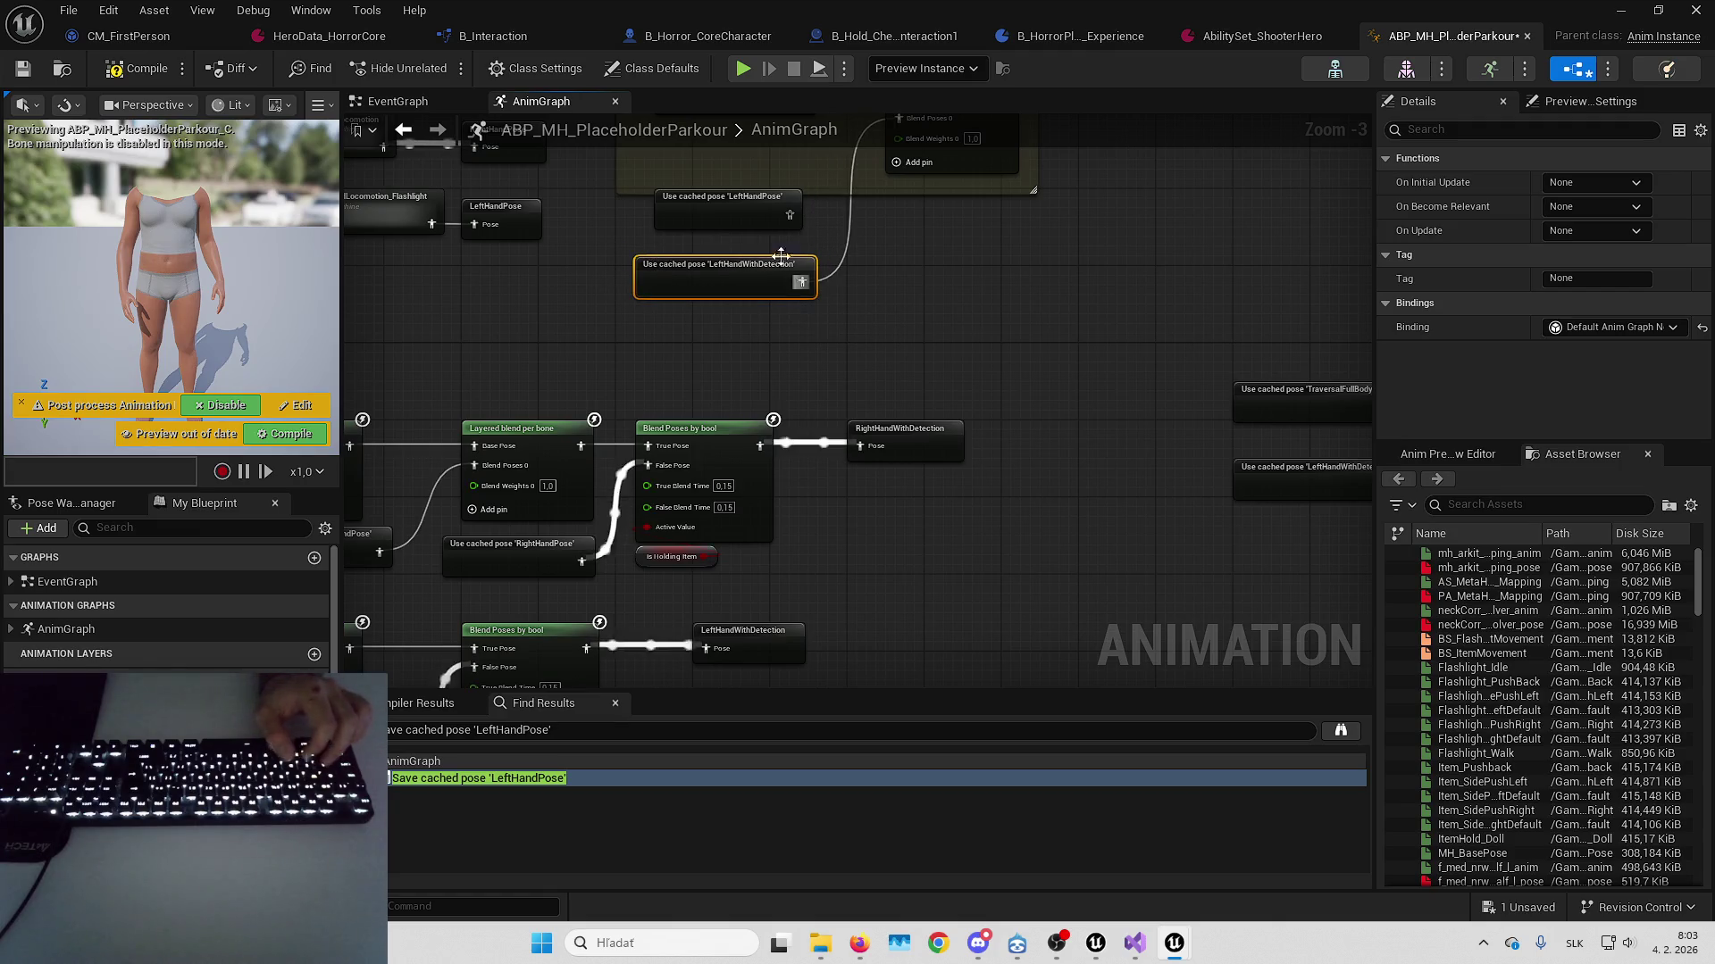
{"action": "left_click", "coordinate": [724, 198]}
{"action": "key", "text": "Delete"}
{"action": "left_click_drag", "start_coordinate": [679, 276], "coordinate": [675, 232]}
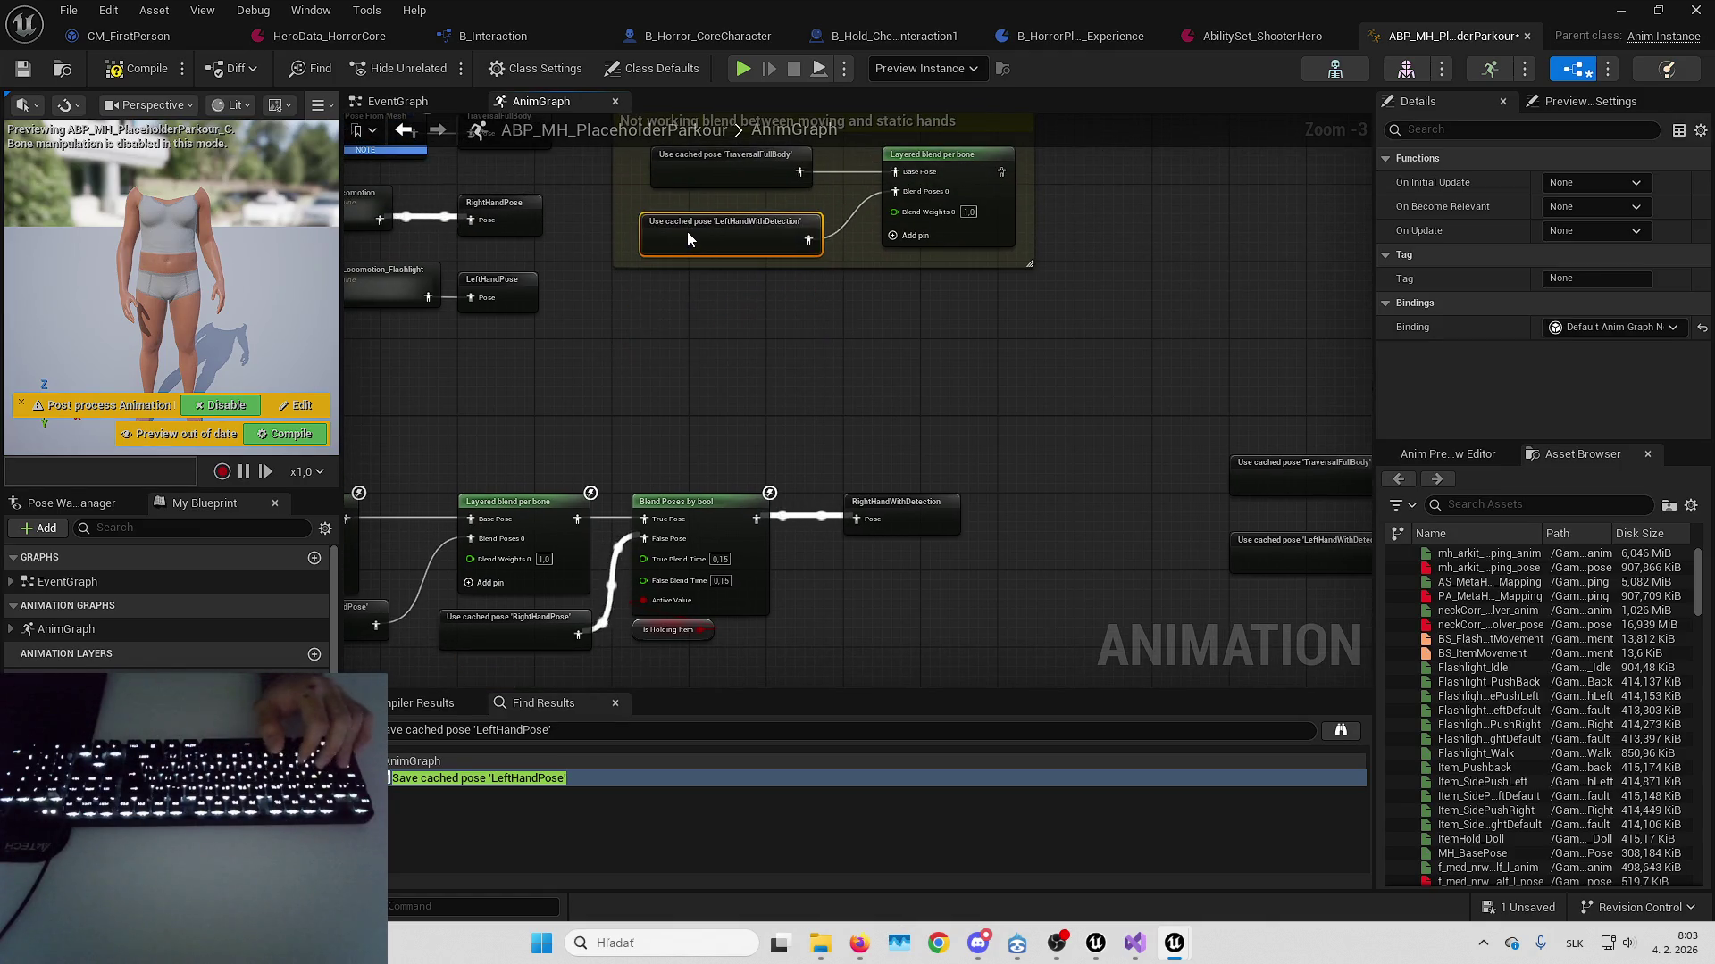
Remove the comment, move its nodes beside the traversal blend, delete the spare node, and save
{"action": "double_click", "coordinate": [674, 231]}
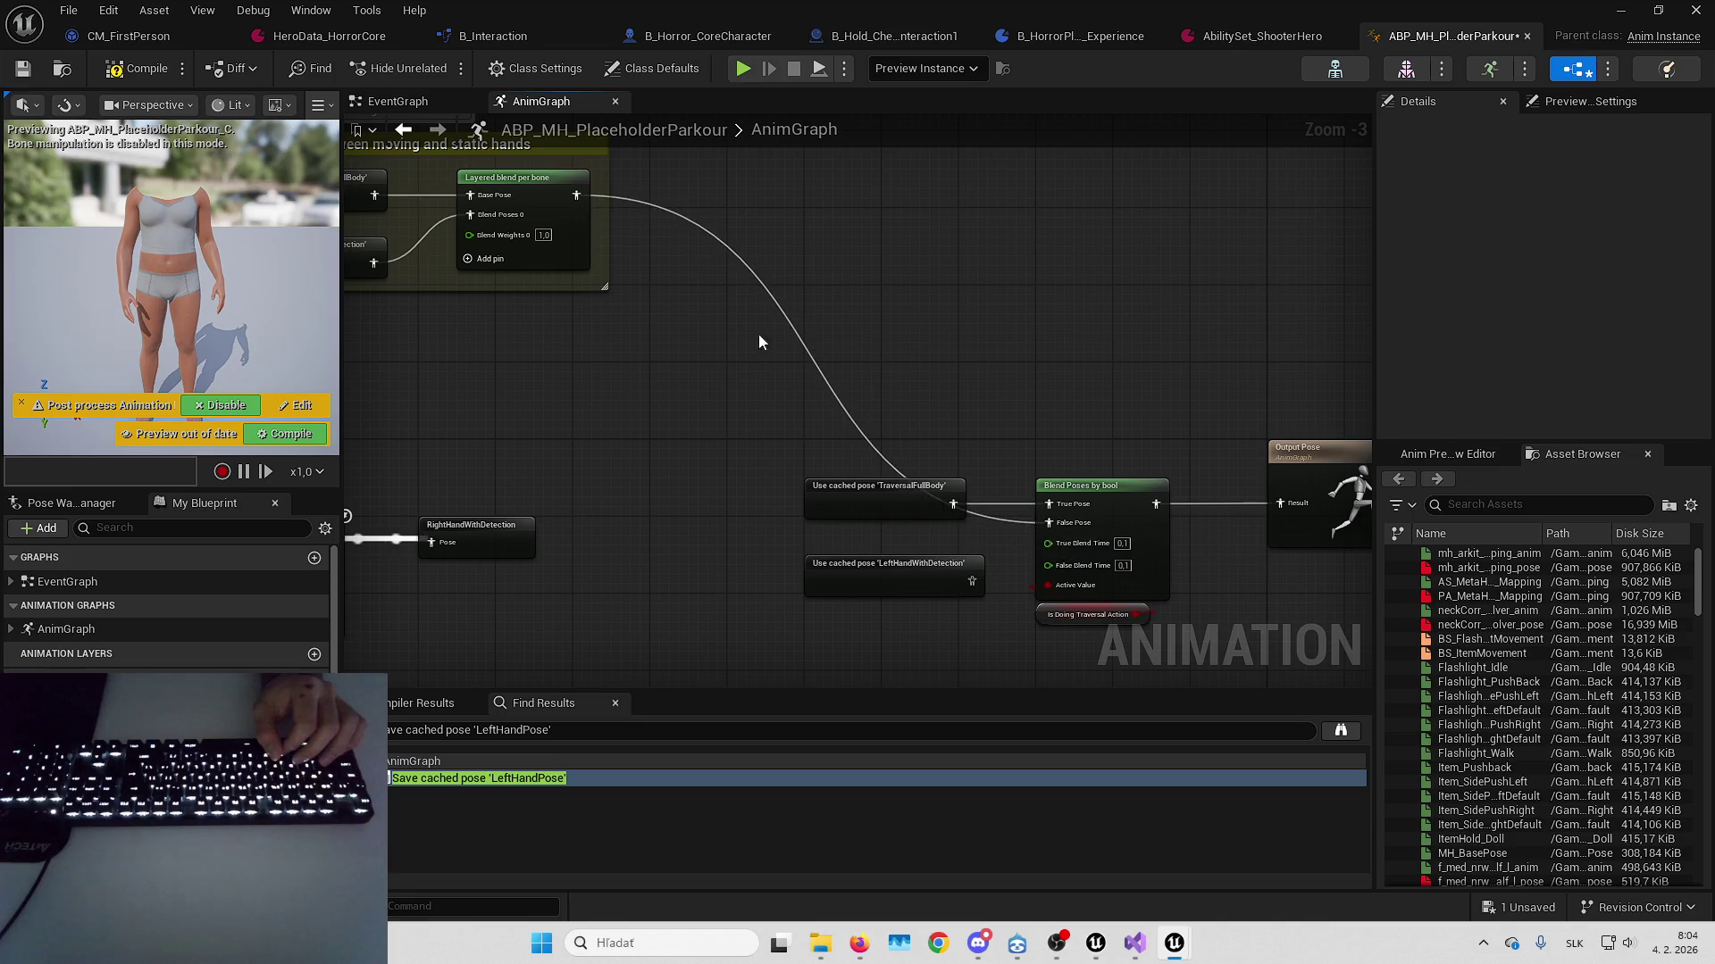
{"action": "double_click", "coordinate": [865, 397]}
{"action": "left_click", "coordinate": [831, 194]}
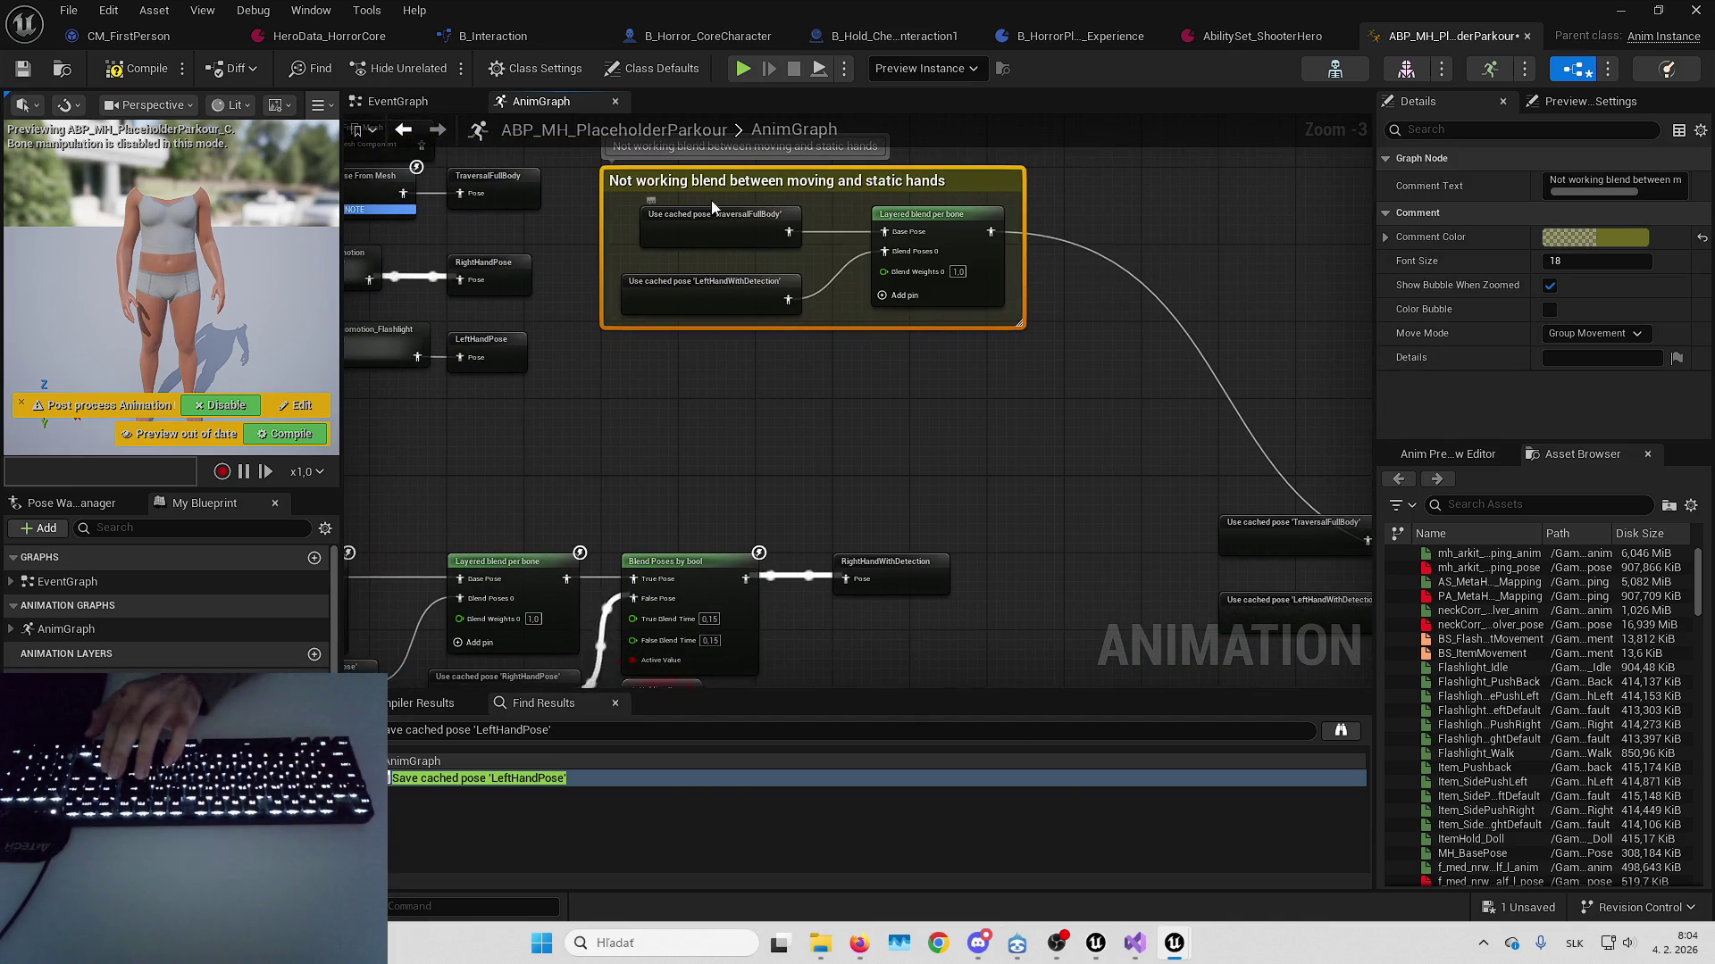
{"action": "key", "text": "Delete"}
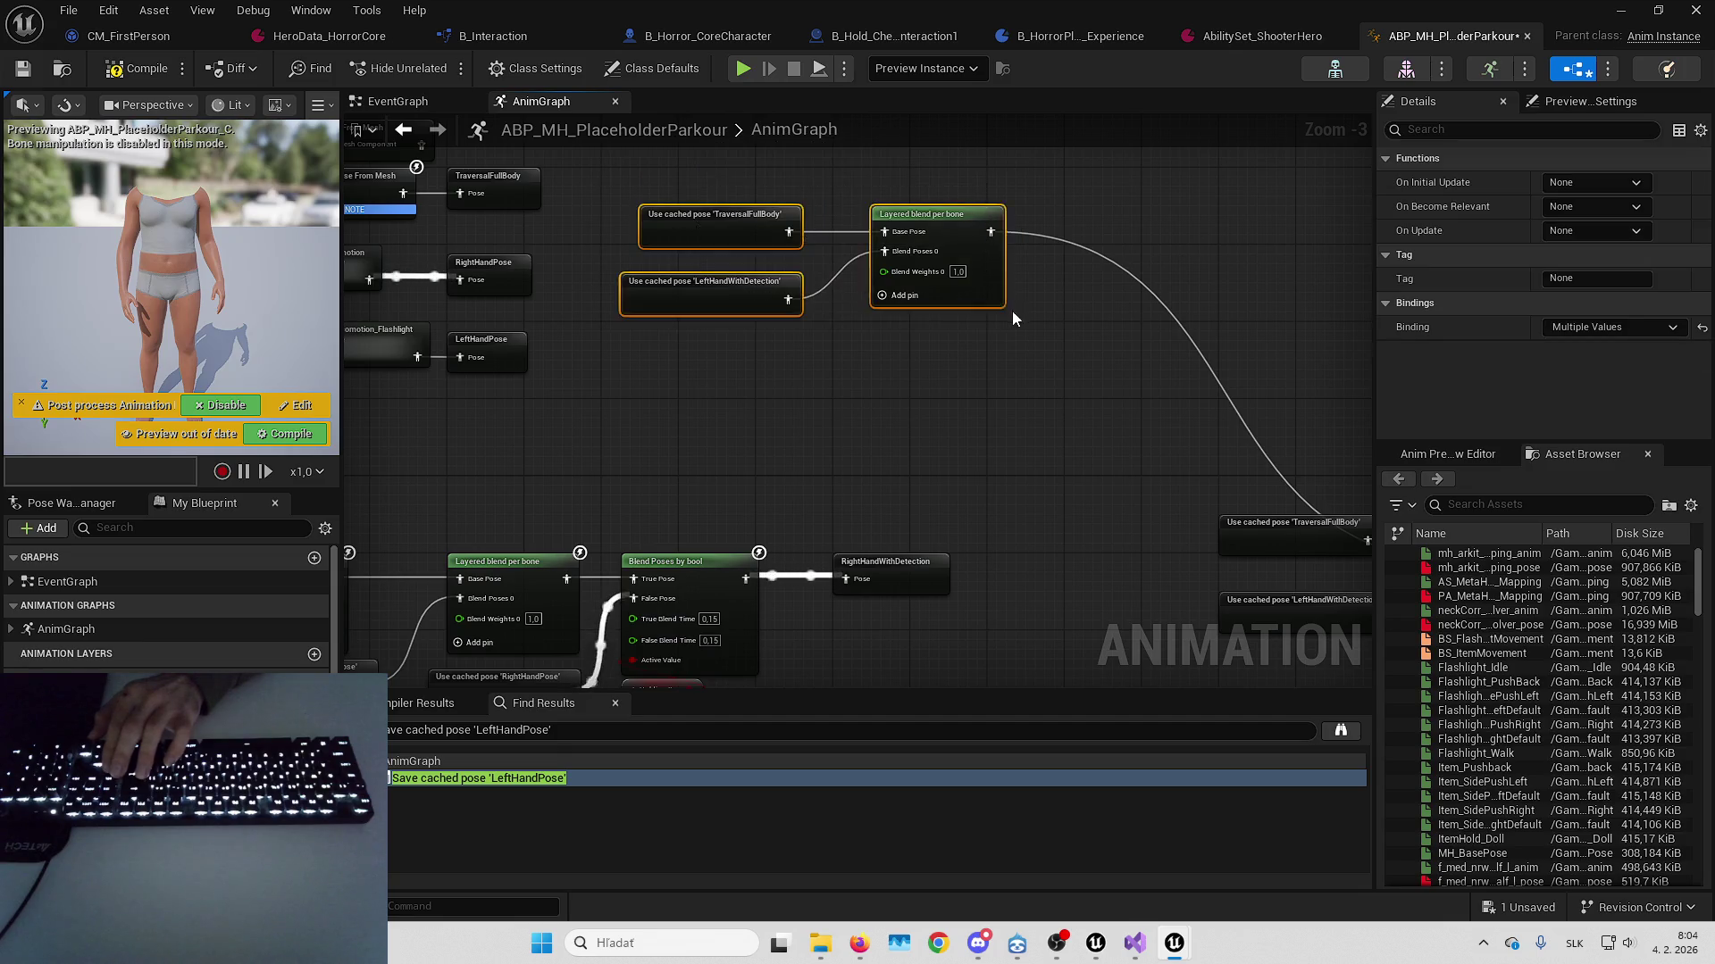
{"action": "mouse_move", "coordinate": [731, 201]}
{"action": "left_mouse_down"}
{"action": "mouse_move", "coordinate": [1074, 650]}
{"action": "mouse_move", "coordinate": [1112, 660]}
{"action": "left_mouse_up"}
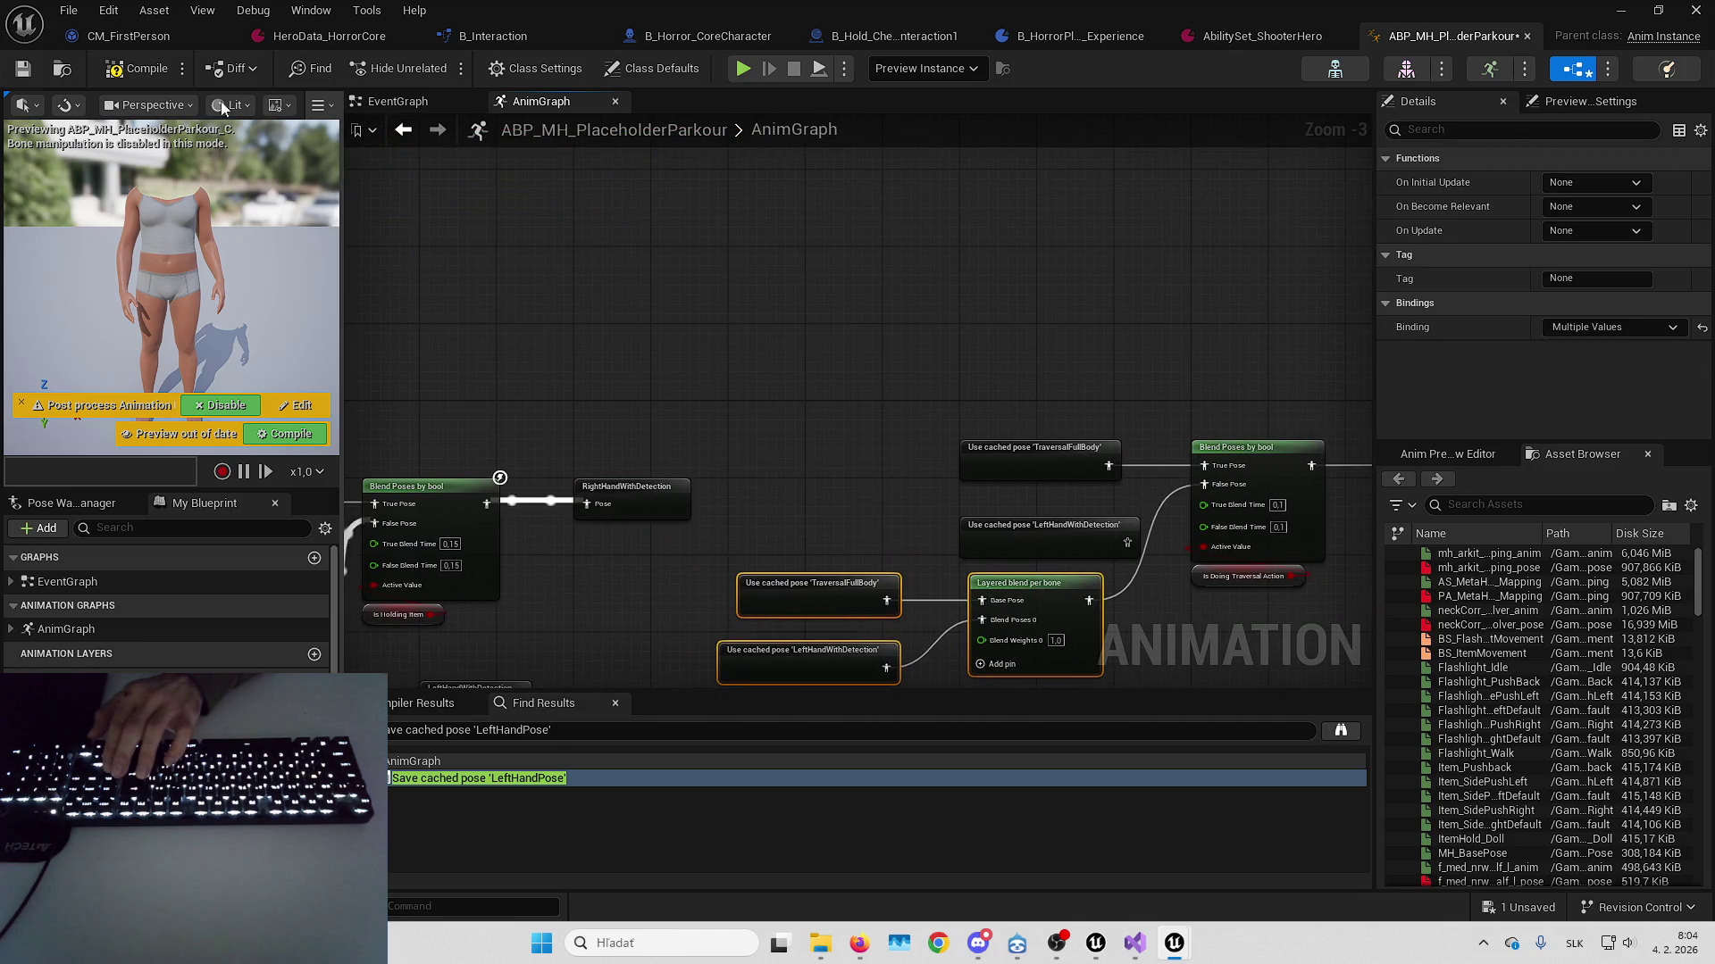
{"action": "left_click", "coordinate": [1055, 536]}
{"action": "key", "text": "Delete"}
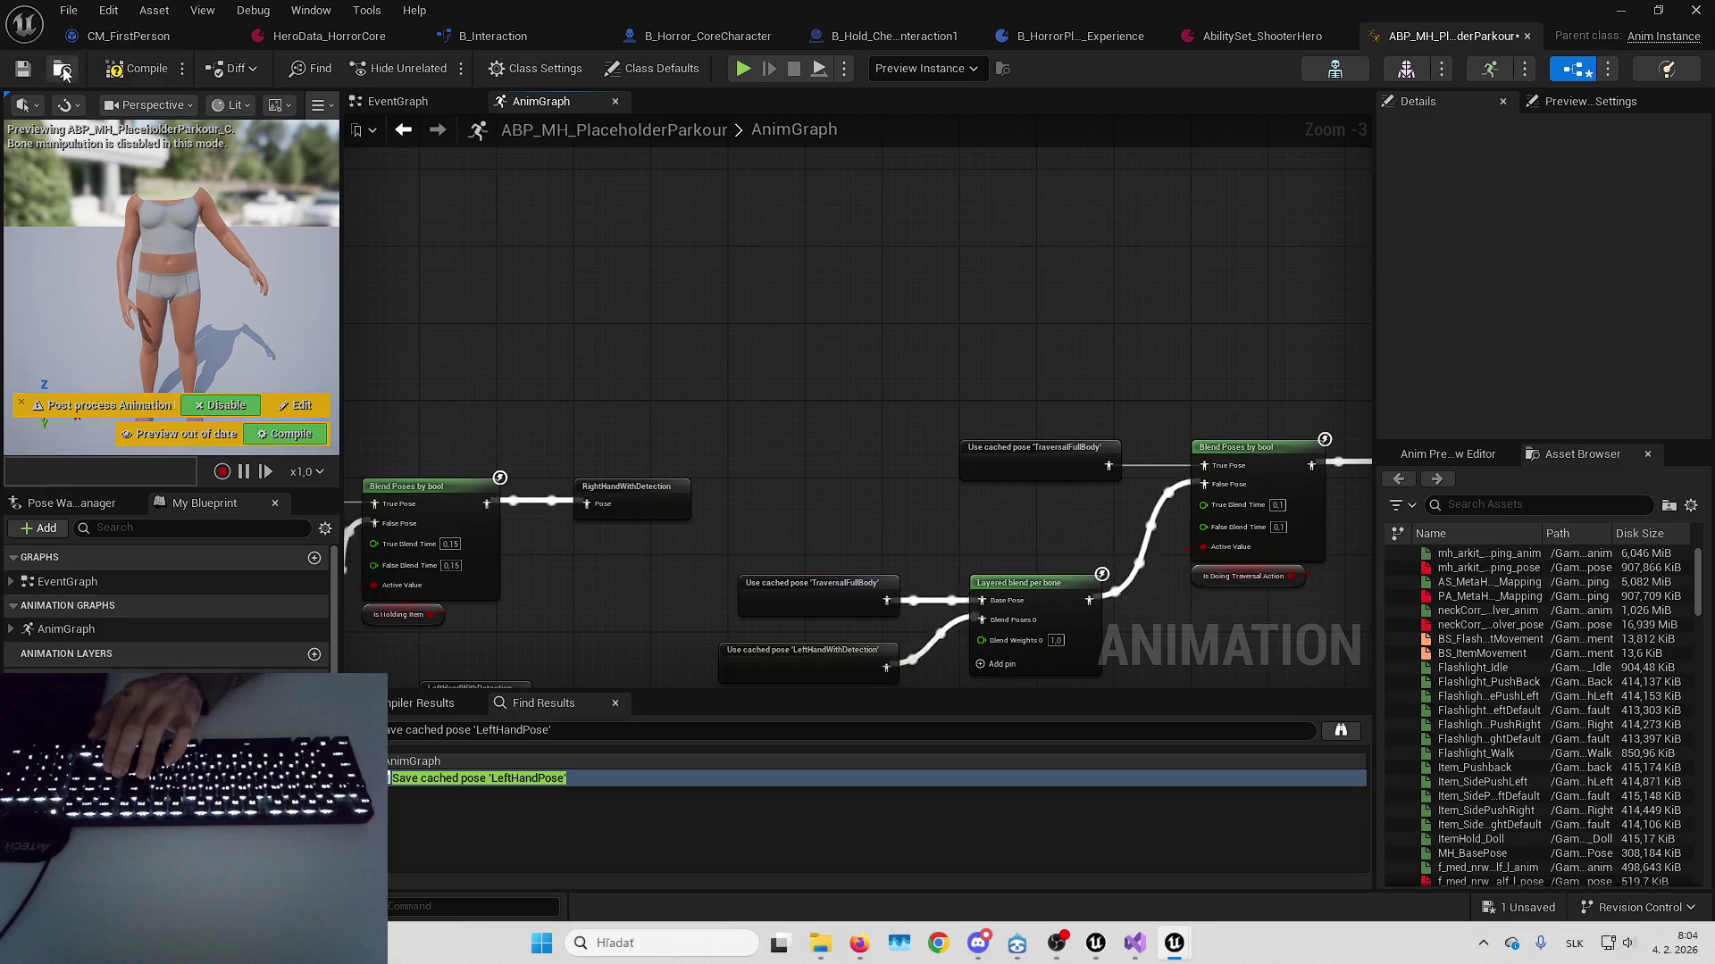
{"action": "left_click", "coordinate": [23, 72]}
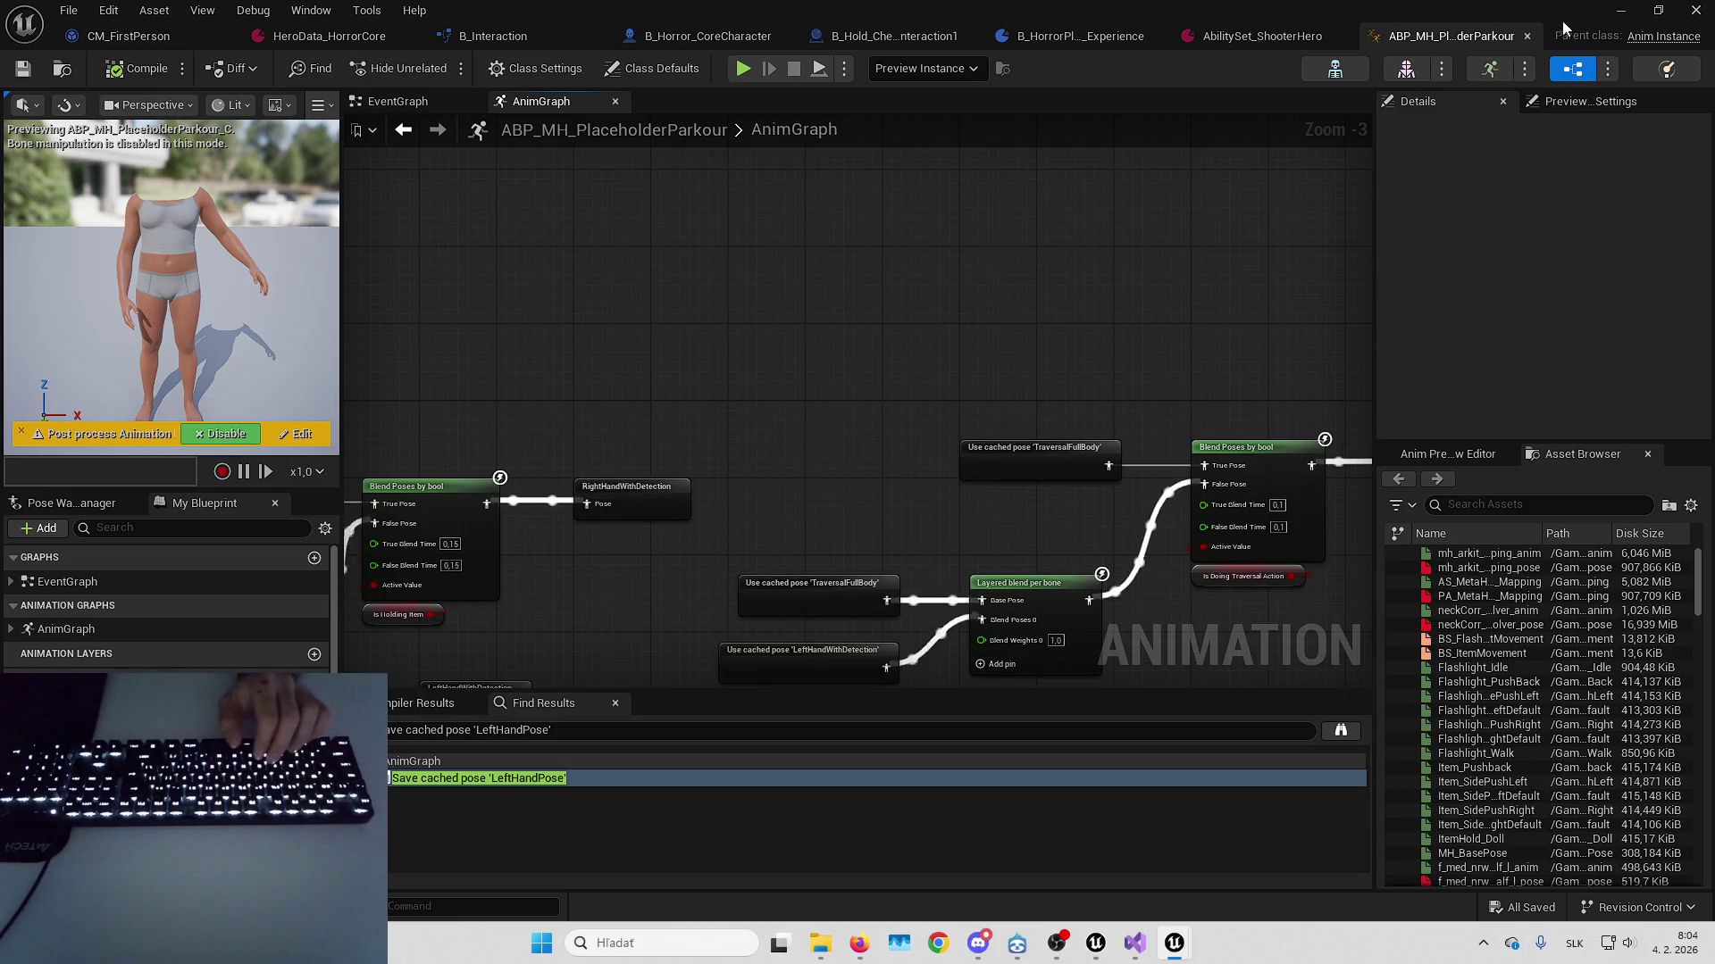
{"action": "key", "text": "alt+F4"}
Confirm B_Horror_CoreCharacter's MH_Body uses ABP_MH_PlaceholderParkour, compile, and play the level
{"action": "double_click", "coordinate": [449, 670]}
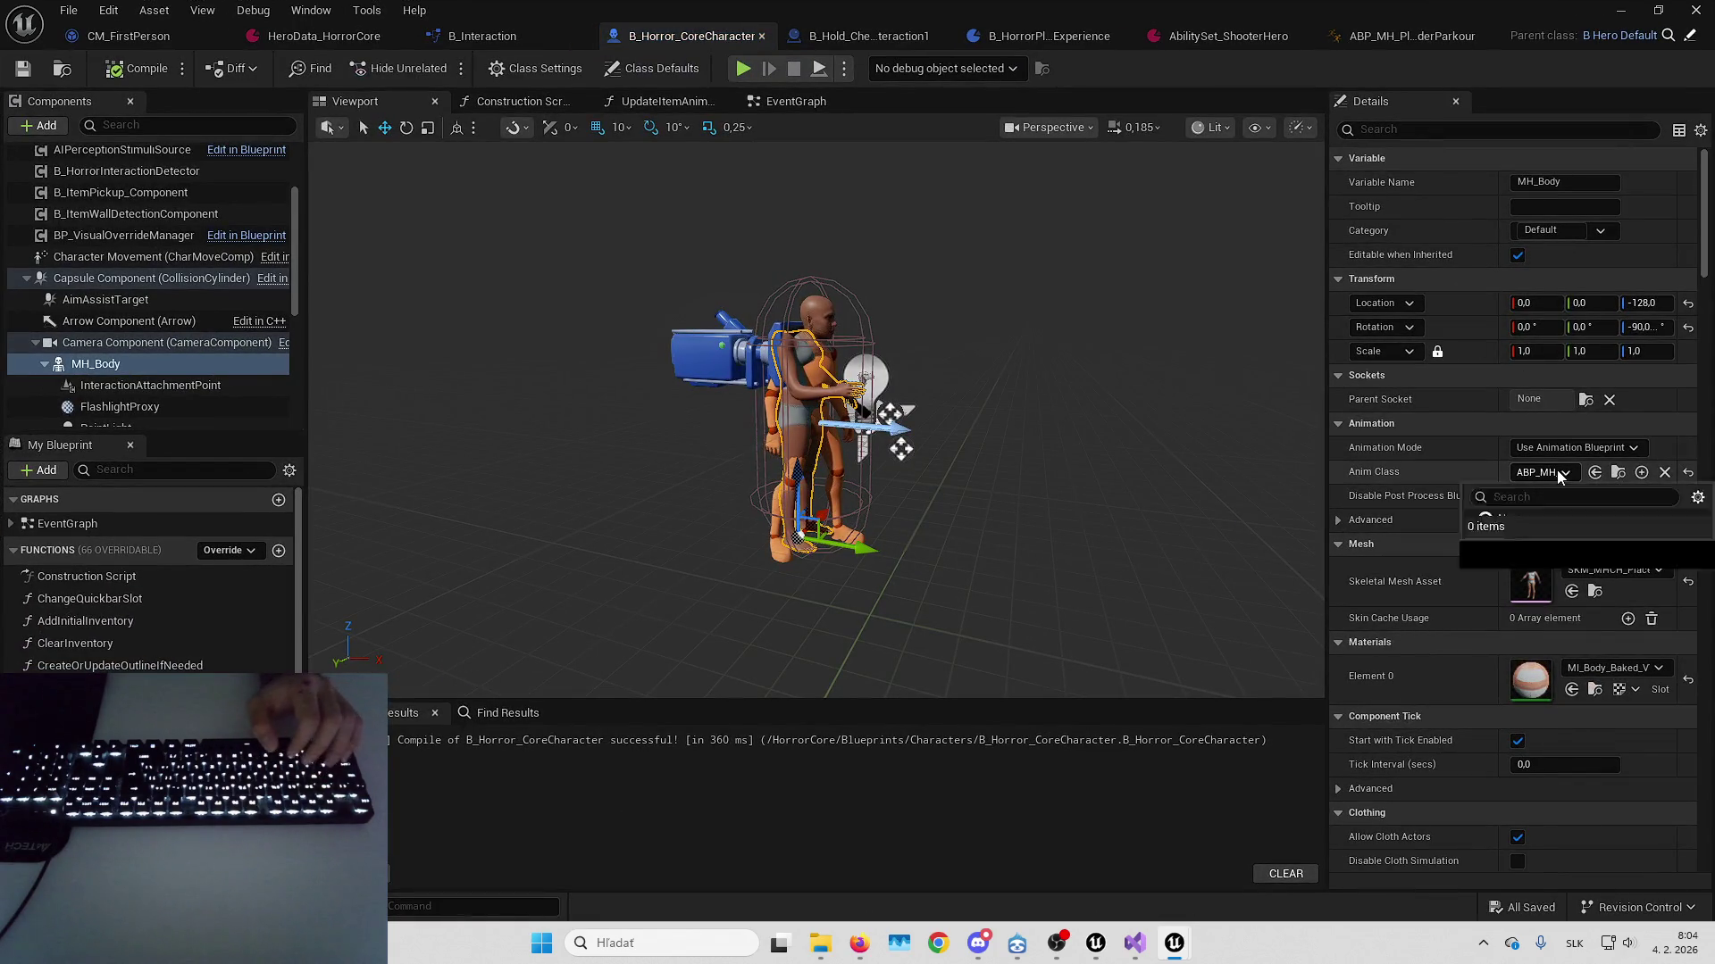
{"action": "left_click", "coordinate": [1555, 472]}
{"action": "key", "text": "Escape"}
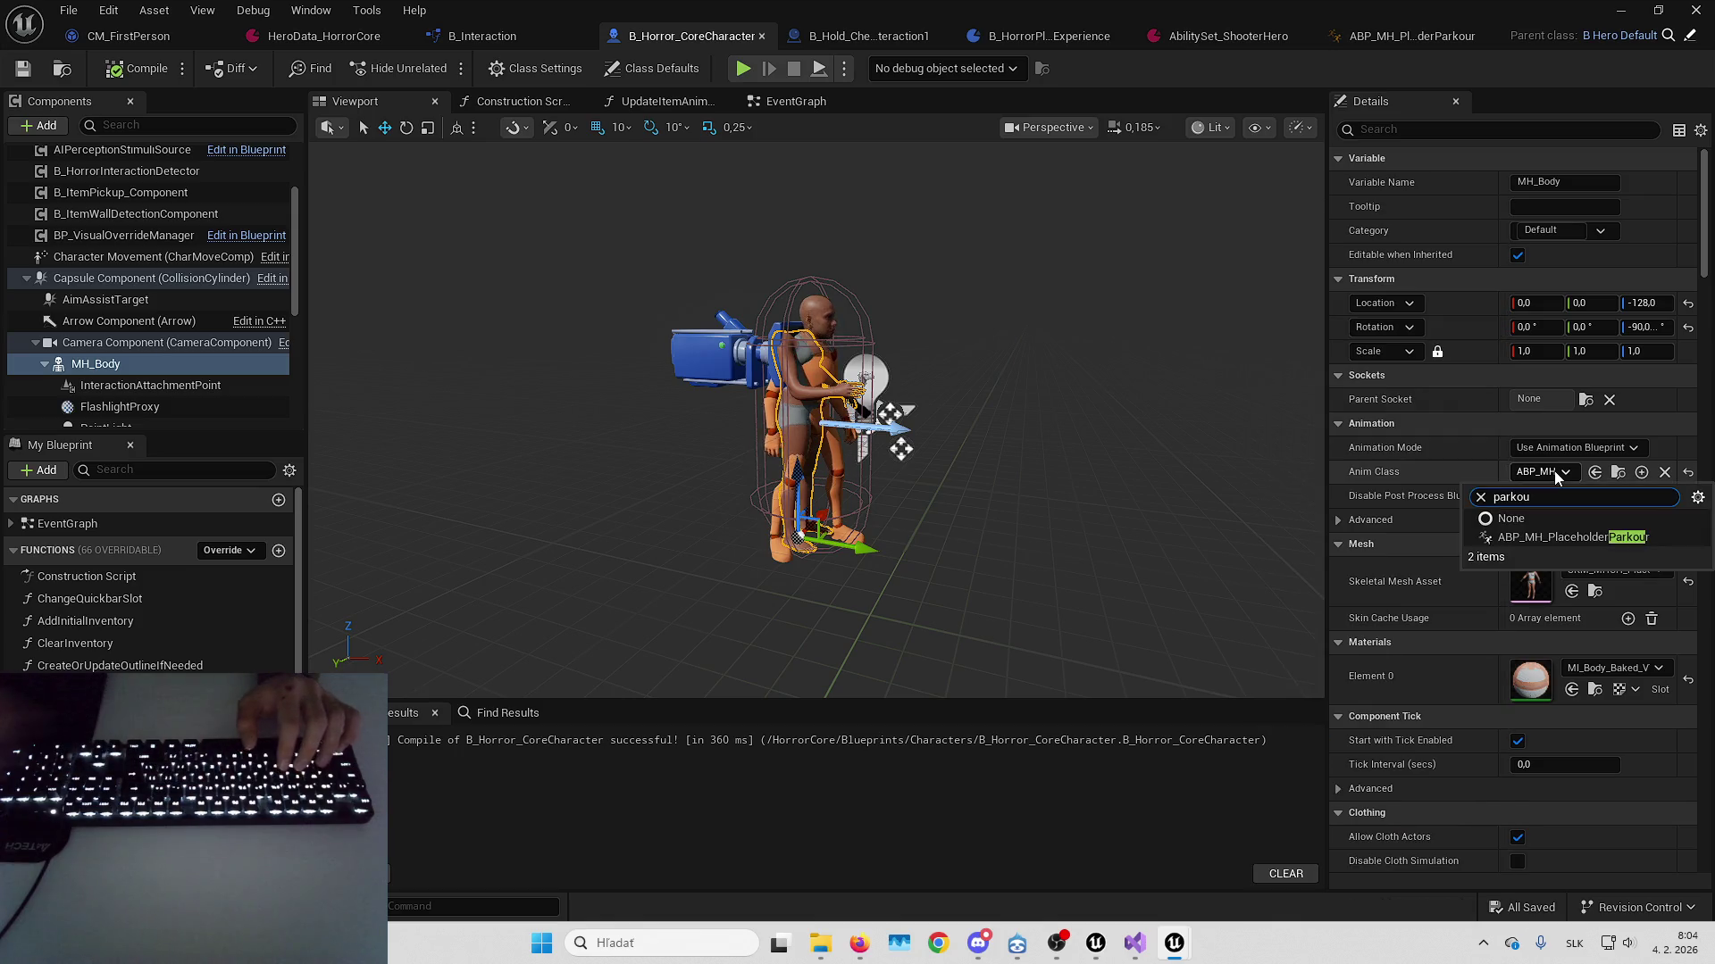
{"action": "left_click", "coordinate": [141, 62]}
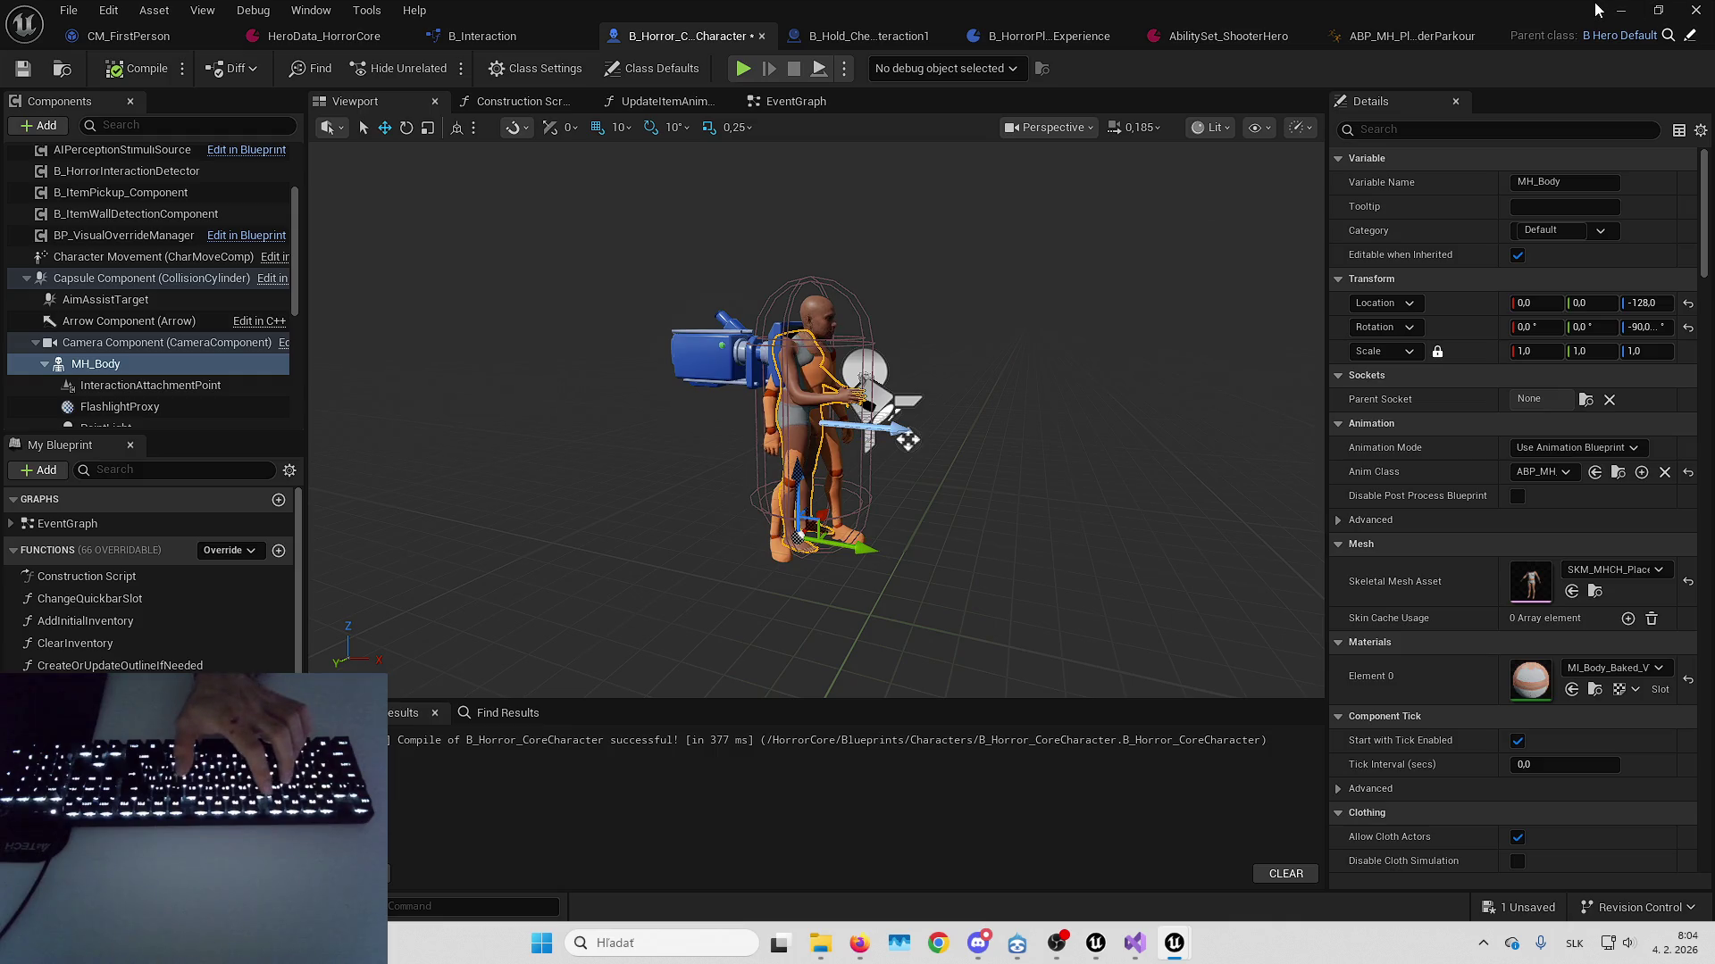
{"action": "key", "text": "alt+p"}
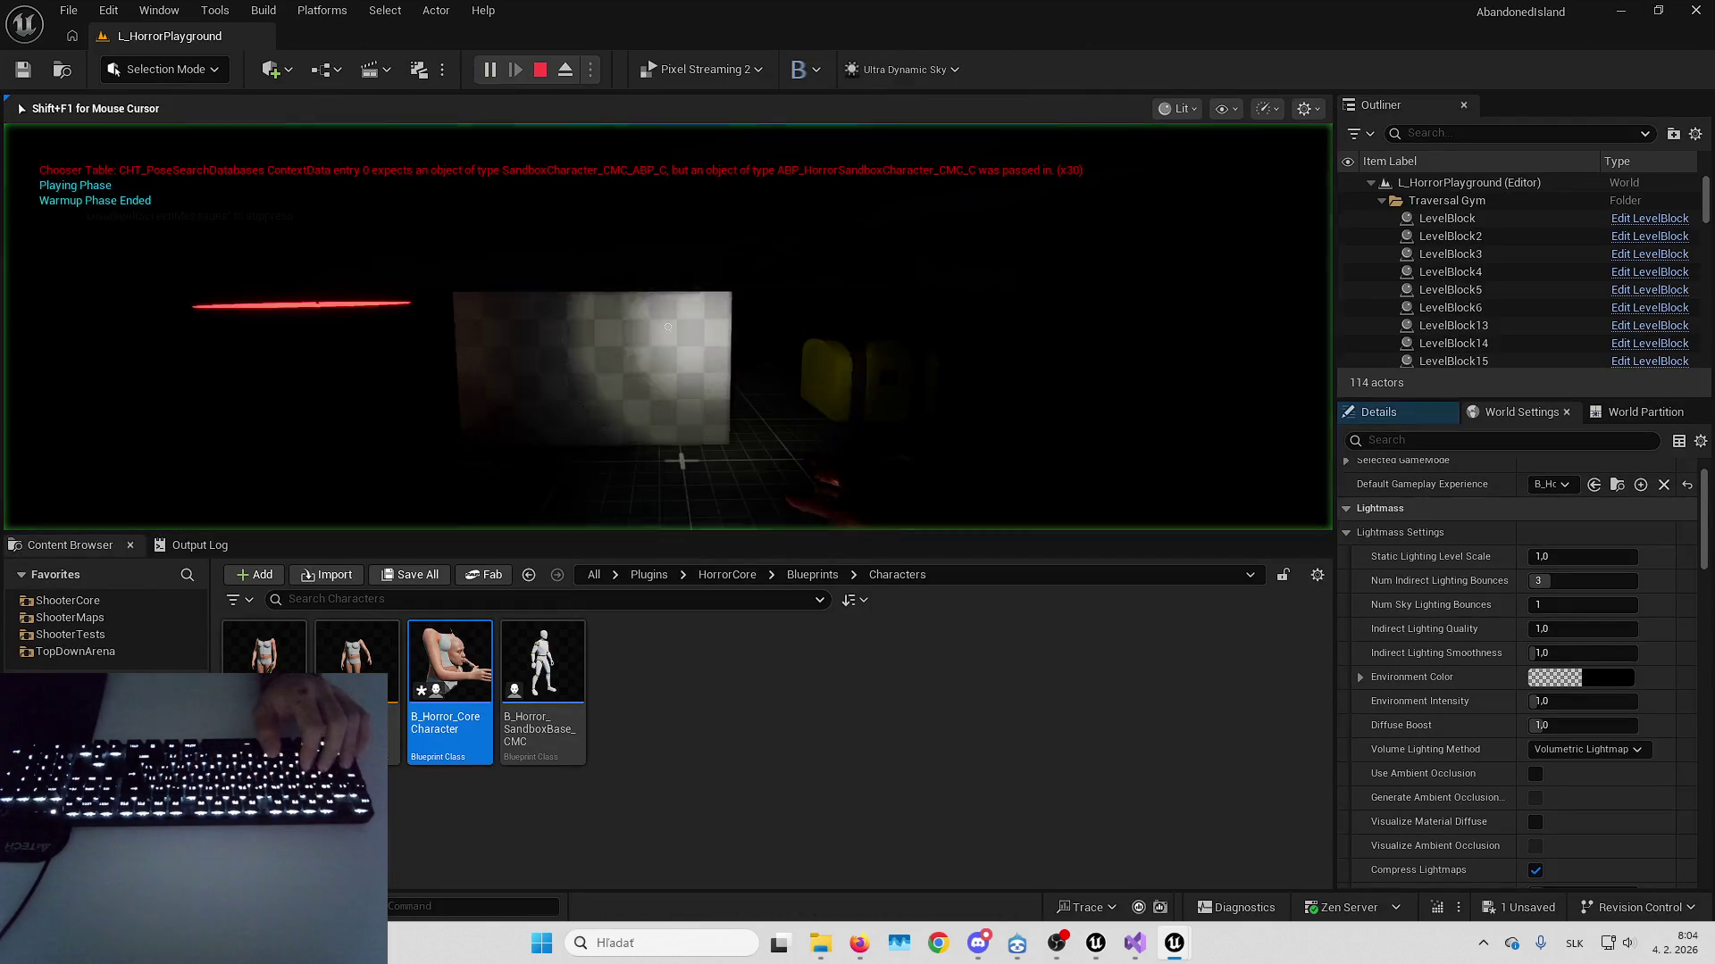
Switch the play view to unlit, release the mouse, and stop the play session
{"action": "key", "text": "F2"}
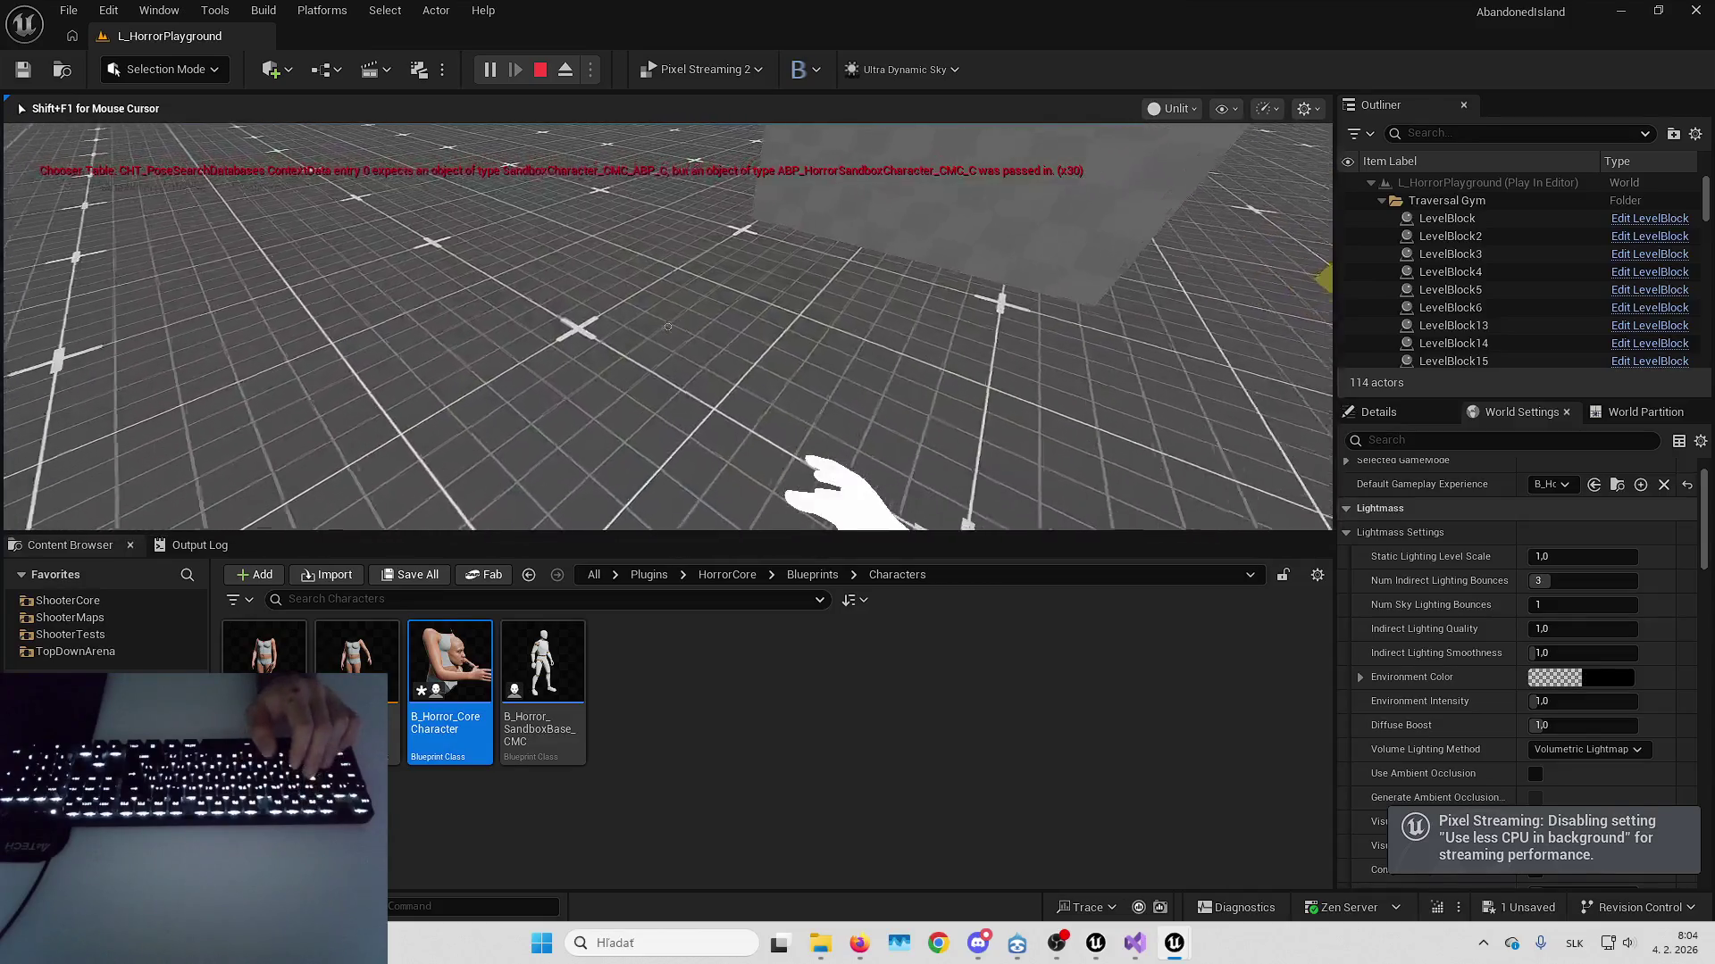
{"action": "key", "text": "shift+F1"}
{"action": "key", "text": "Escape"}
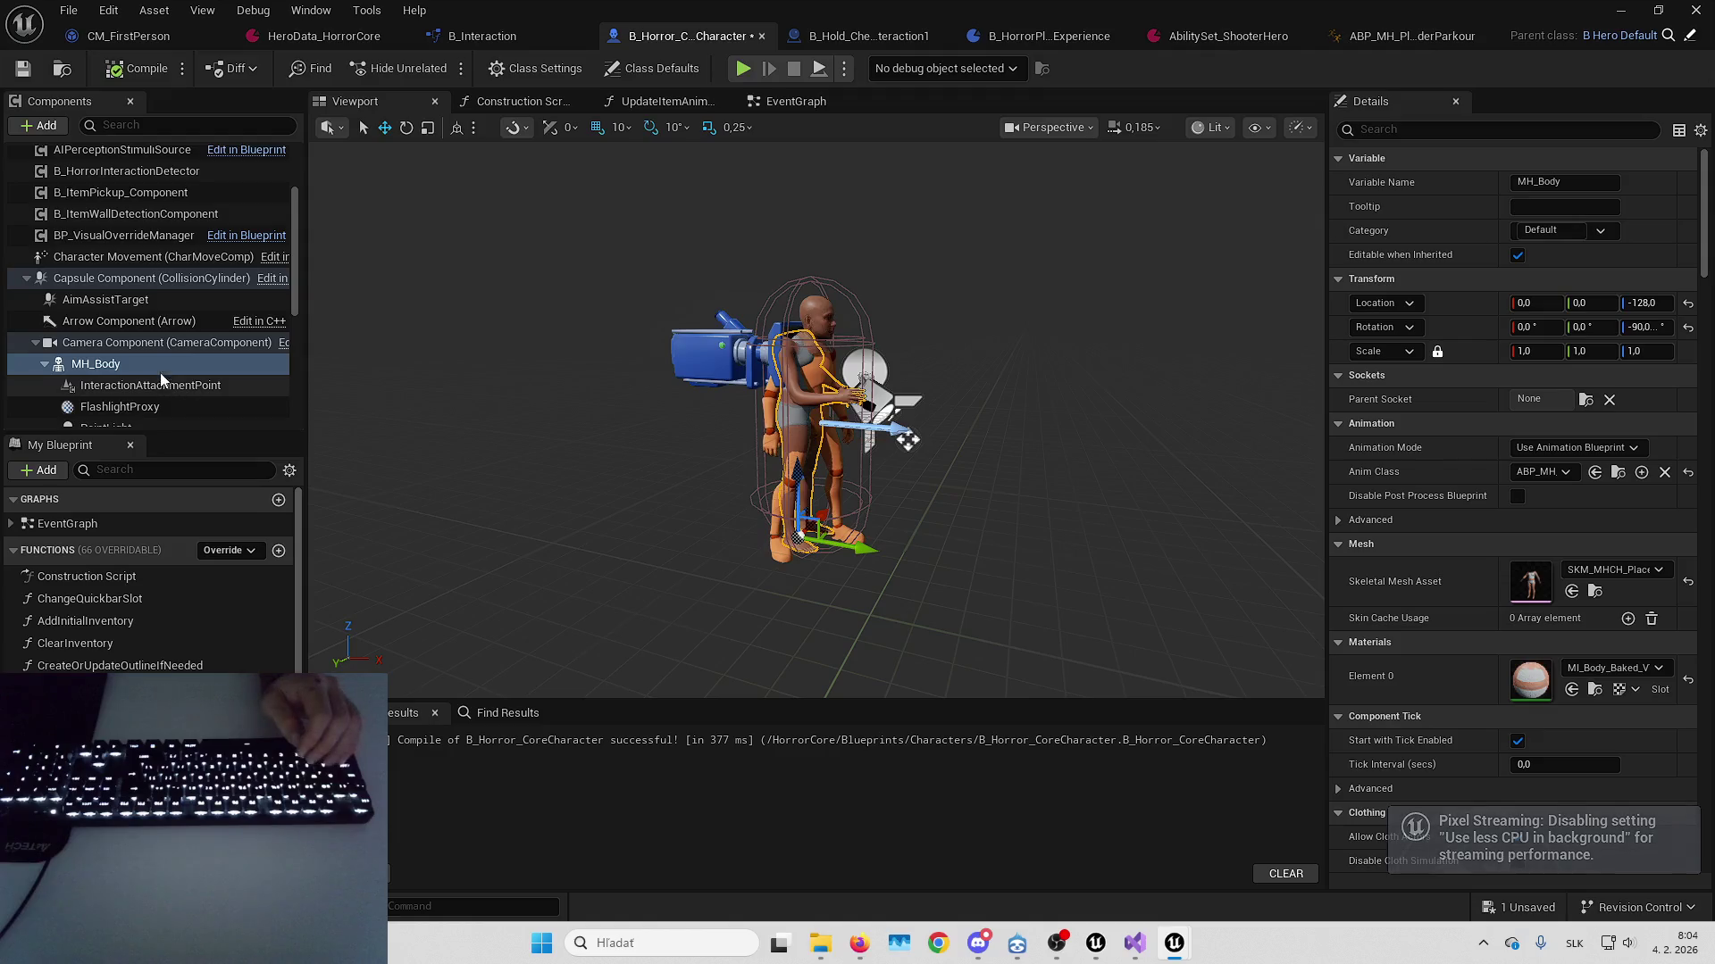
Attach MH_Body under Mesh (CharacterMesh0) and recompile the character blueprint
{"action": "left_click", "coordinate": [130, 284]}
{"action": "scroll", "coordinate": [130, 284], "scroll_direction": "down", "scroll_amount": 2}
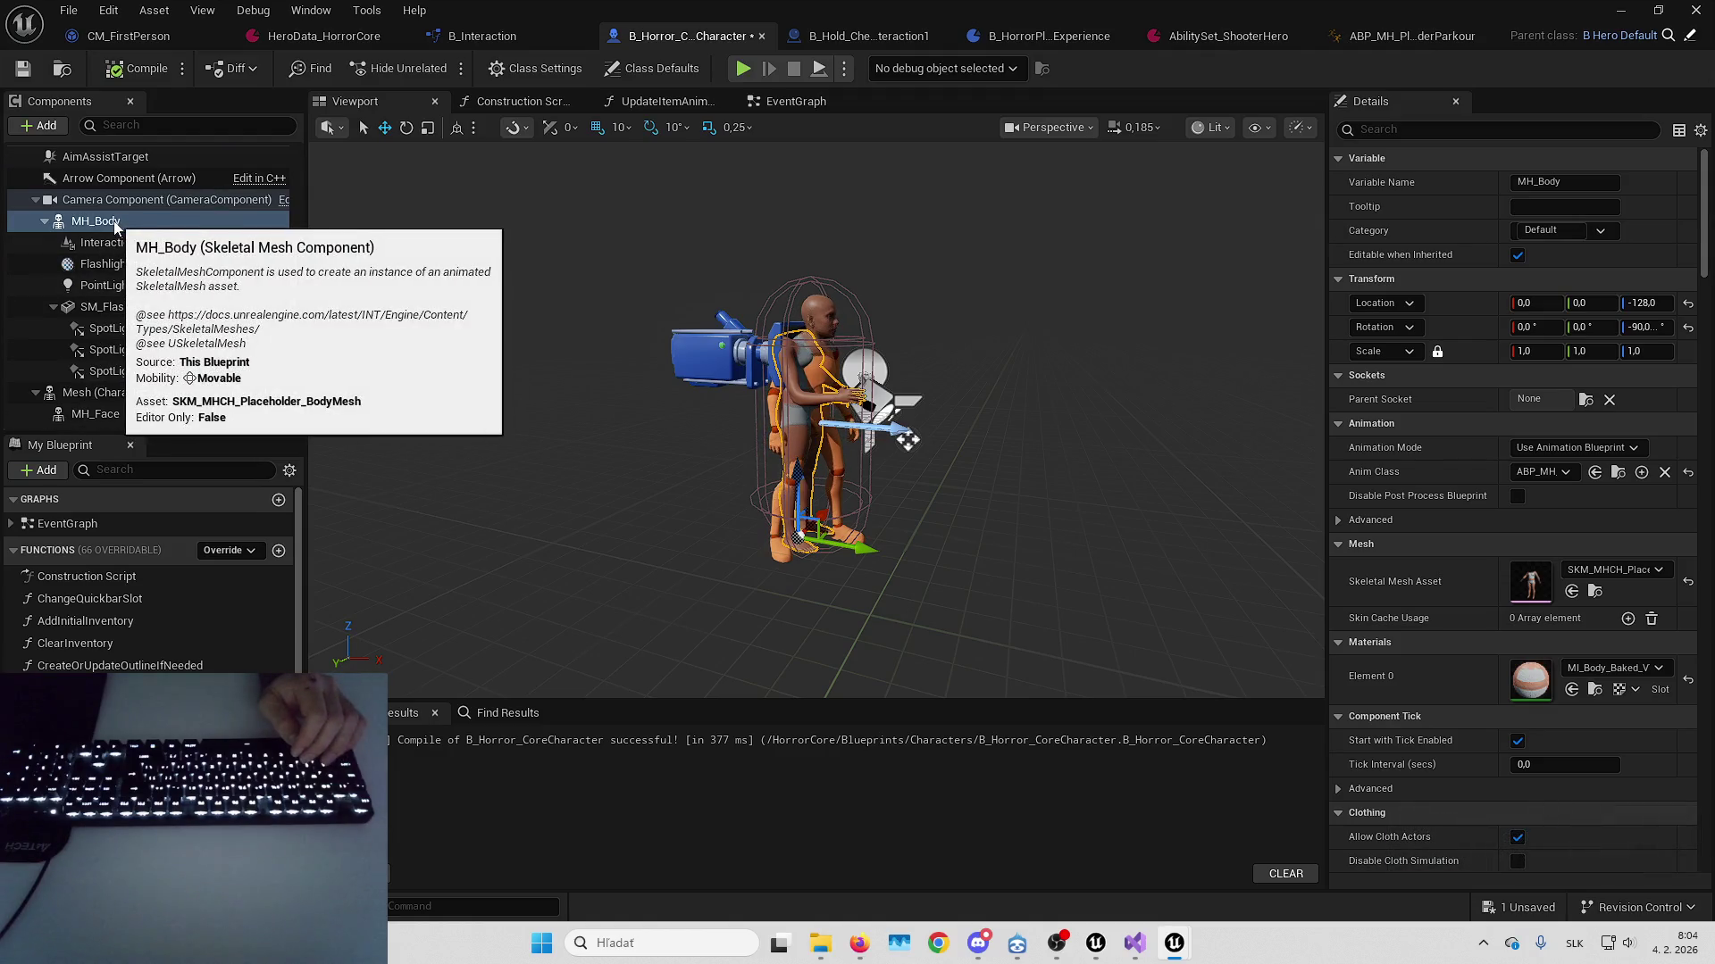
{"action": "left_click_drag", "start_coordinate": [117, 225], "coordinate": [147, 284]}
{"action": "left_click_drag", "start_coordinate": [120, 372], "coordinate": [121, 367]}
{"action": "left_click", "coordinate": [136, 80]}
Play-test L_HorrorPlayground again in full screen
{"action": "left_click", "coordinate": [1622, 9]}
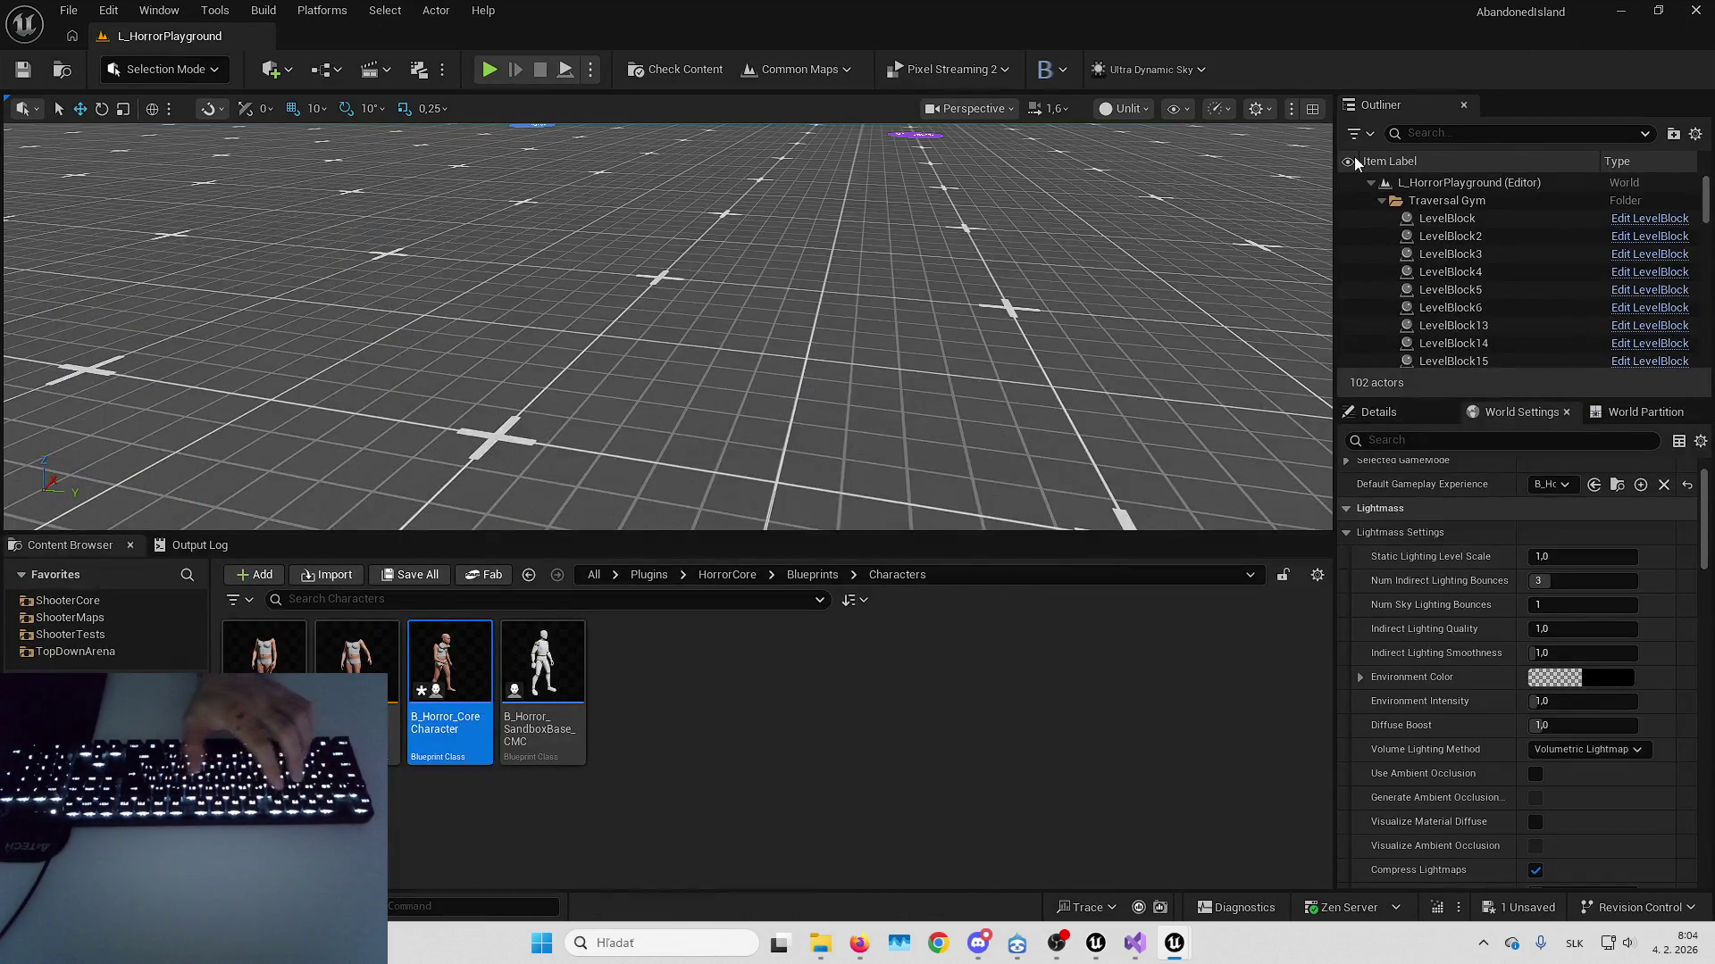
{"action": "key", "text": "alt+p"}
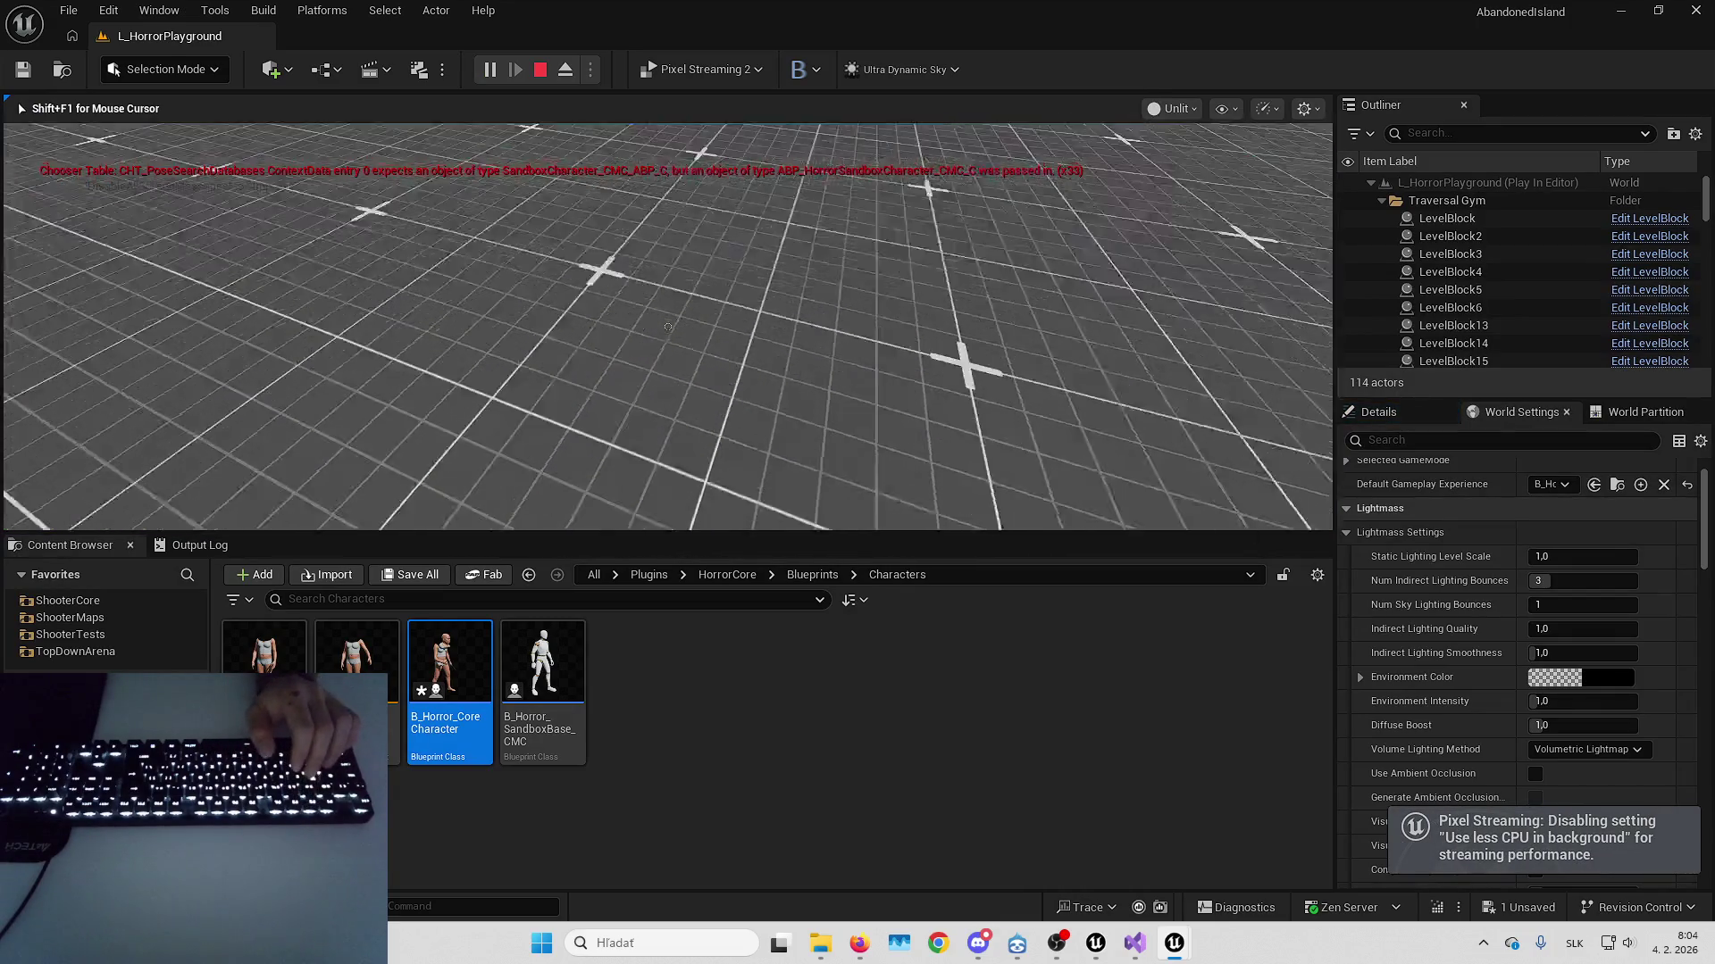
{"action": "key", "text": "F11"}
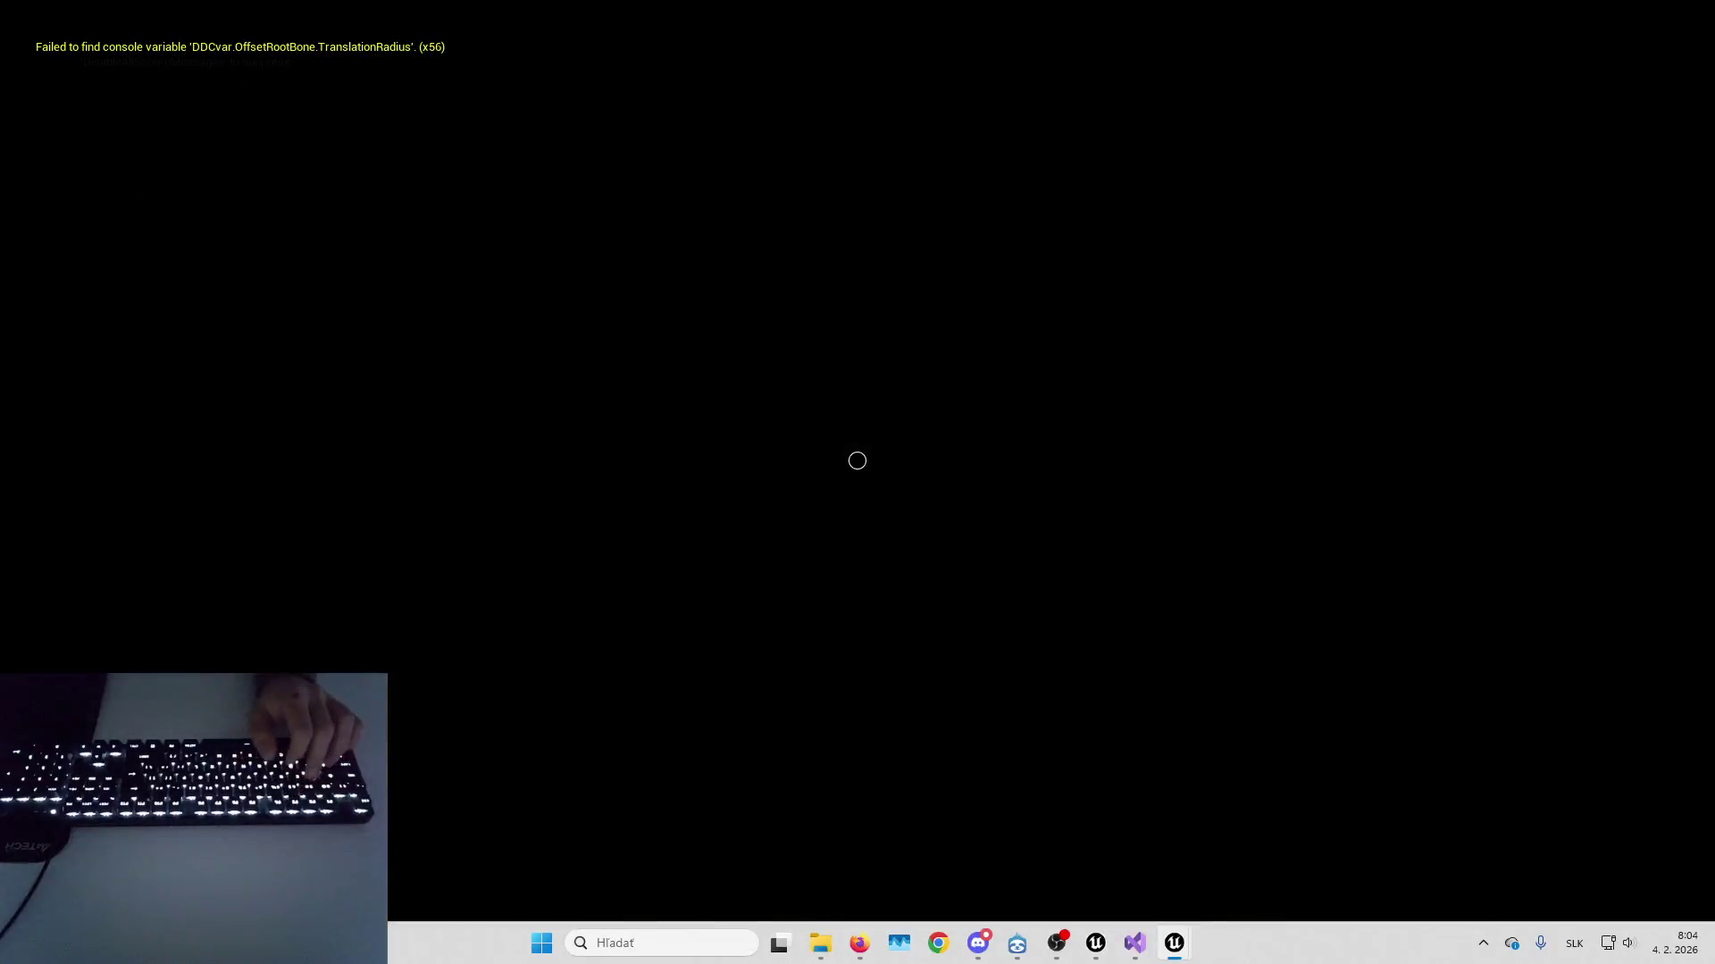
End the session, return to the level editor, and run another play test of the level
{"action": "key", "text": "Escape"}
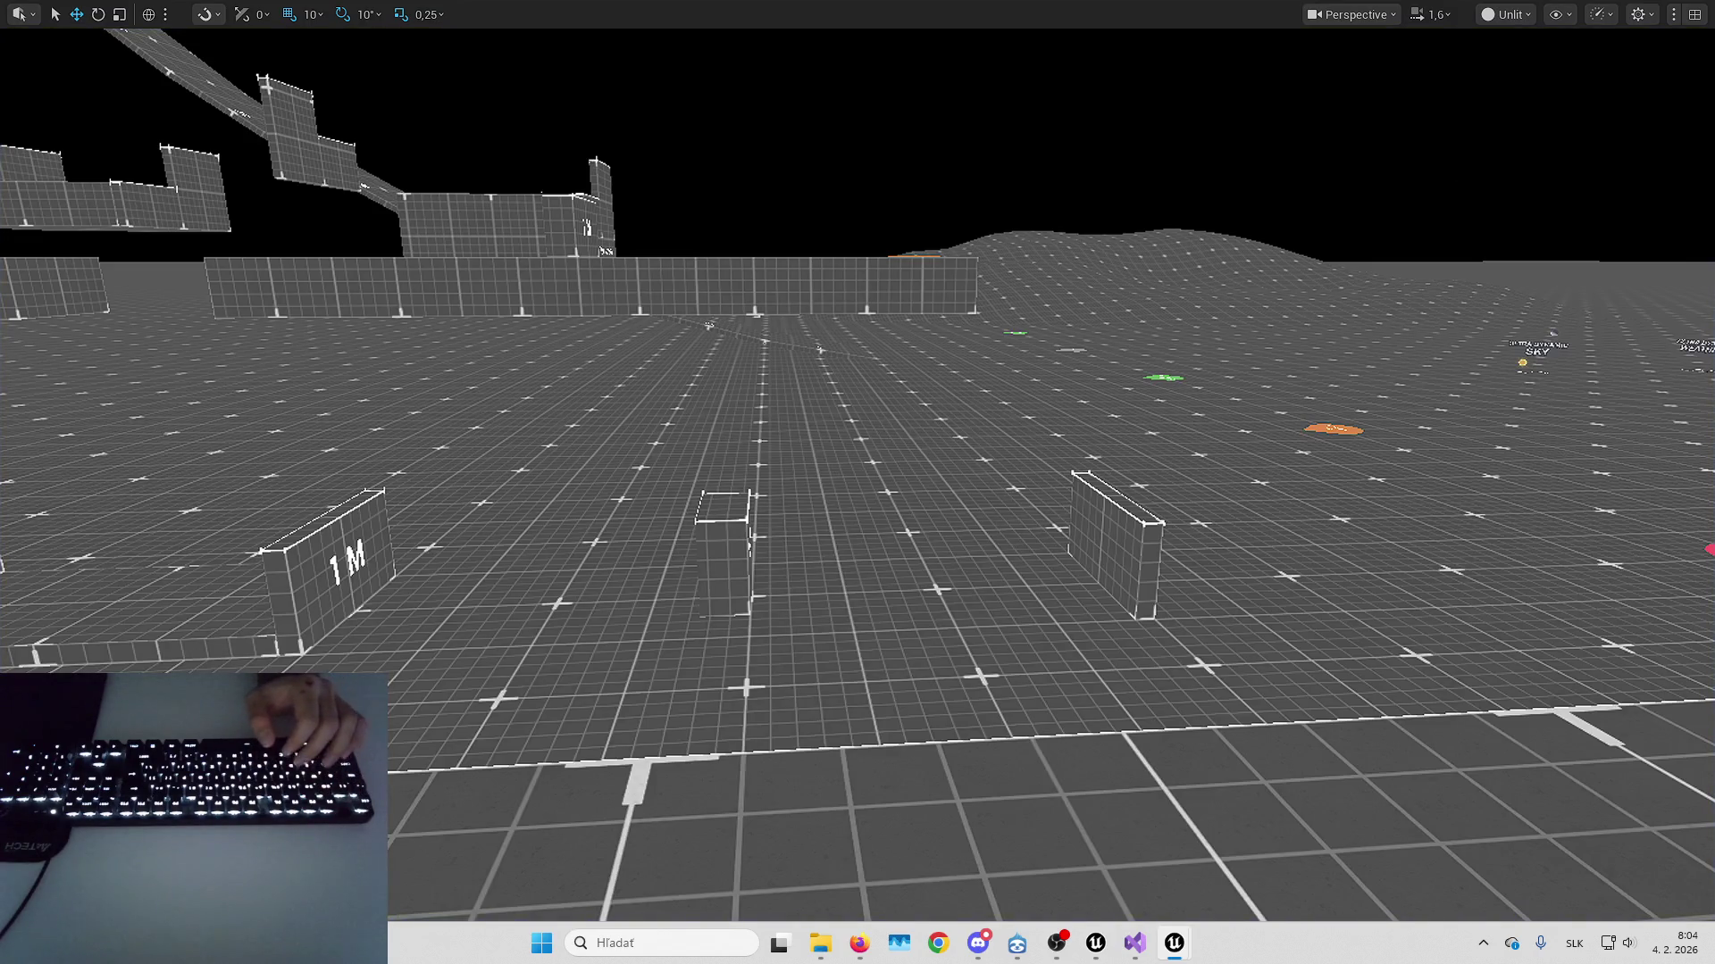
{"action": "key", "text": "alt+Tab"}
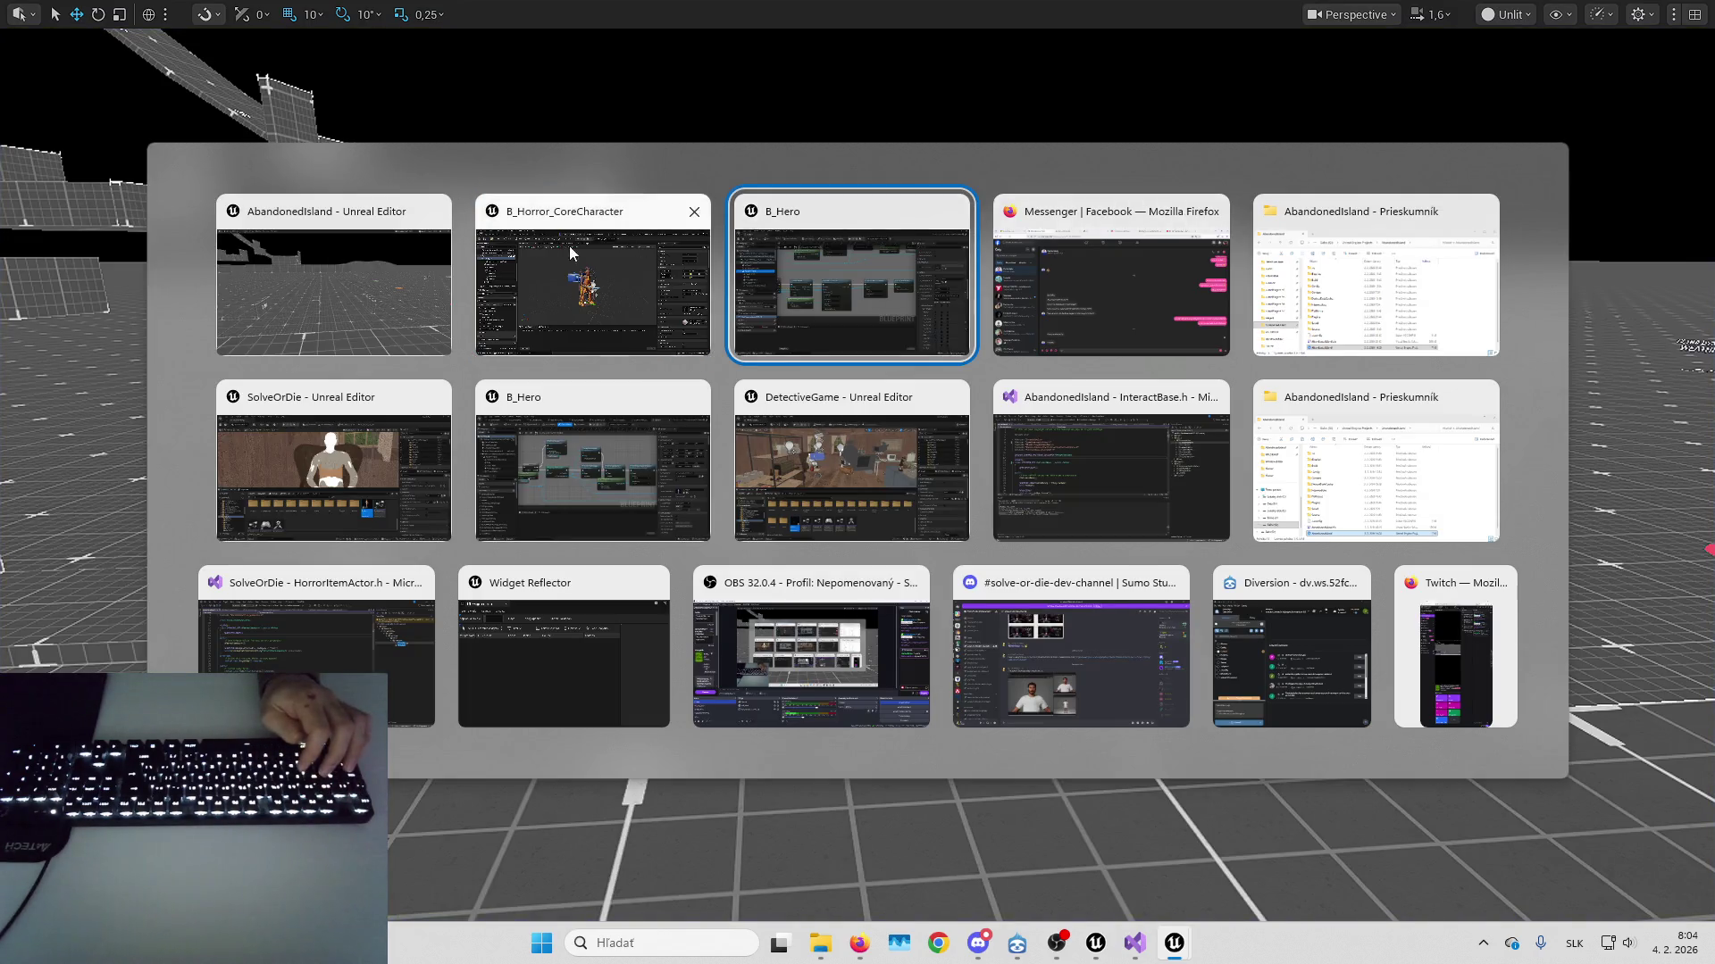
{"action": "left_click", "coordinate": [591, 244]}
{"action": "key", "text": "alt+Tab"}
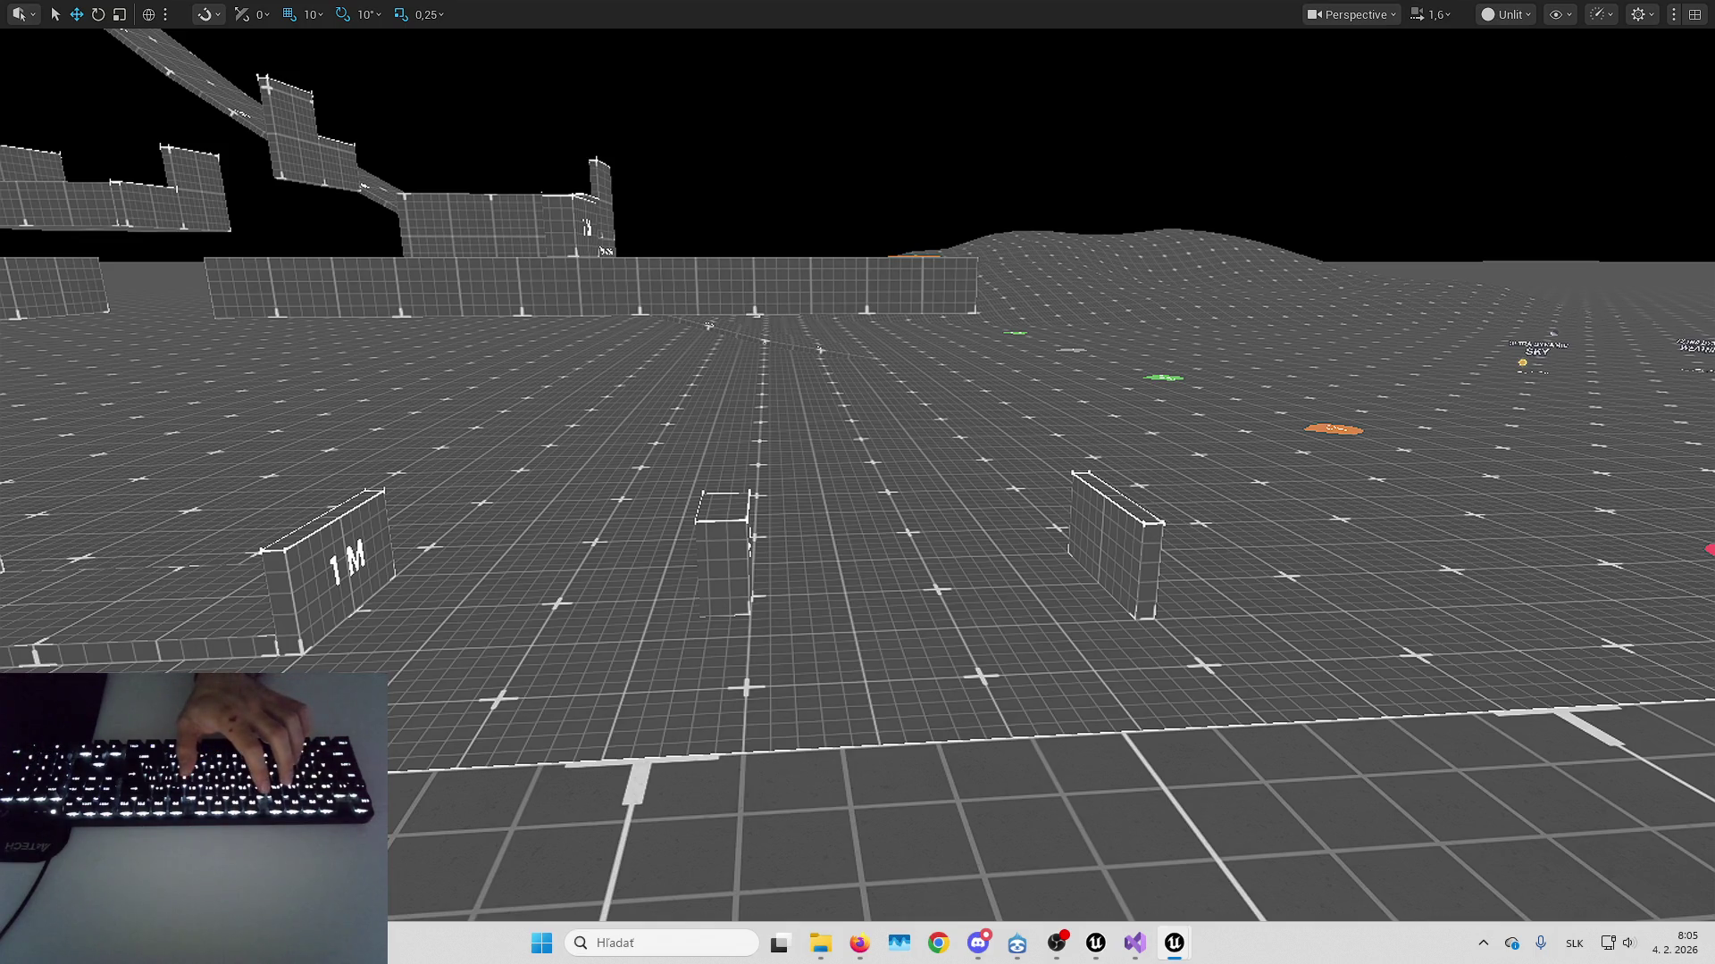
{"action": "key", "text": "alt+p"}
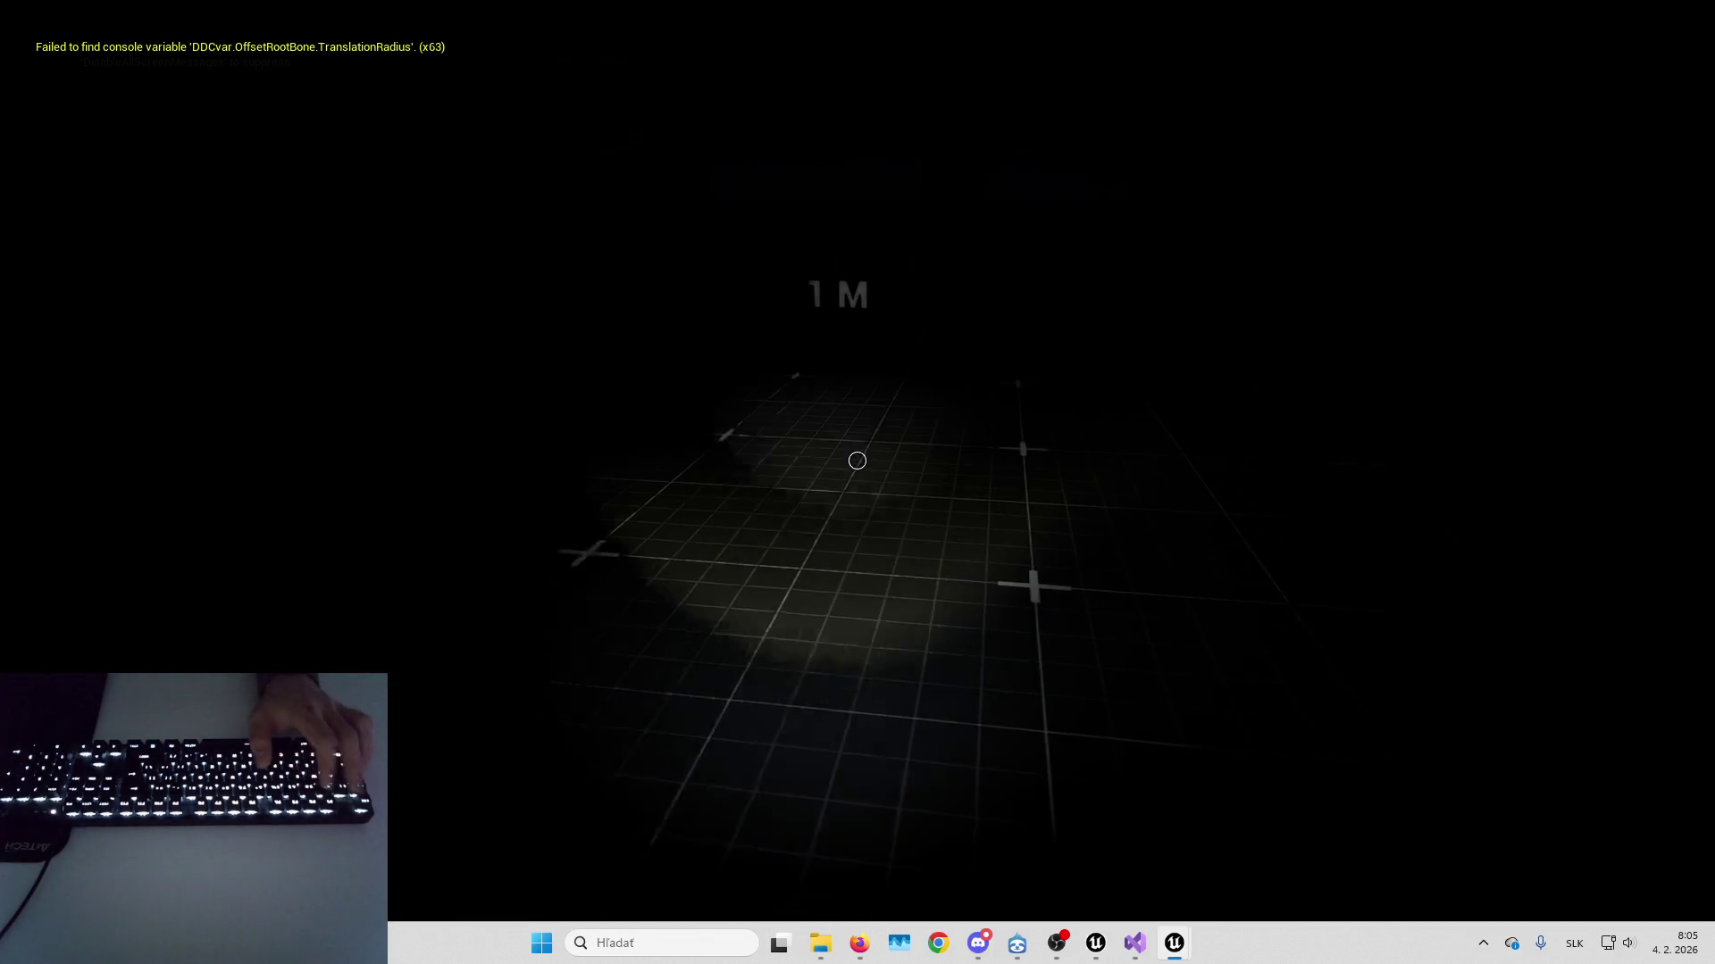
{"action": "key", "text": "Escape"}
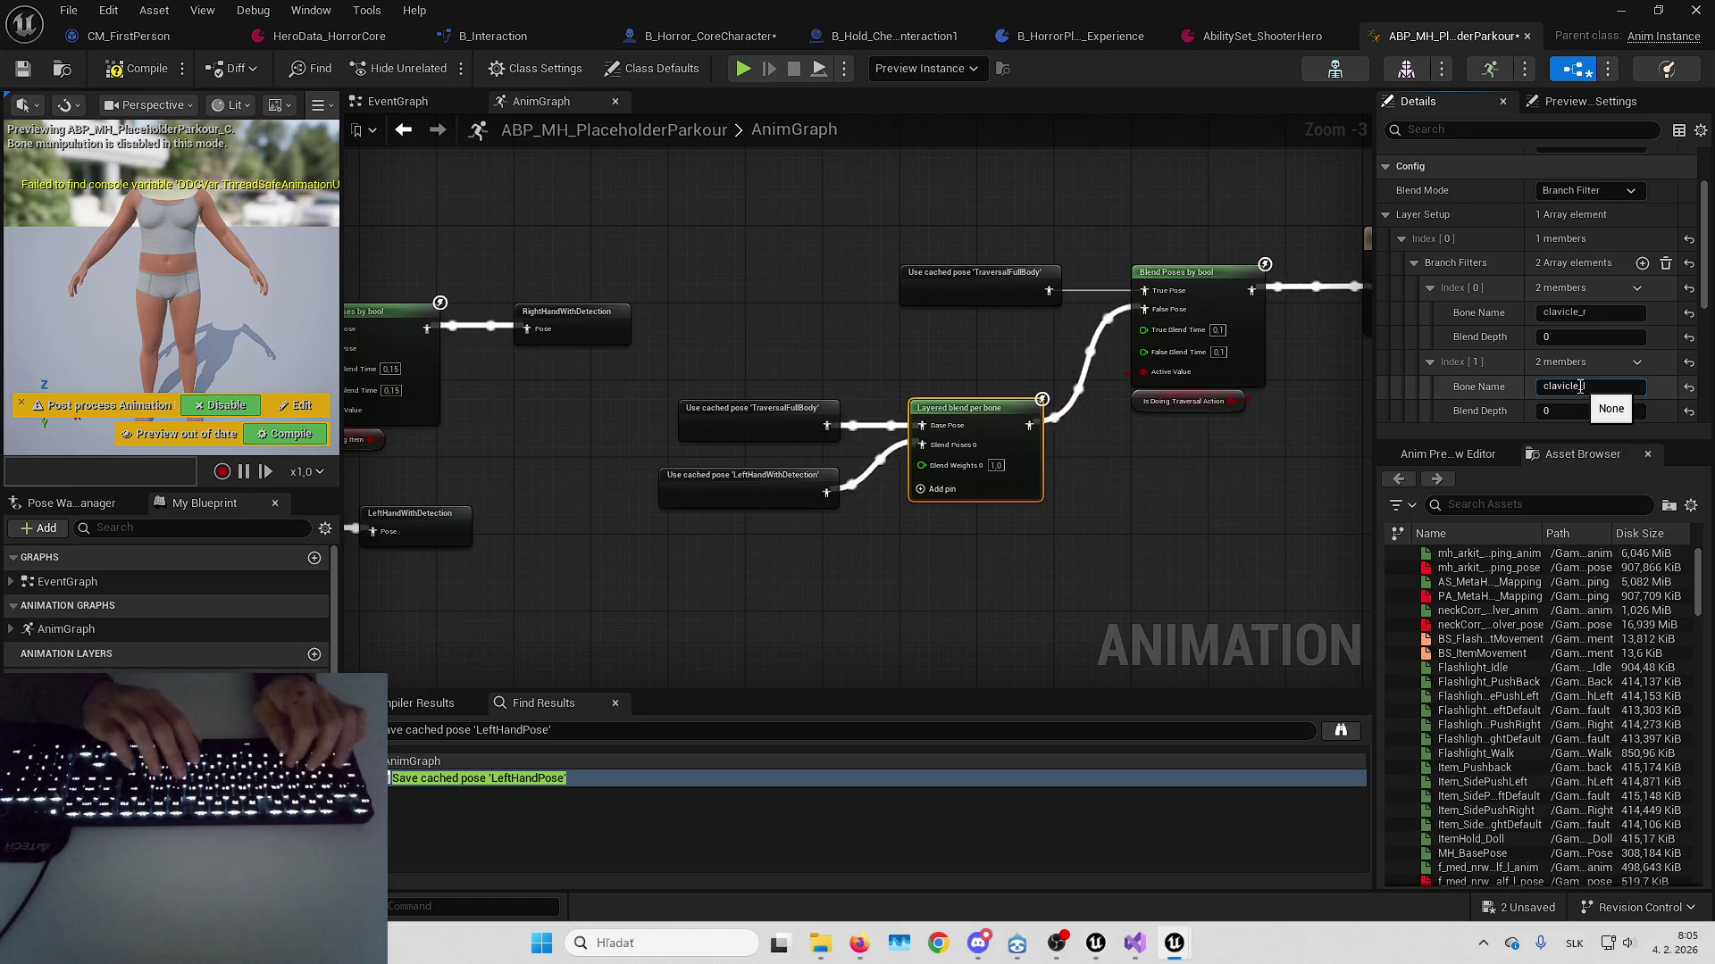
Set branch filter index 1's bone to clavicle_l, compile, and play the level
{"action": "type", "text": "l"}
{"action": "left_click", "coordinate": [144, 80]}
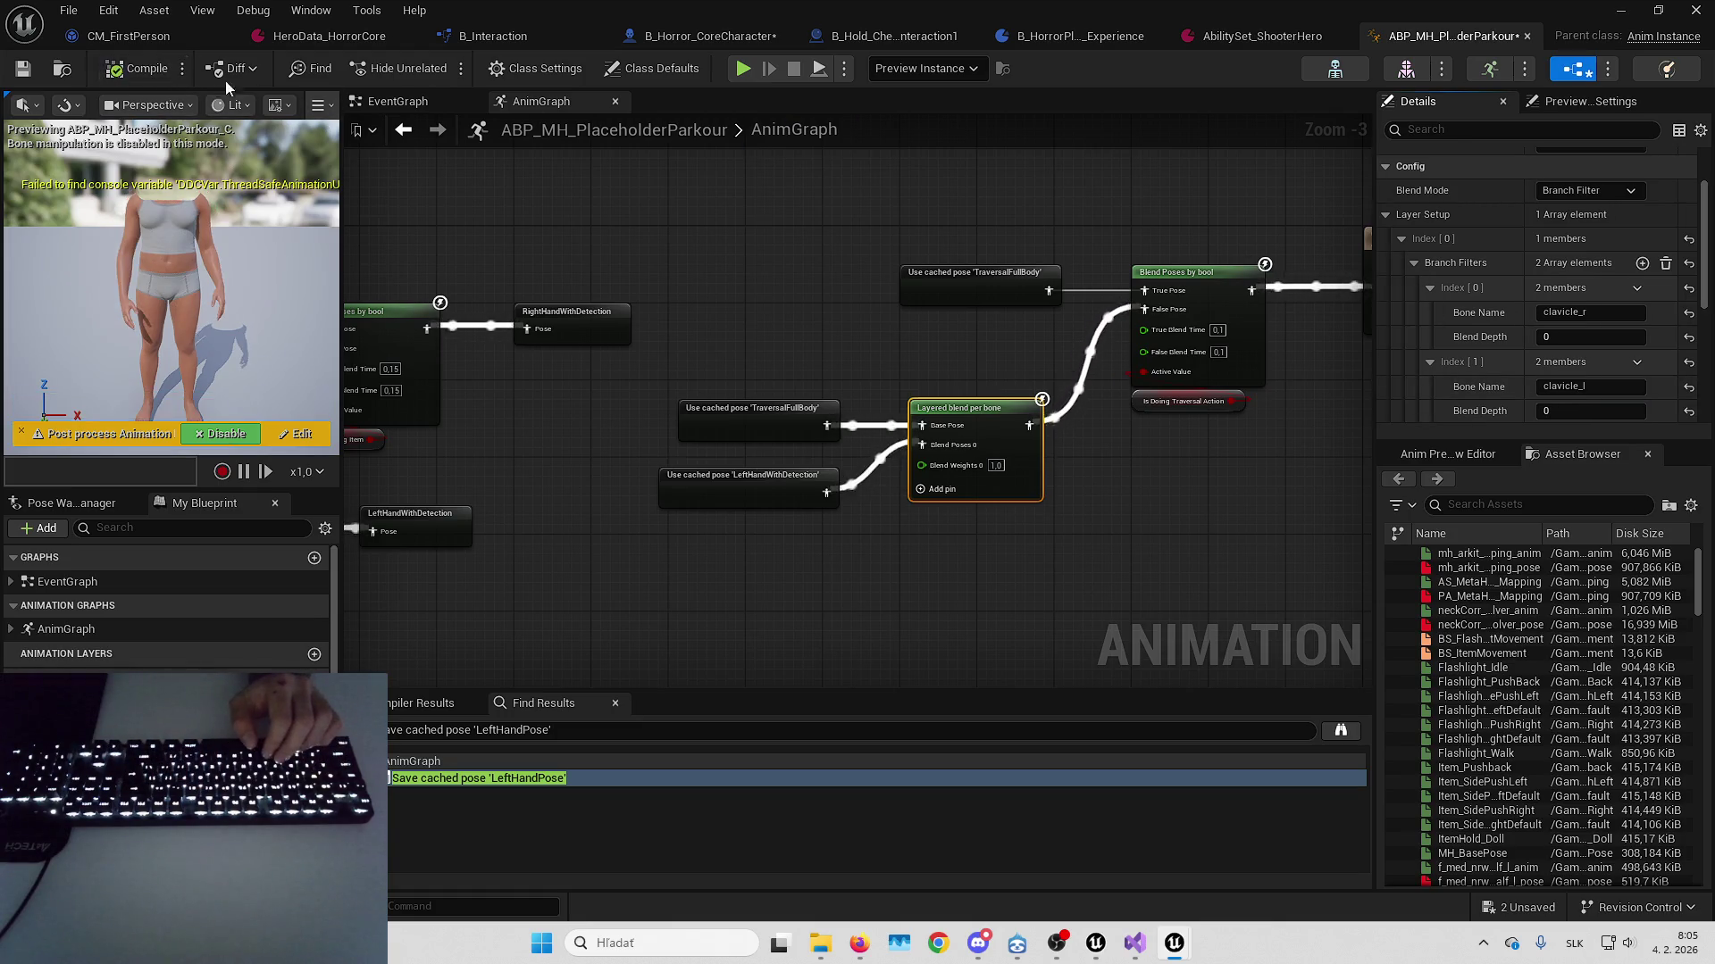
{"action": "left_click", "coordinate": [1600, 98]}
{"action": "key", "text": "alt+p"}
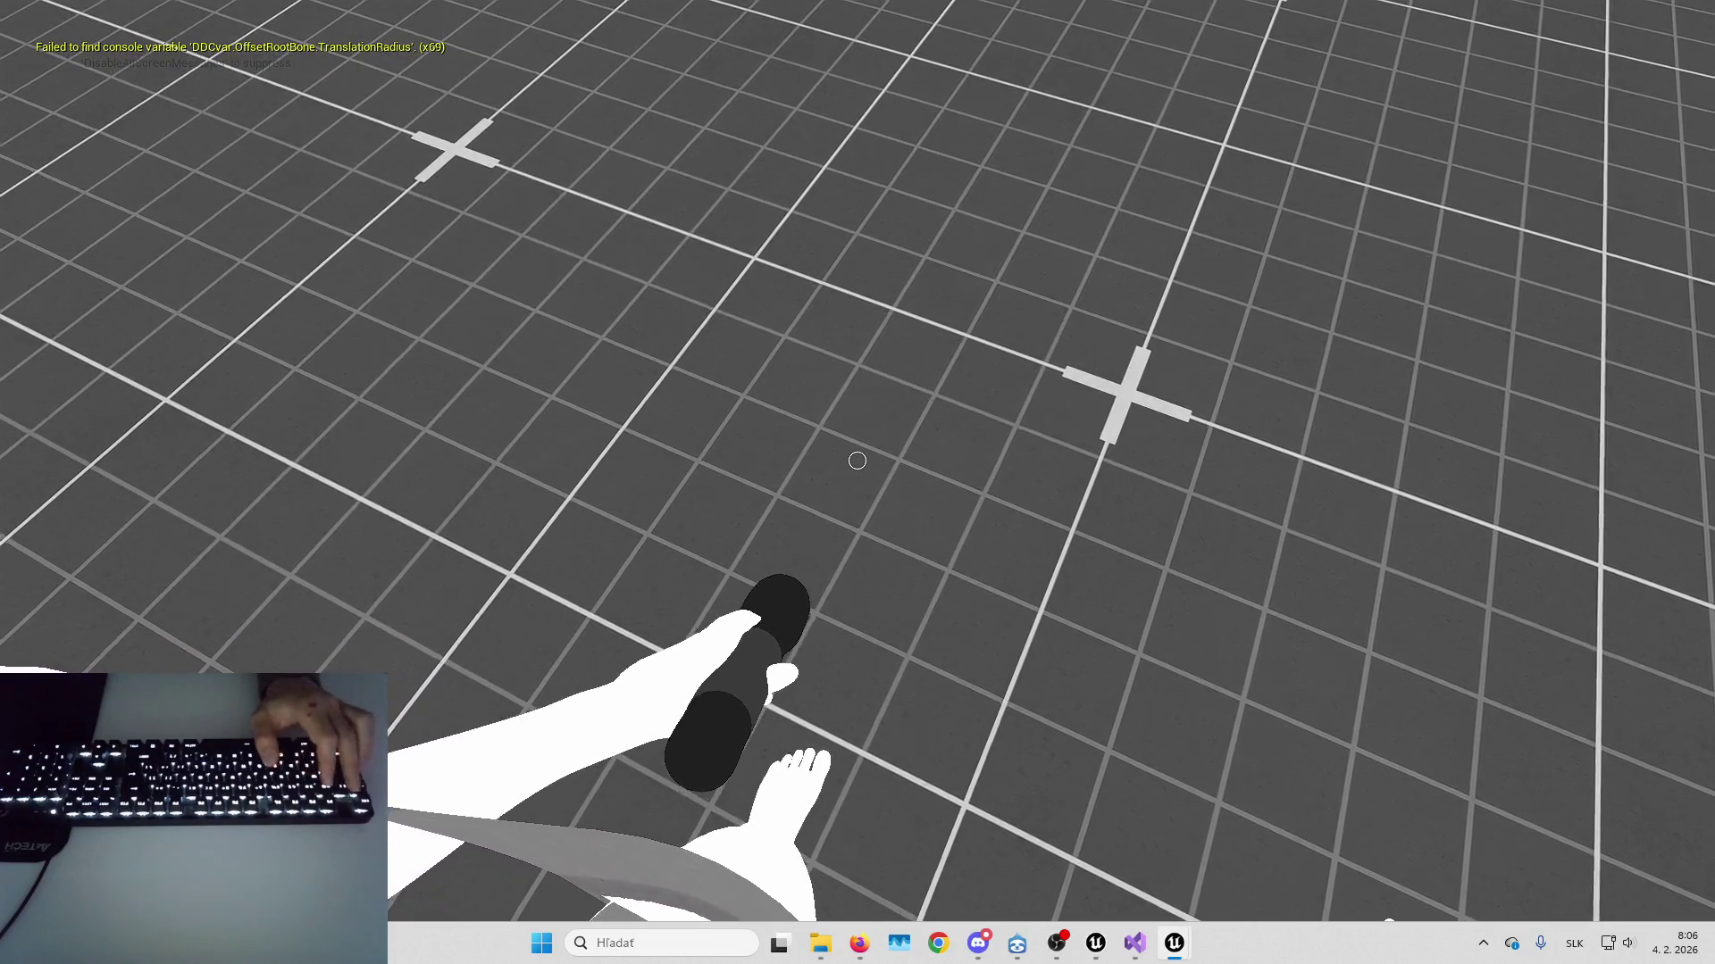
Walk toward the distance-labelled boxes and climb over the 1 M box
{"action": "key", "text": "shift+F1"}
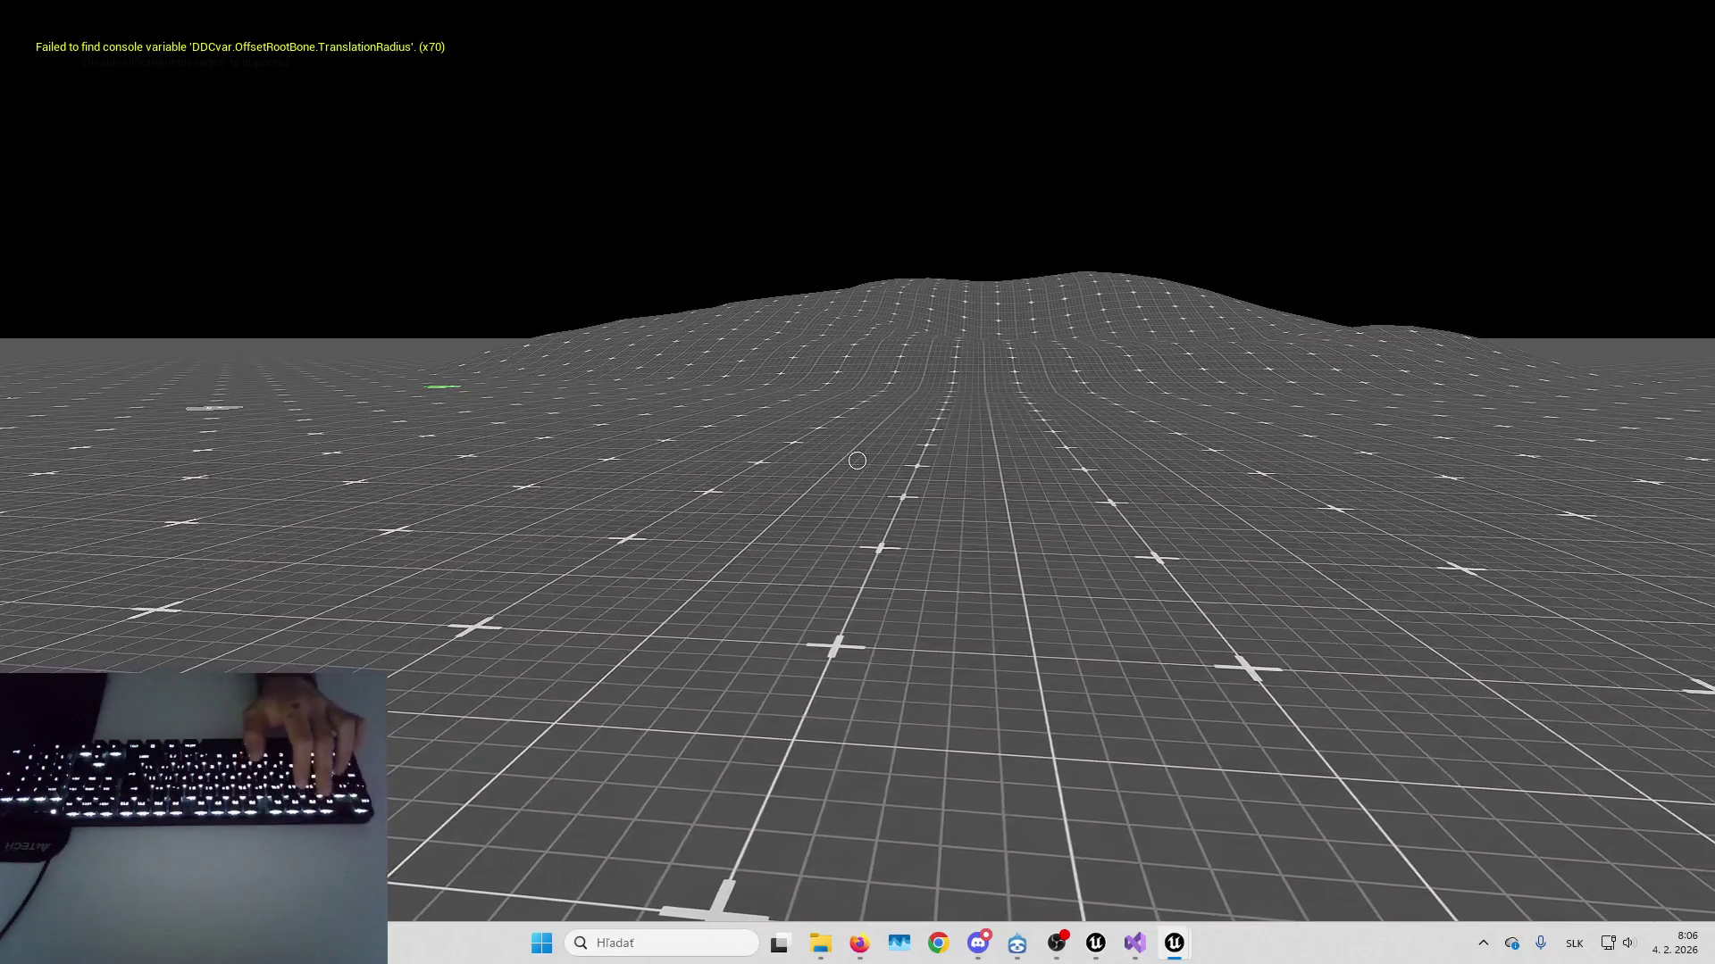
{"action": "left_click", "coordinate": [1611, 416]}
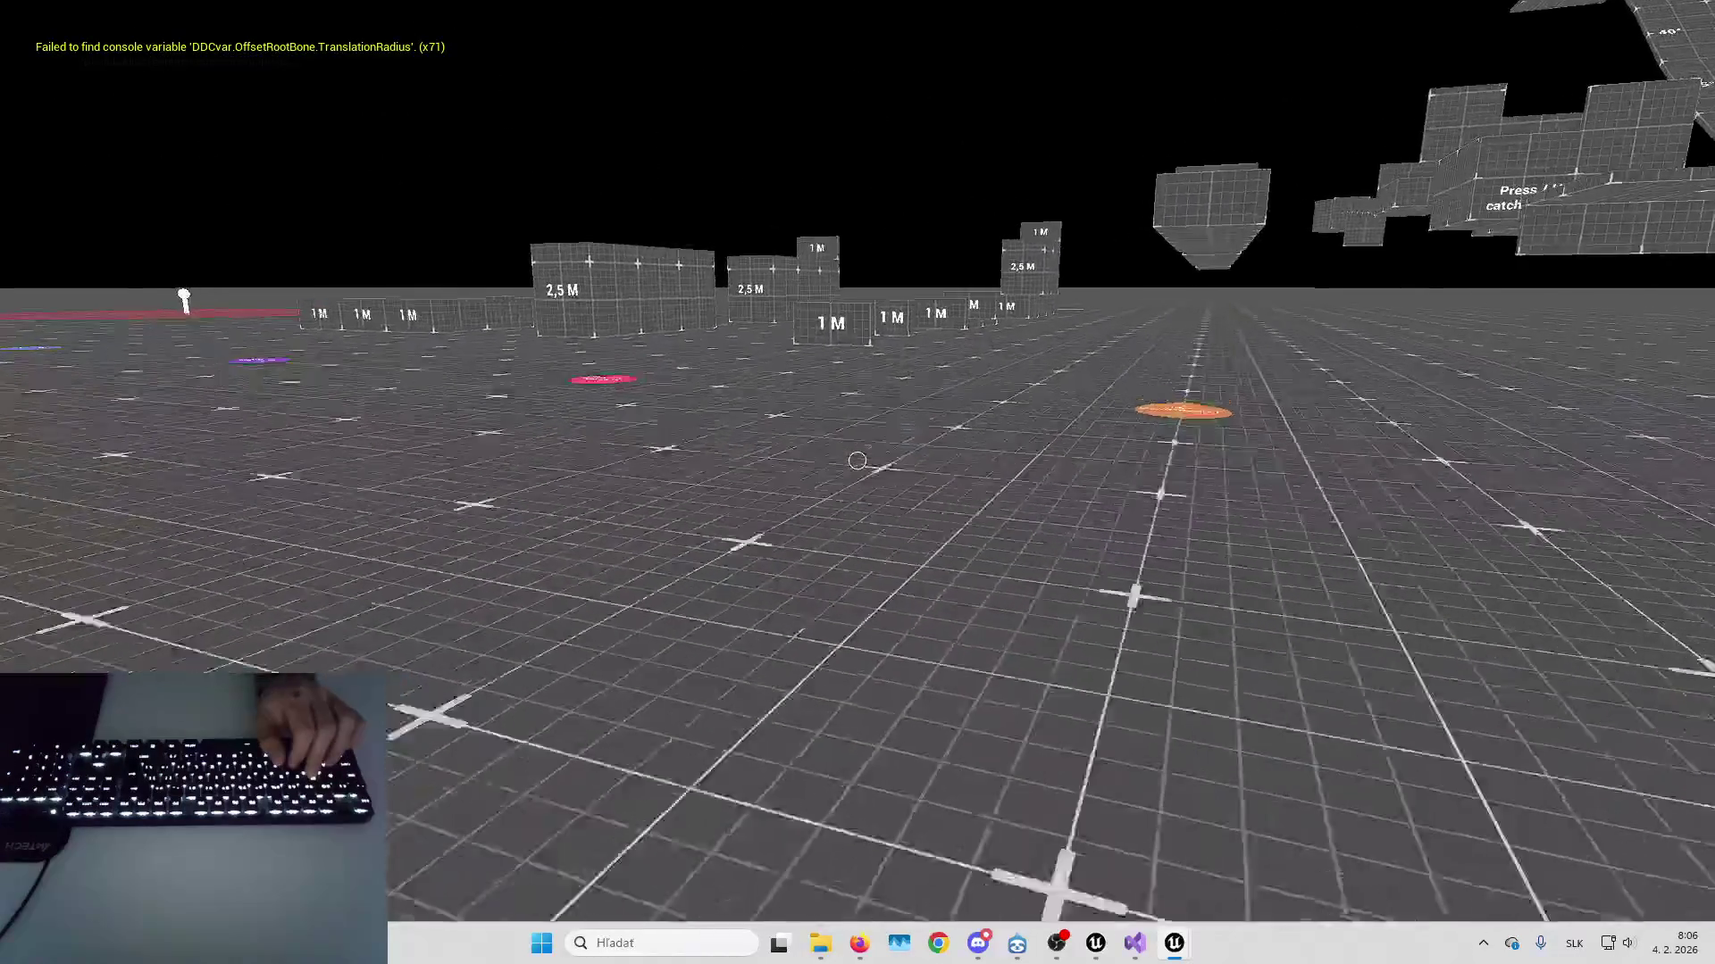
{"action": "key", "text": "w"}
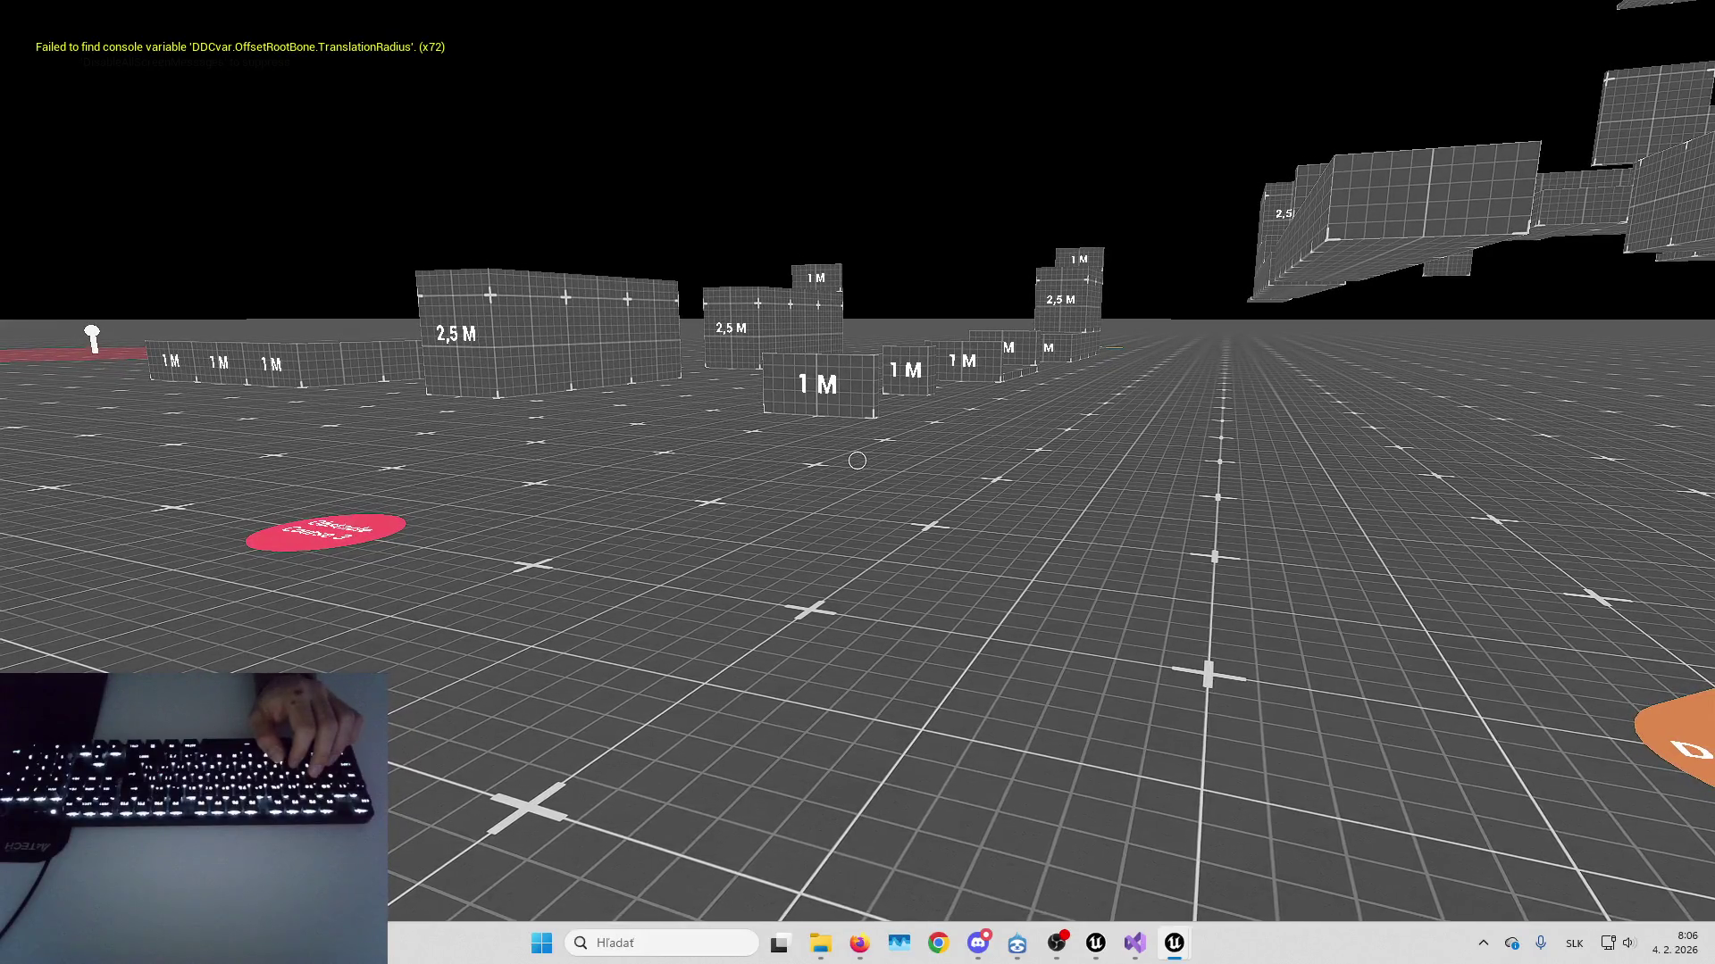
{"action": "key", "text": "w"}
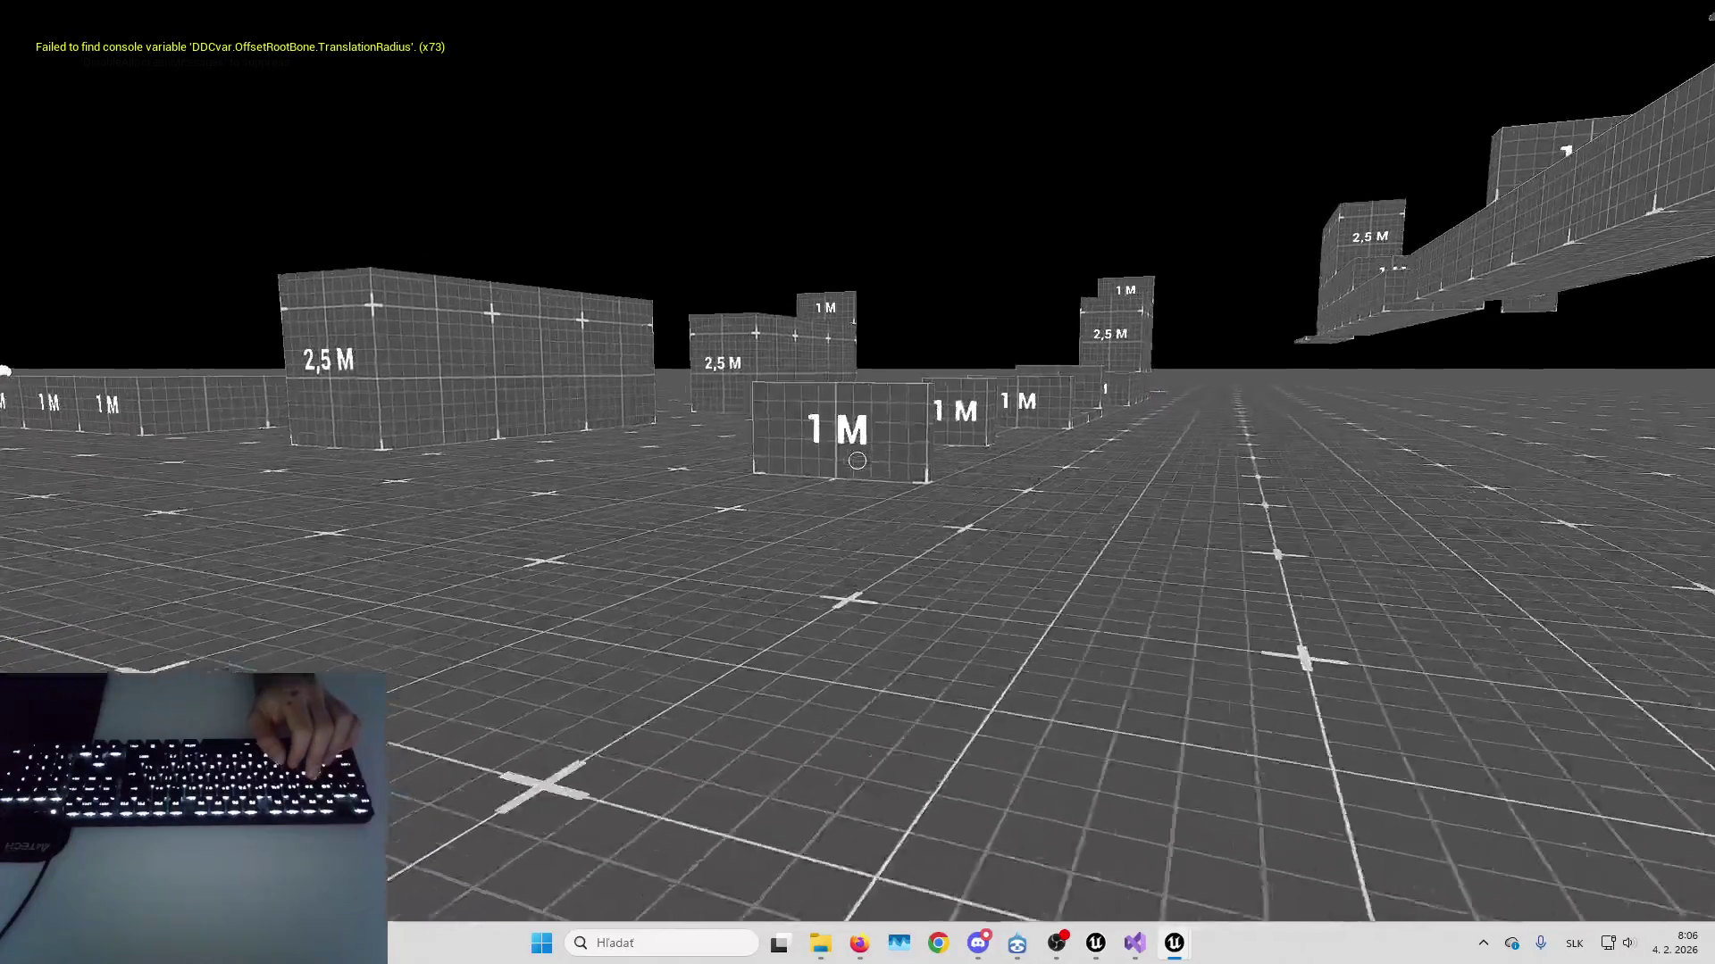
{"action": "key", "text": "space"}
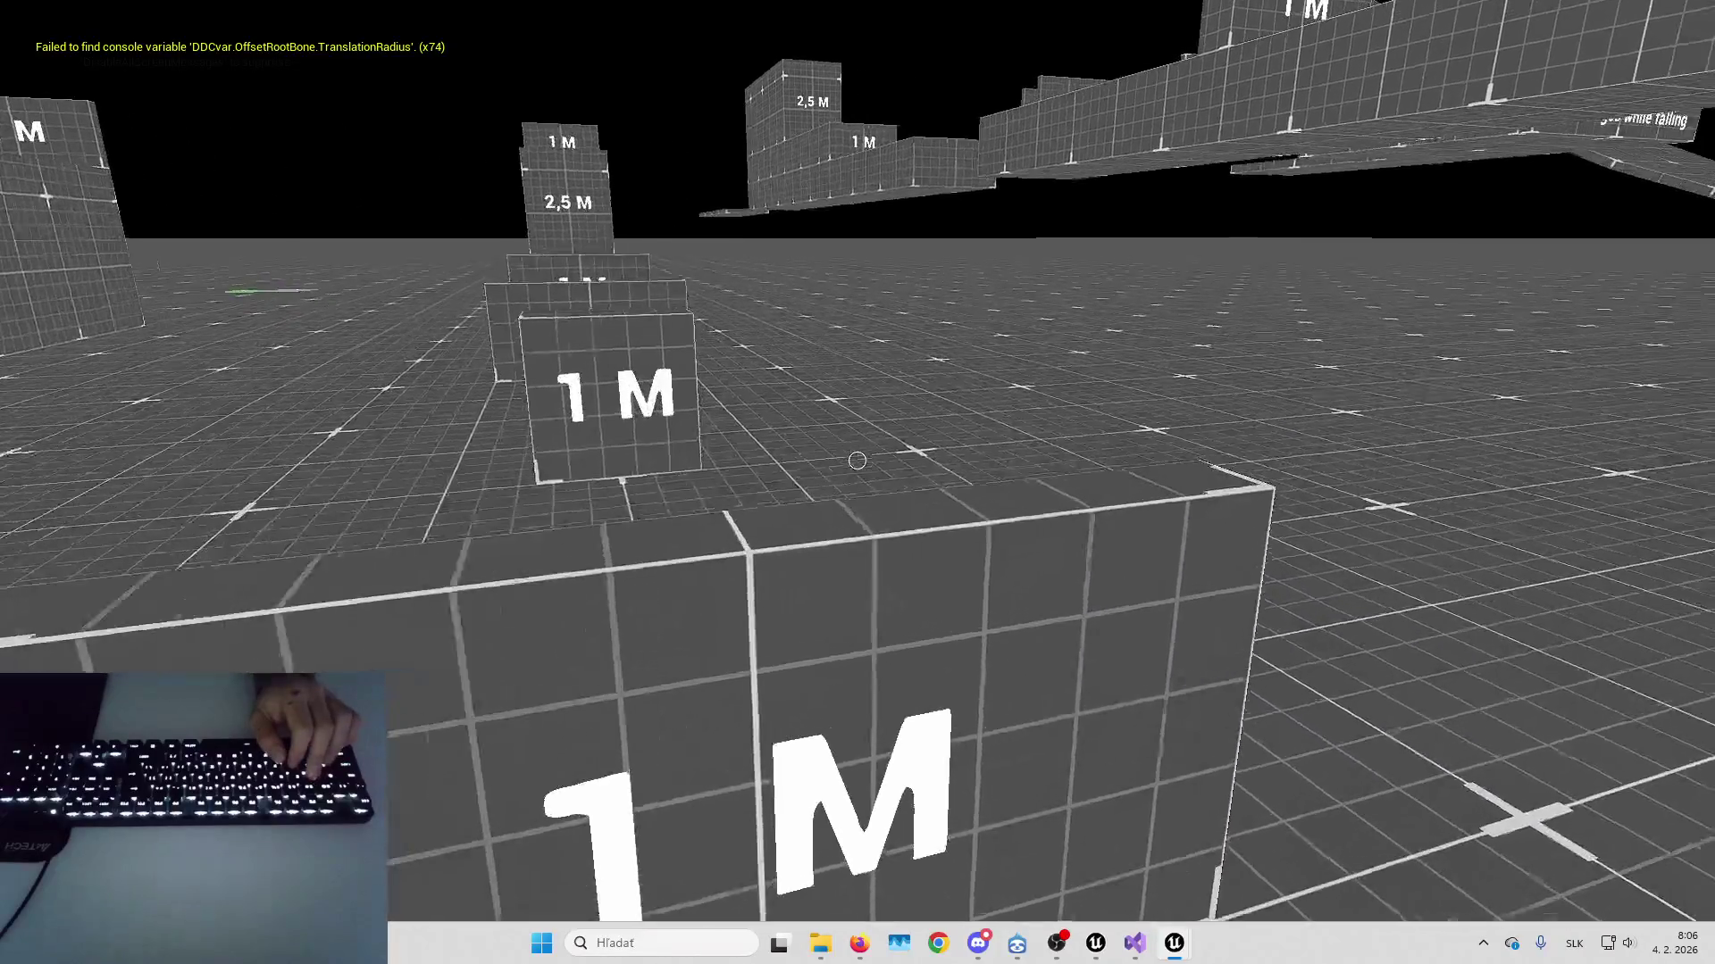
Walk through the room and corridor of 1 M blocks out onto the lit grid floor
{"action": "key", "text": "w"}
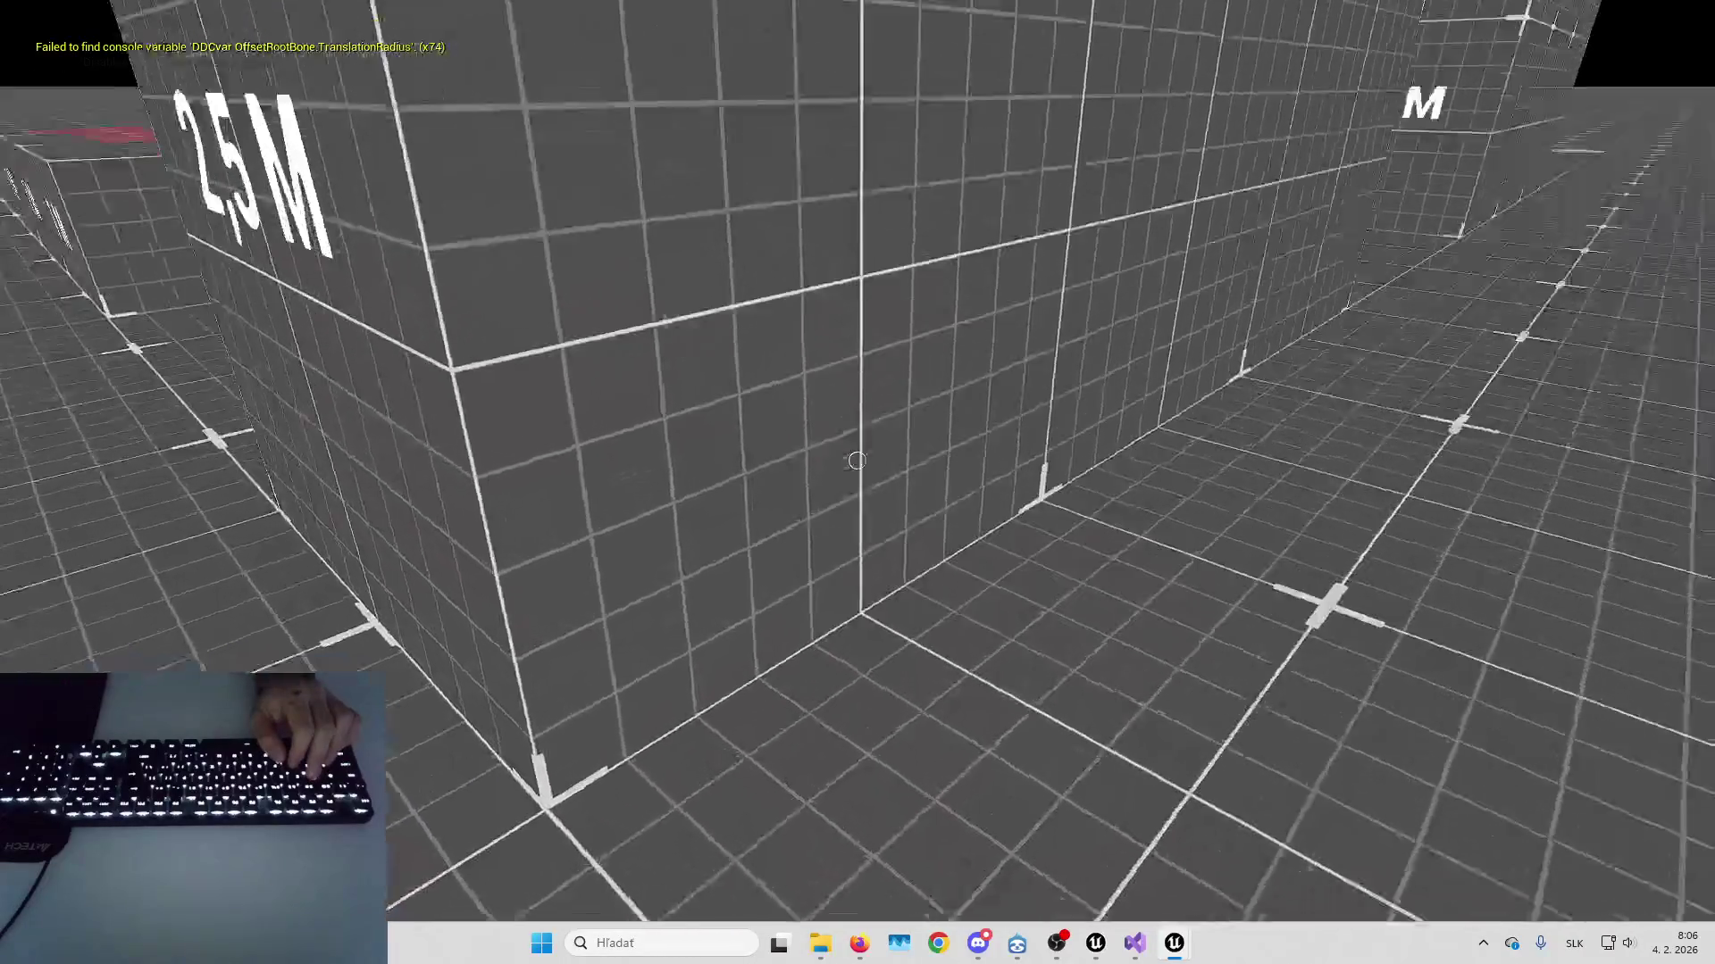
{"action": "key", "text": "w"}
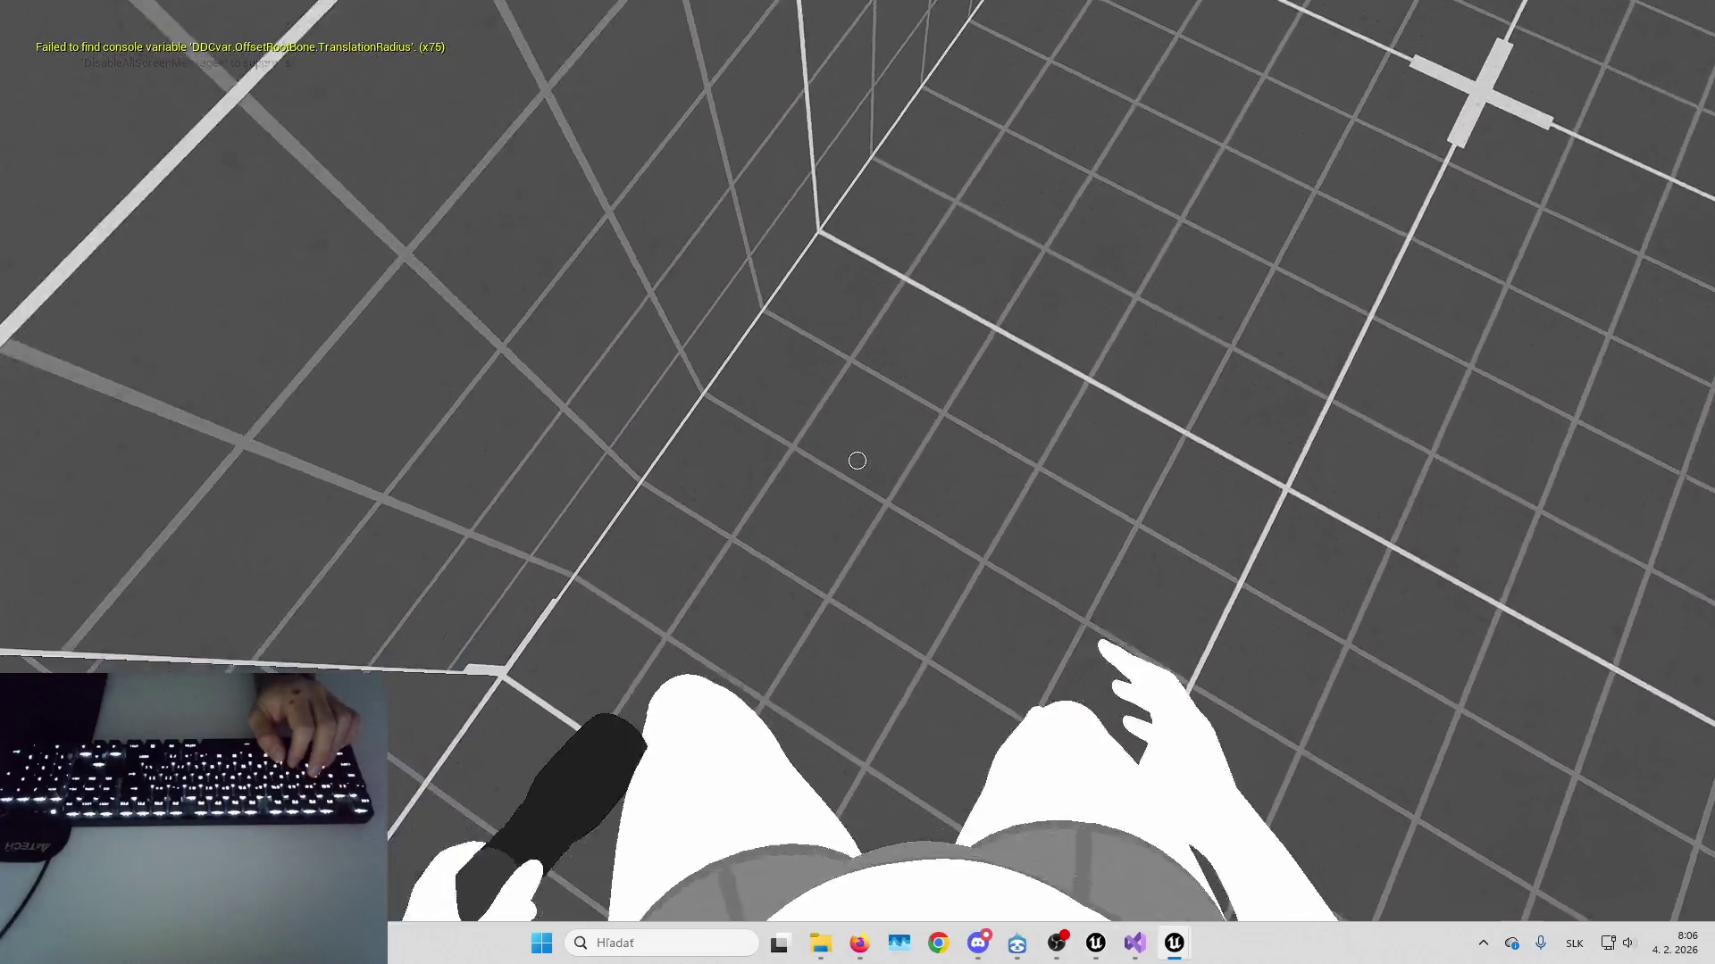
{"action": "key", "text": "w"}
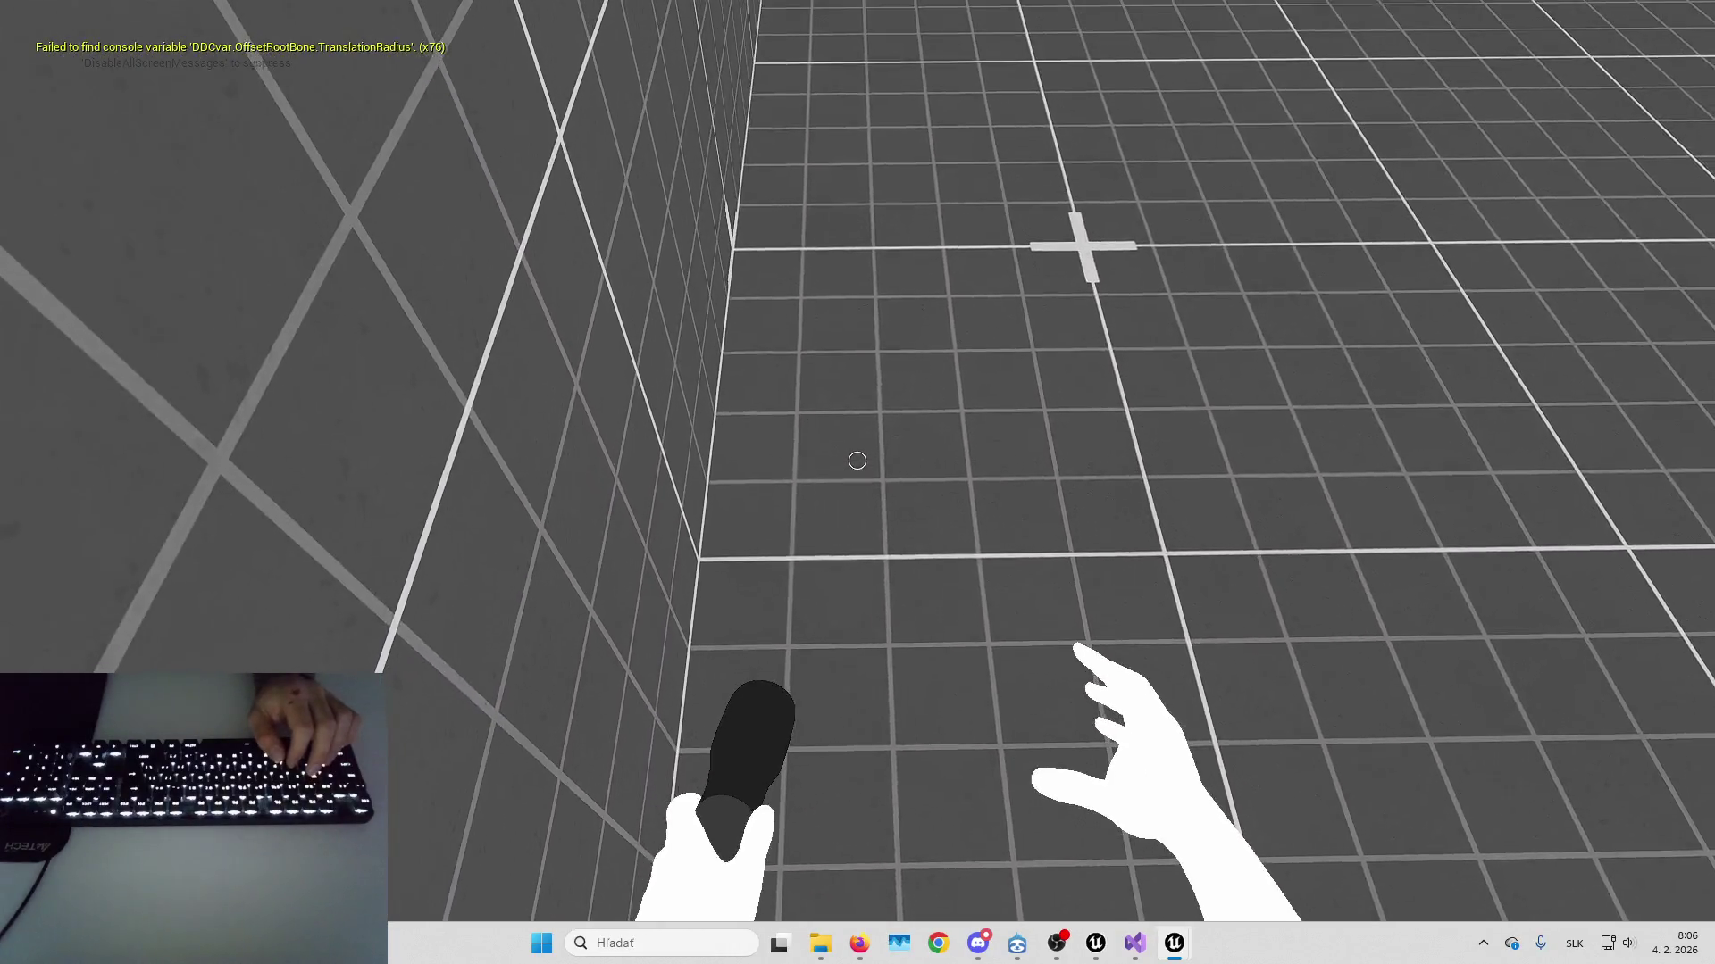
{"action": "key", "text": "w"}
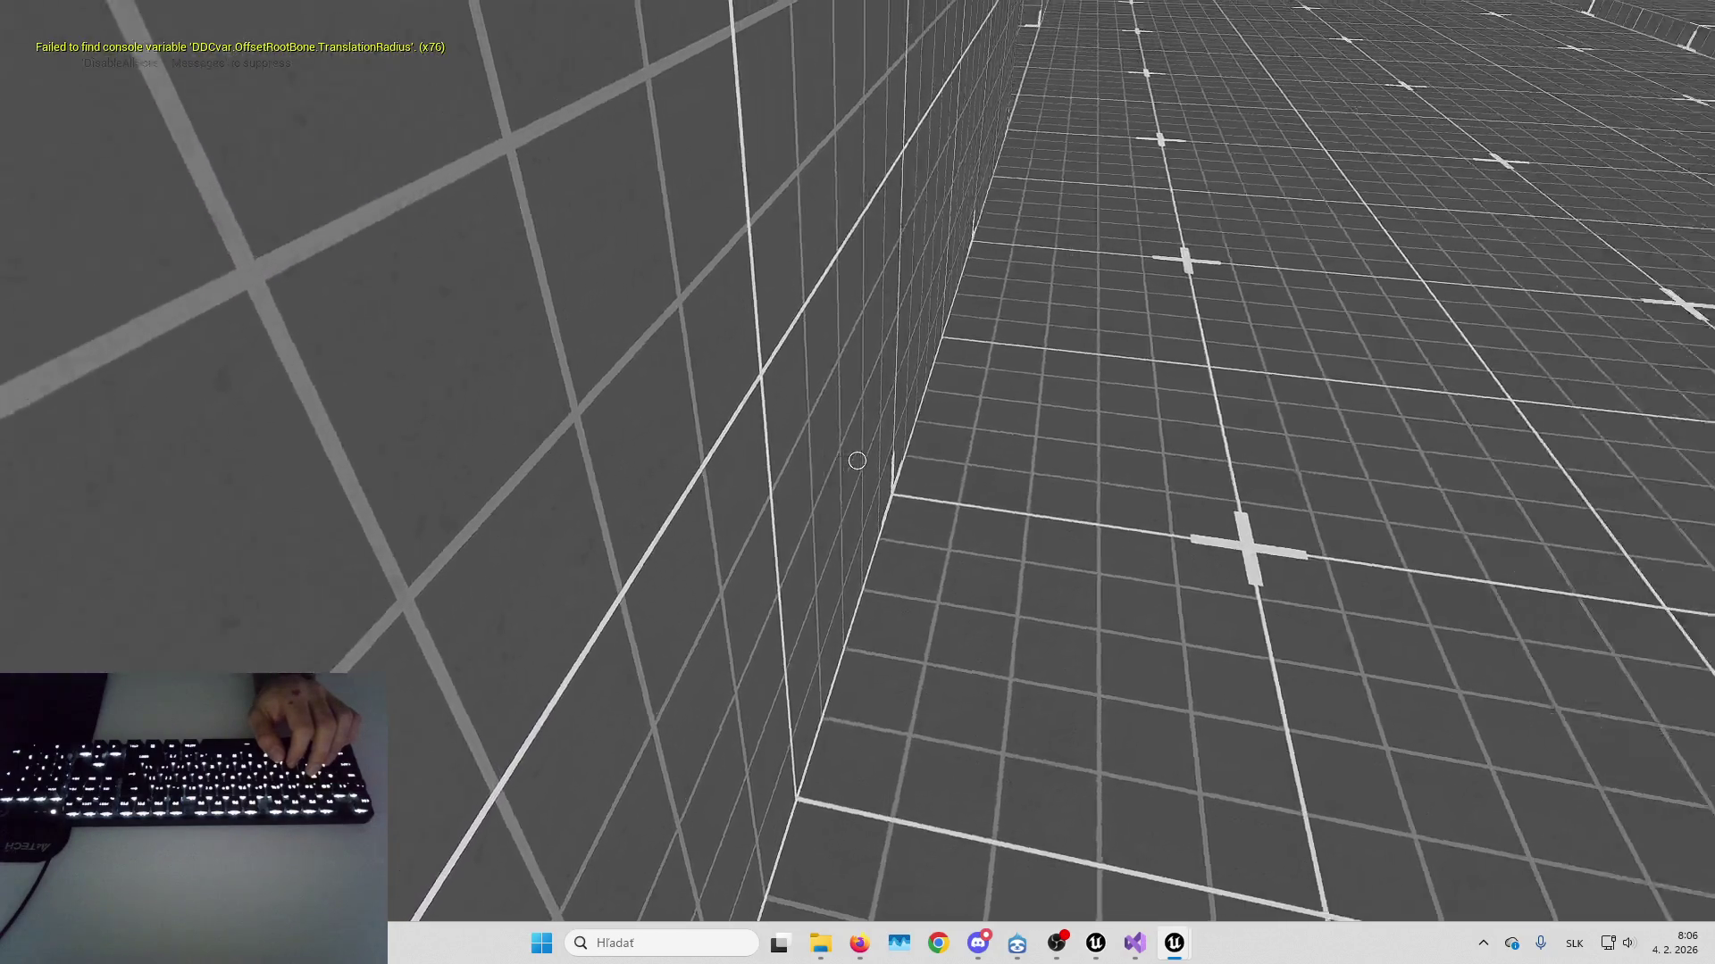
{"action": "key", "text": "w"}
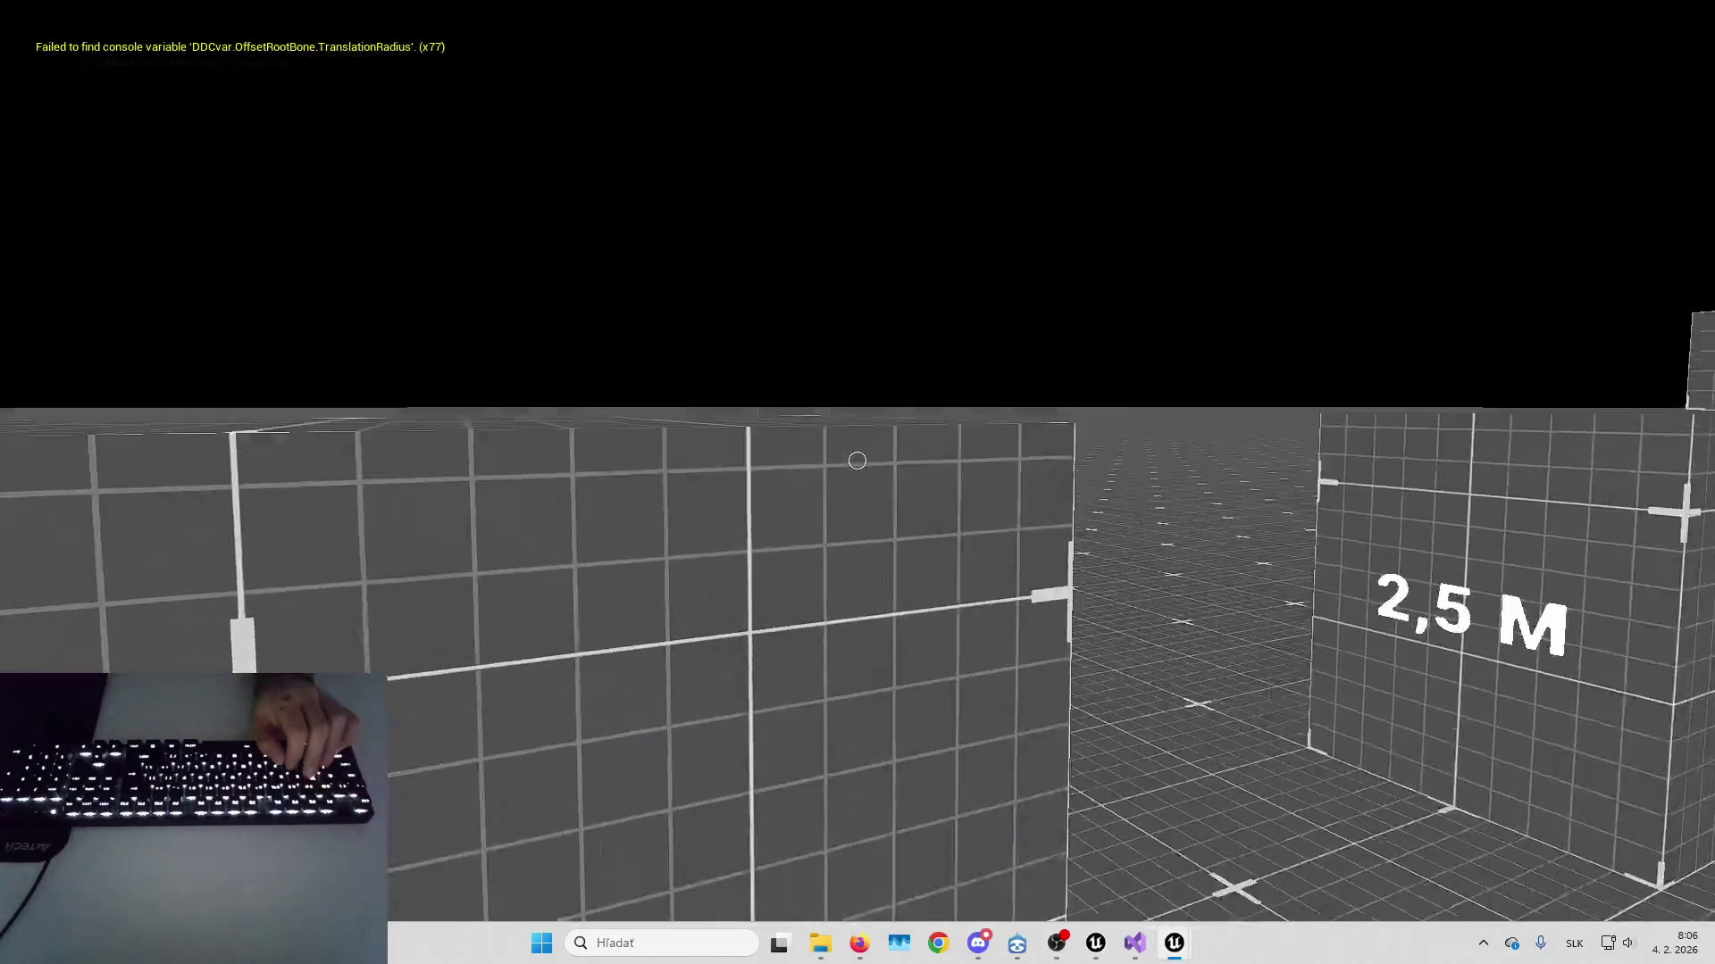
{"action": "key", "text": "w"}
{"action": "key", "text": "w"}
{"action": "key", "text": "w"}
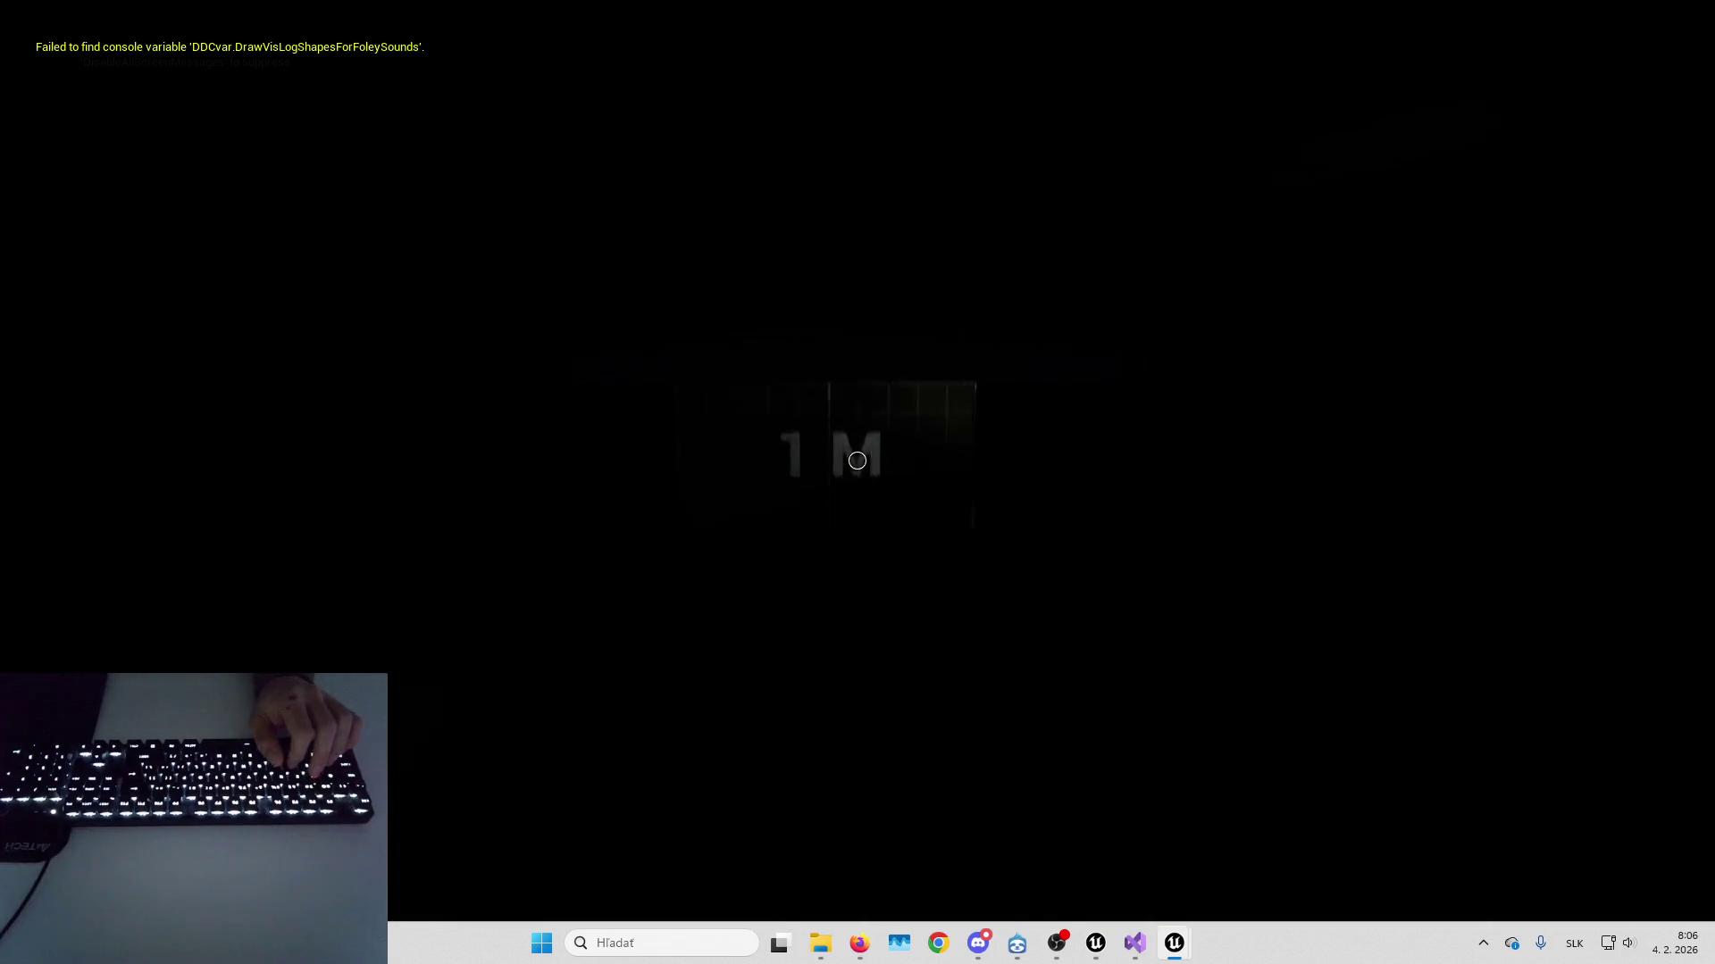
{"action": "key", "text": "w"}
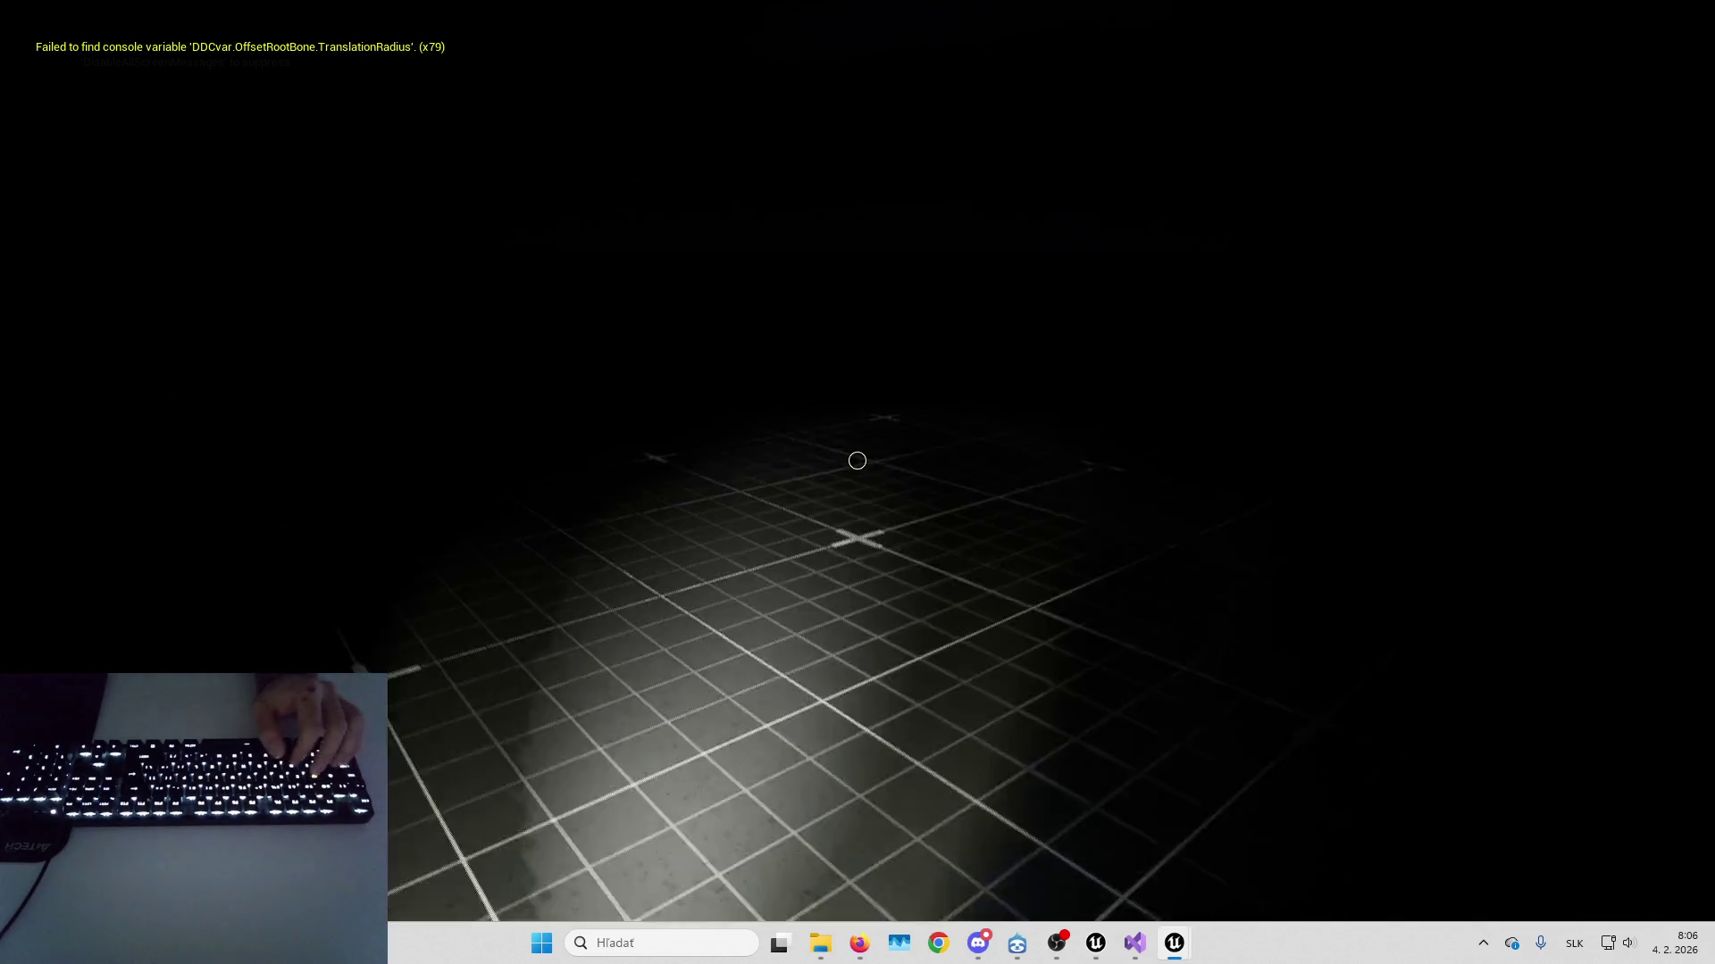
{"action": "key", "text": "w"}
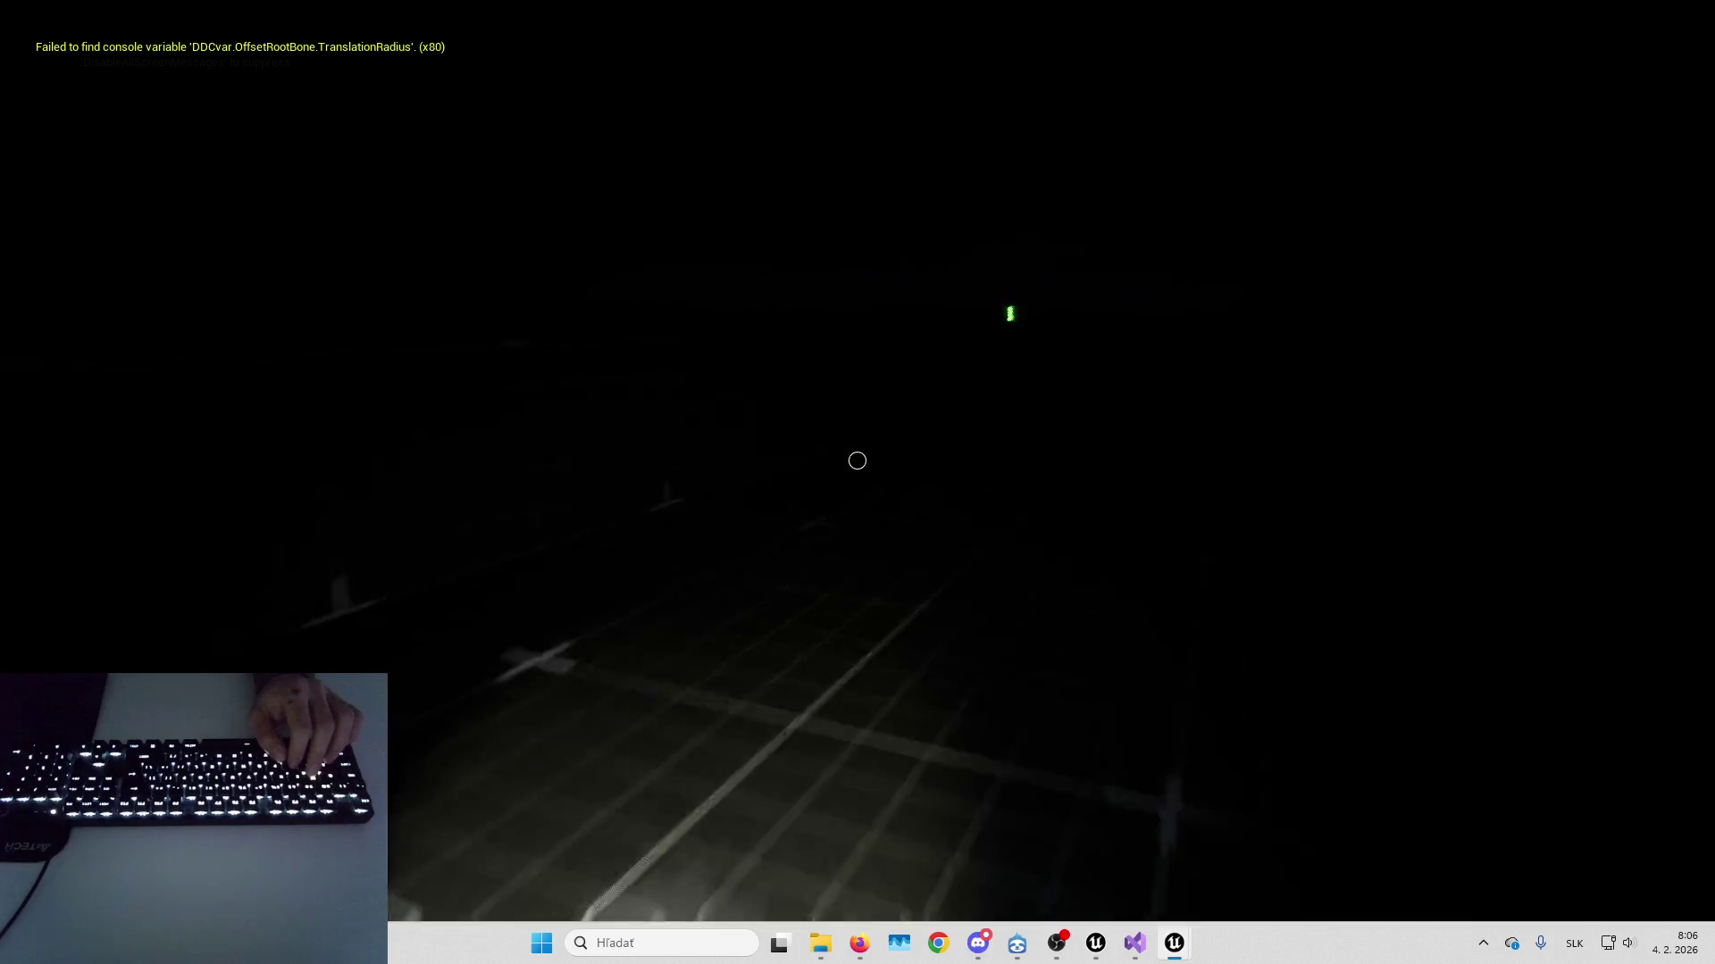
{"action": "key", "text": "w"}
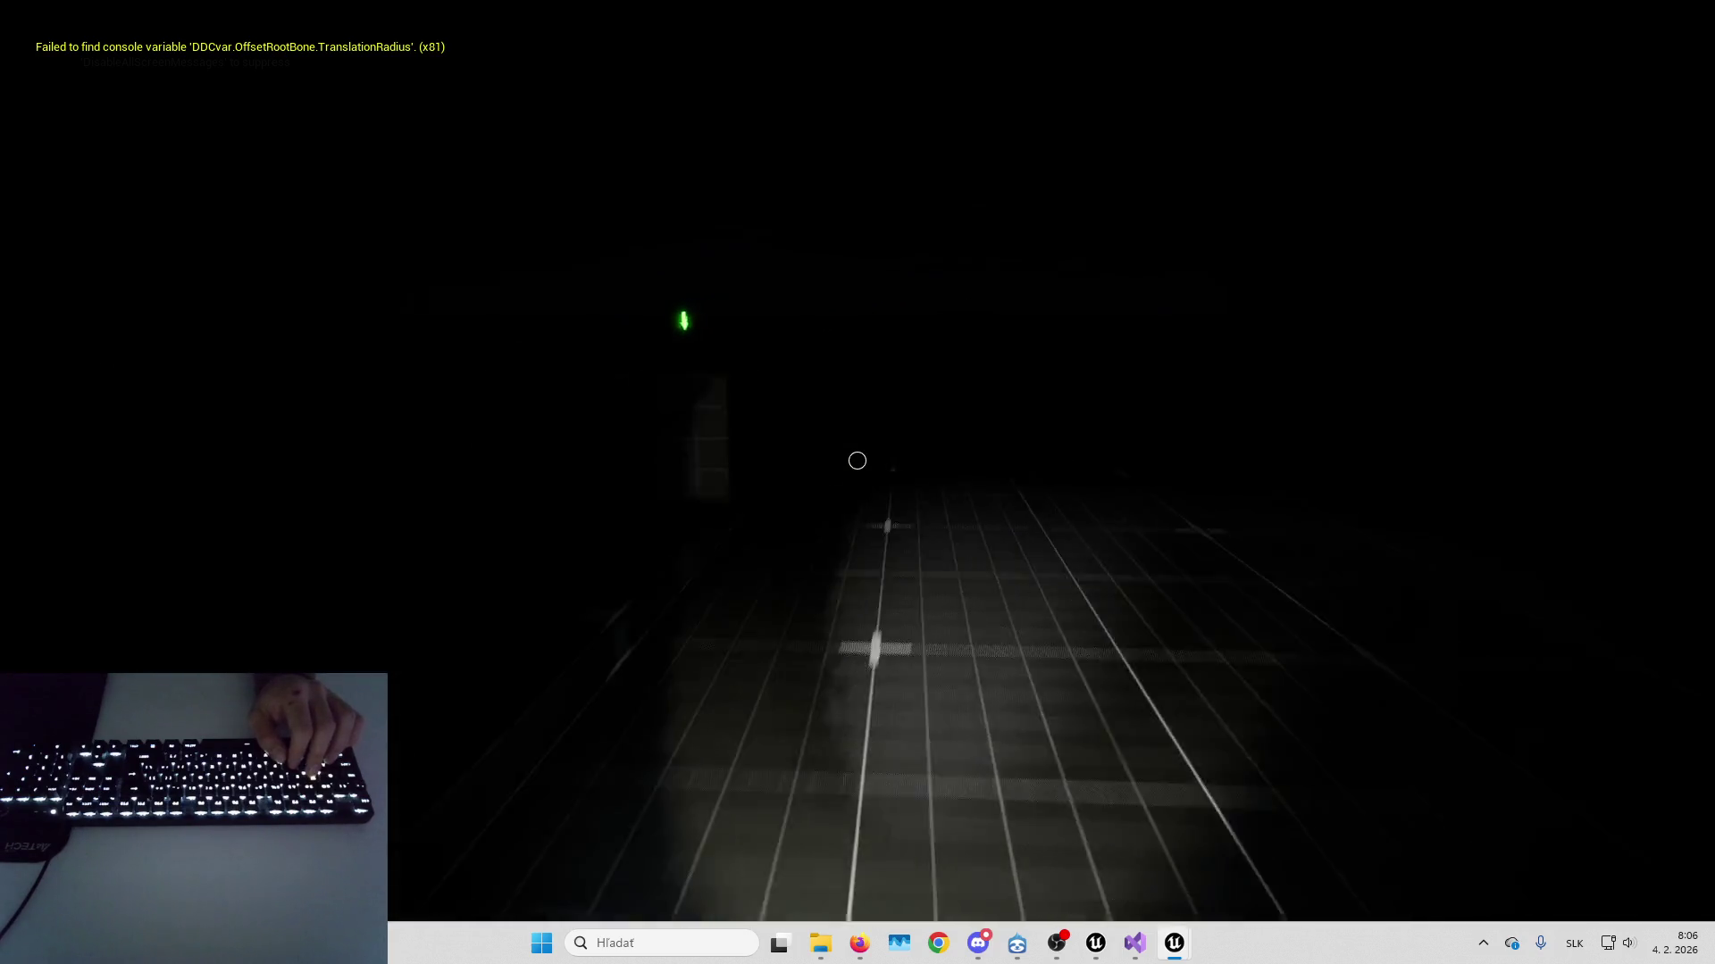
{"action": "key", "text": "w"}
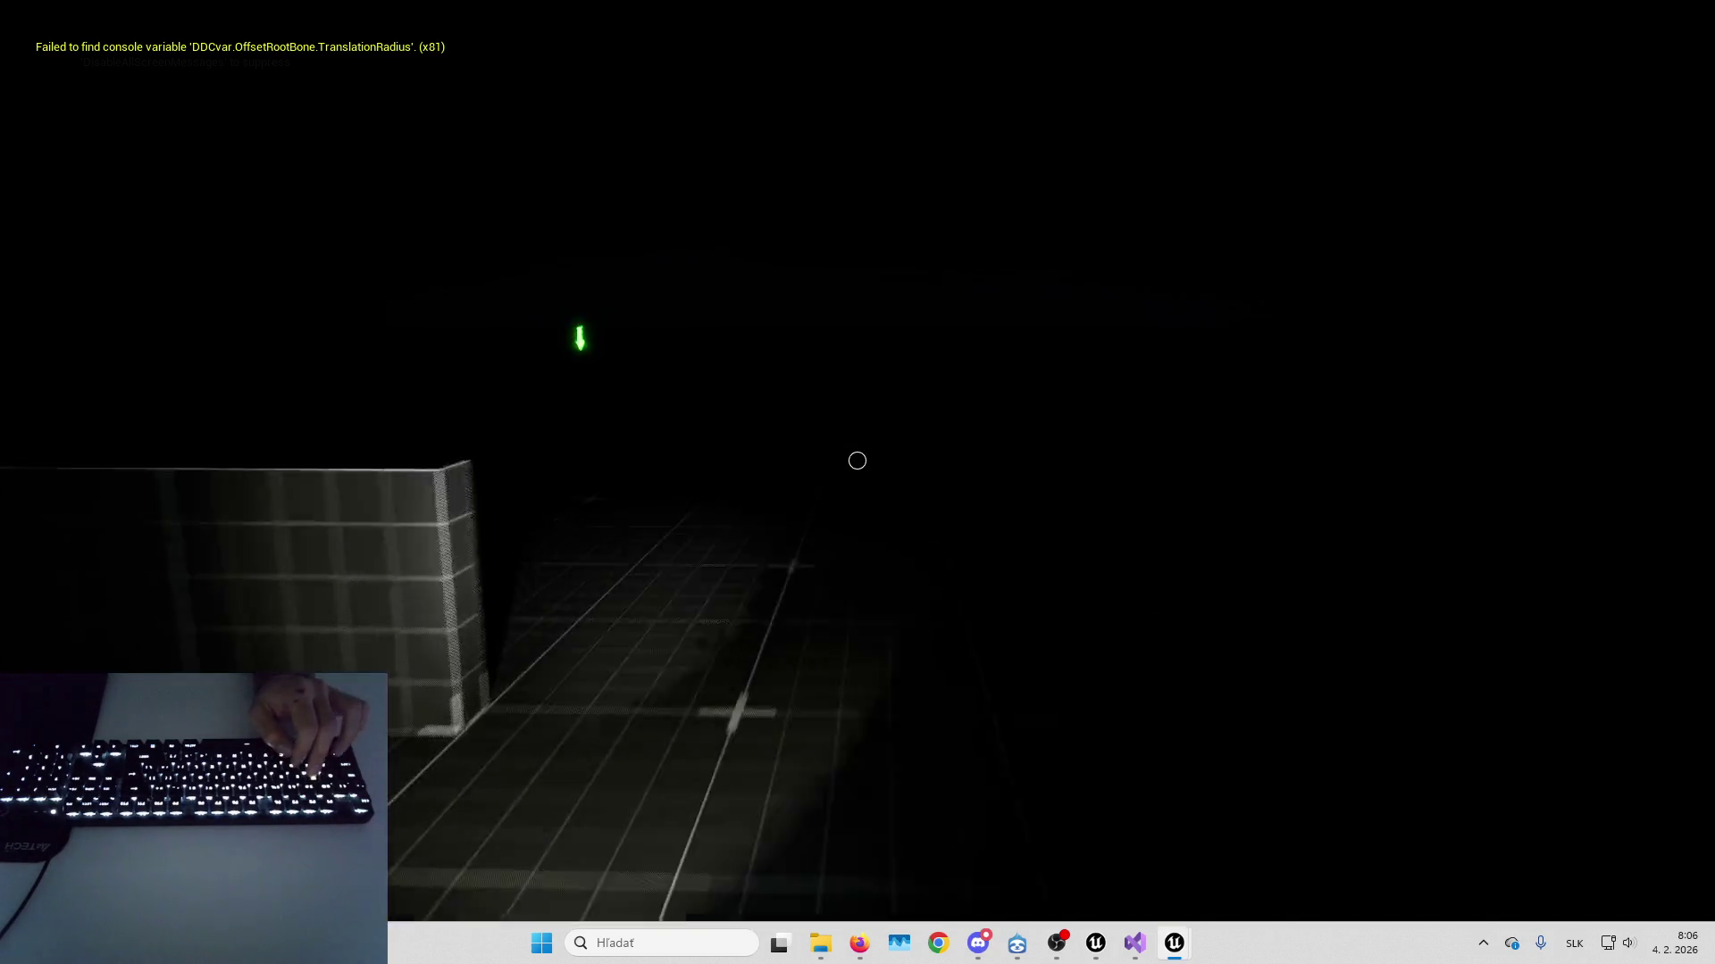
Switch the flashlight off, look down the grid floor, and end the play session
{"action": "key", "text": "f"}
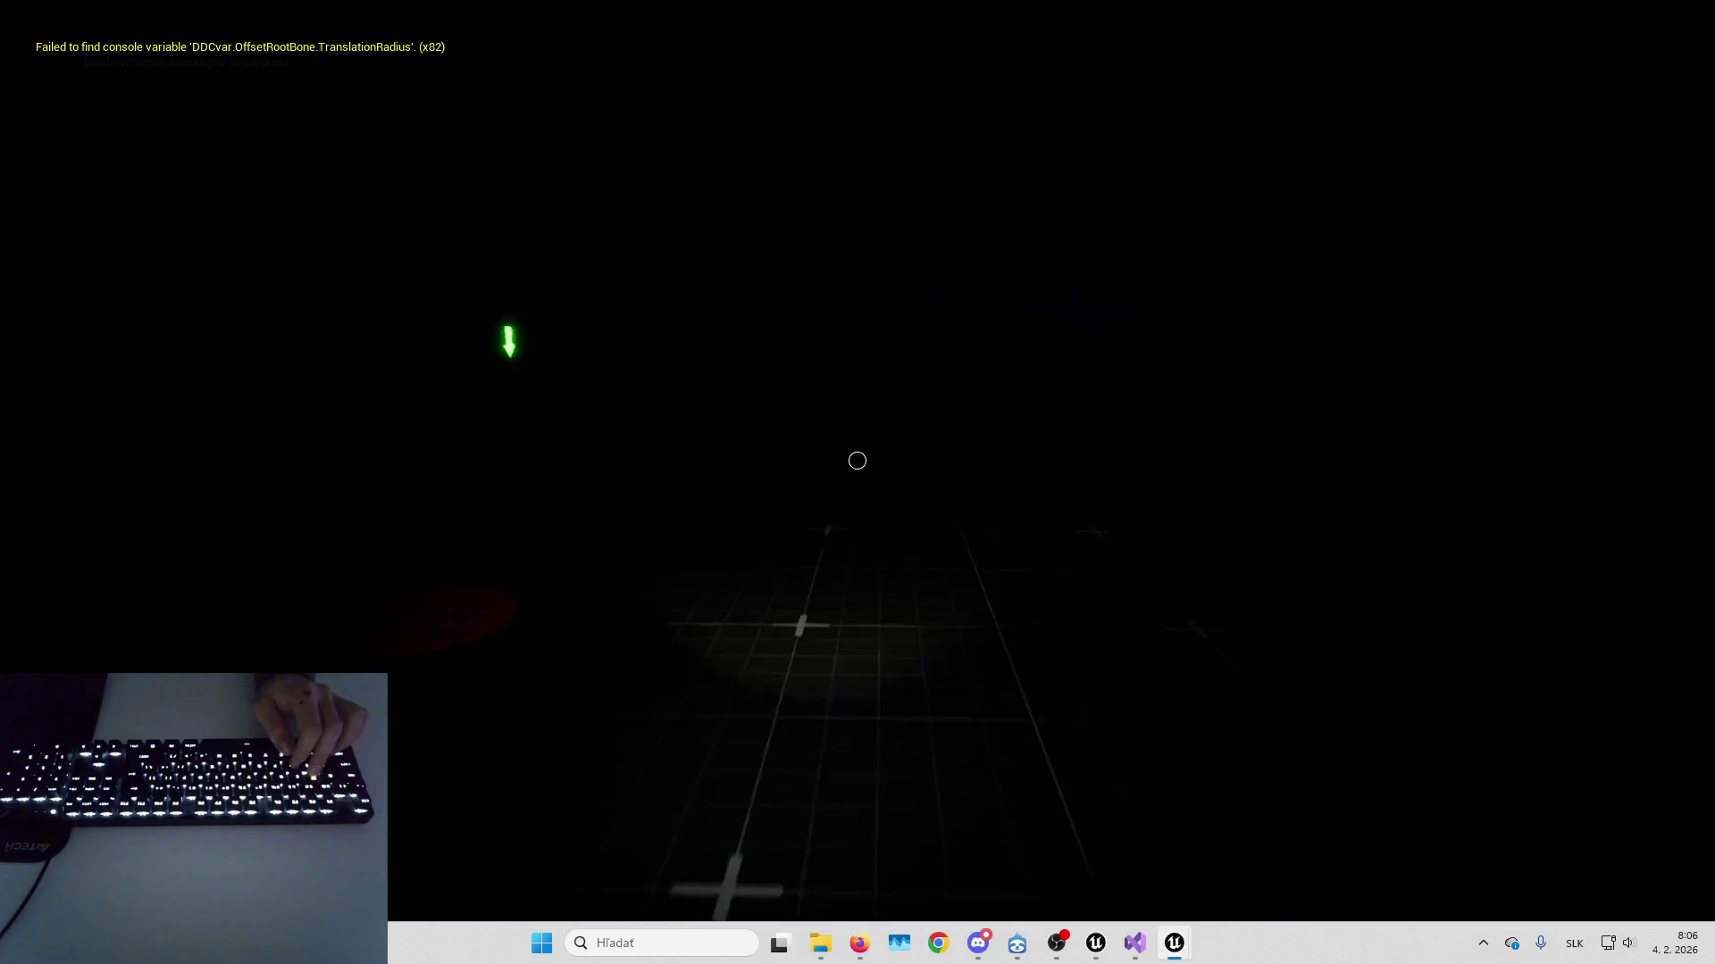
{"action": "key", "text": "w"}
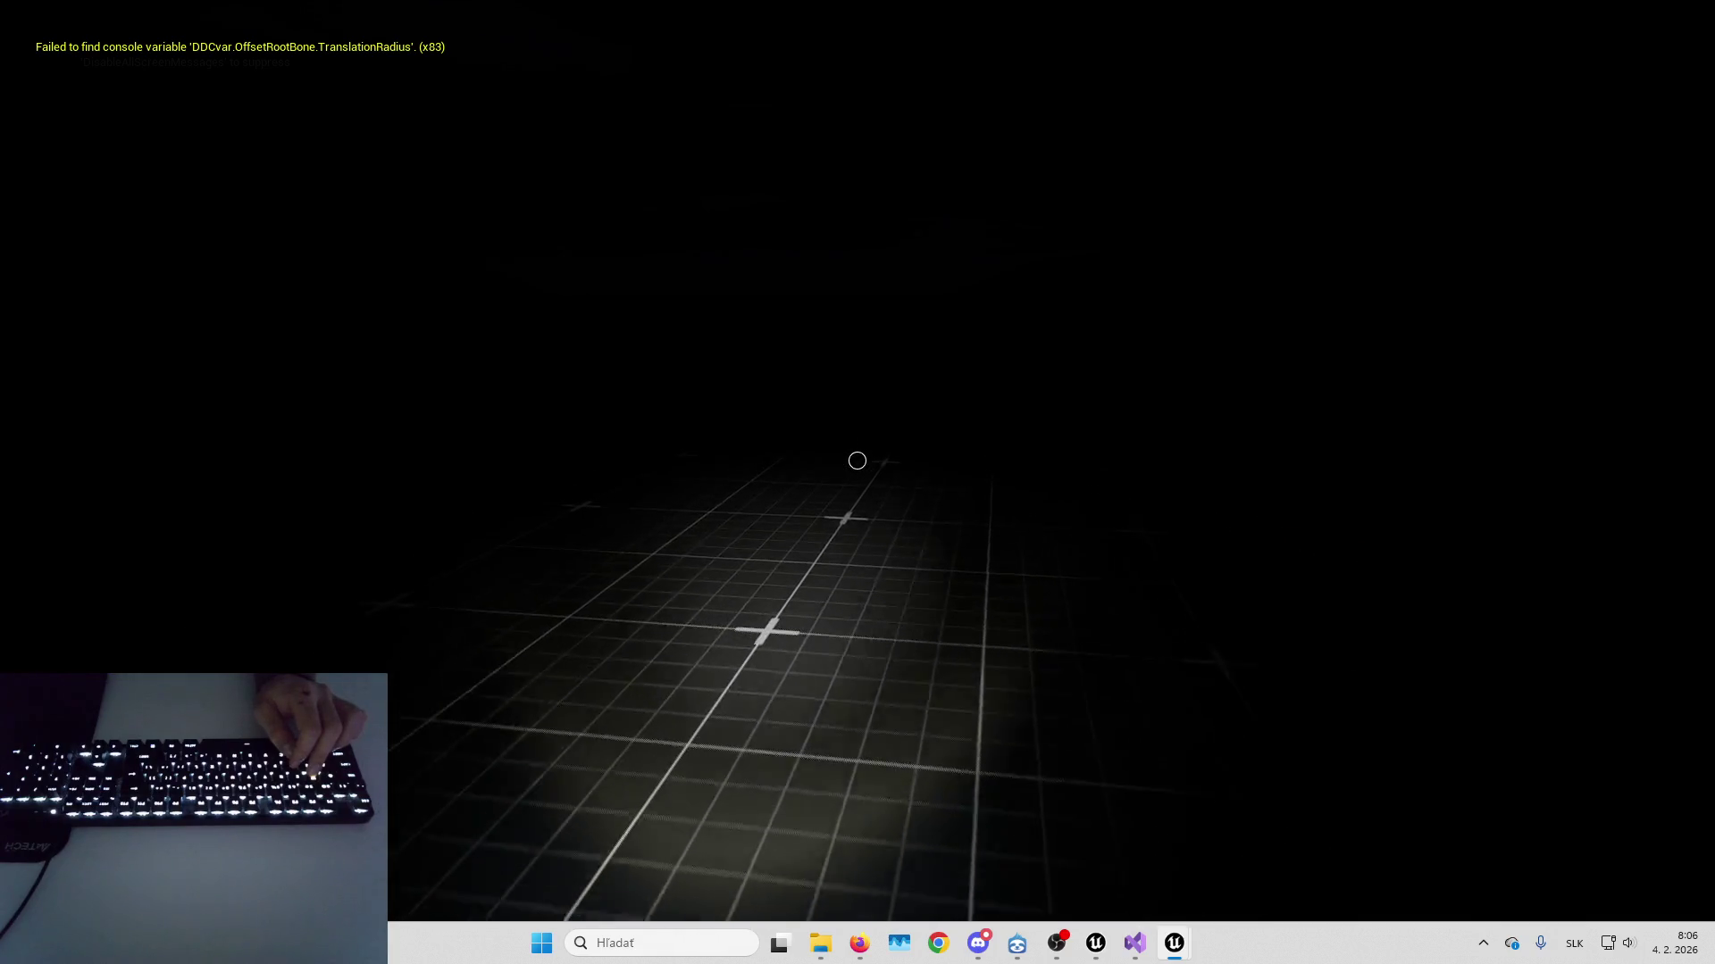
{"action": "mouse_move", "coordinate": [857, 461]}
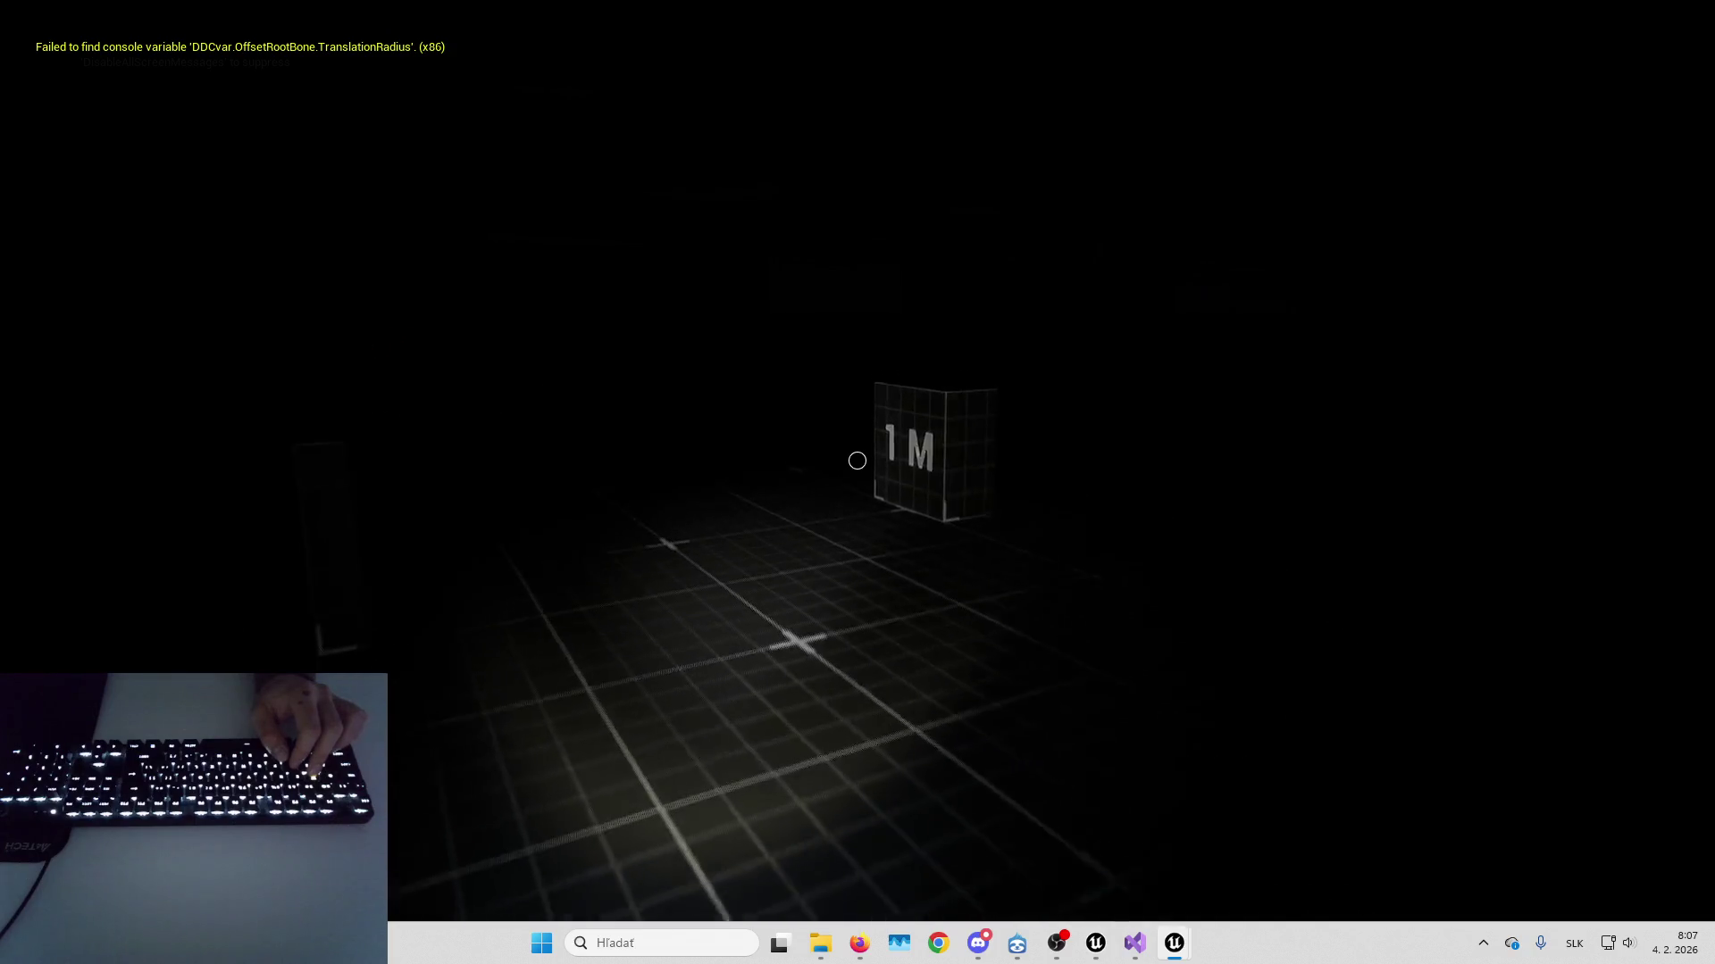
{"action": "key", "text": "Escape"}
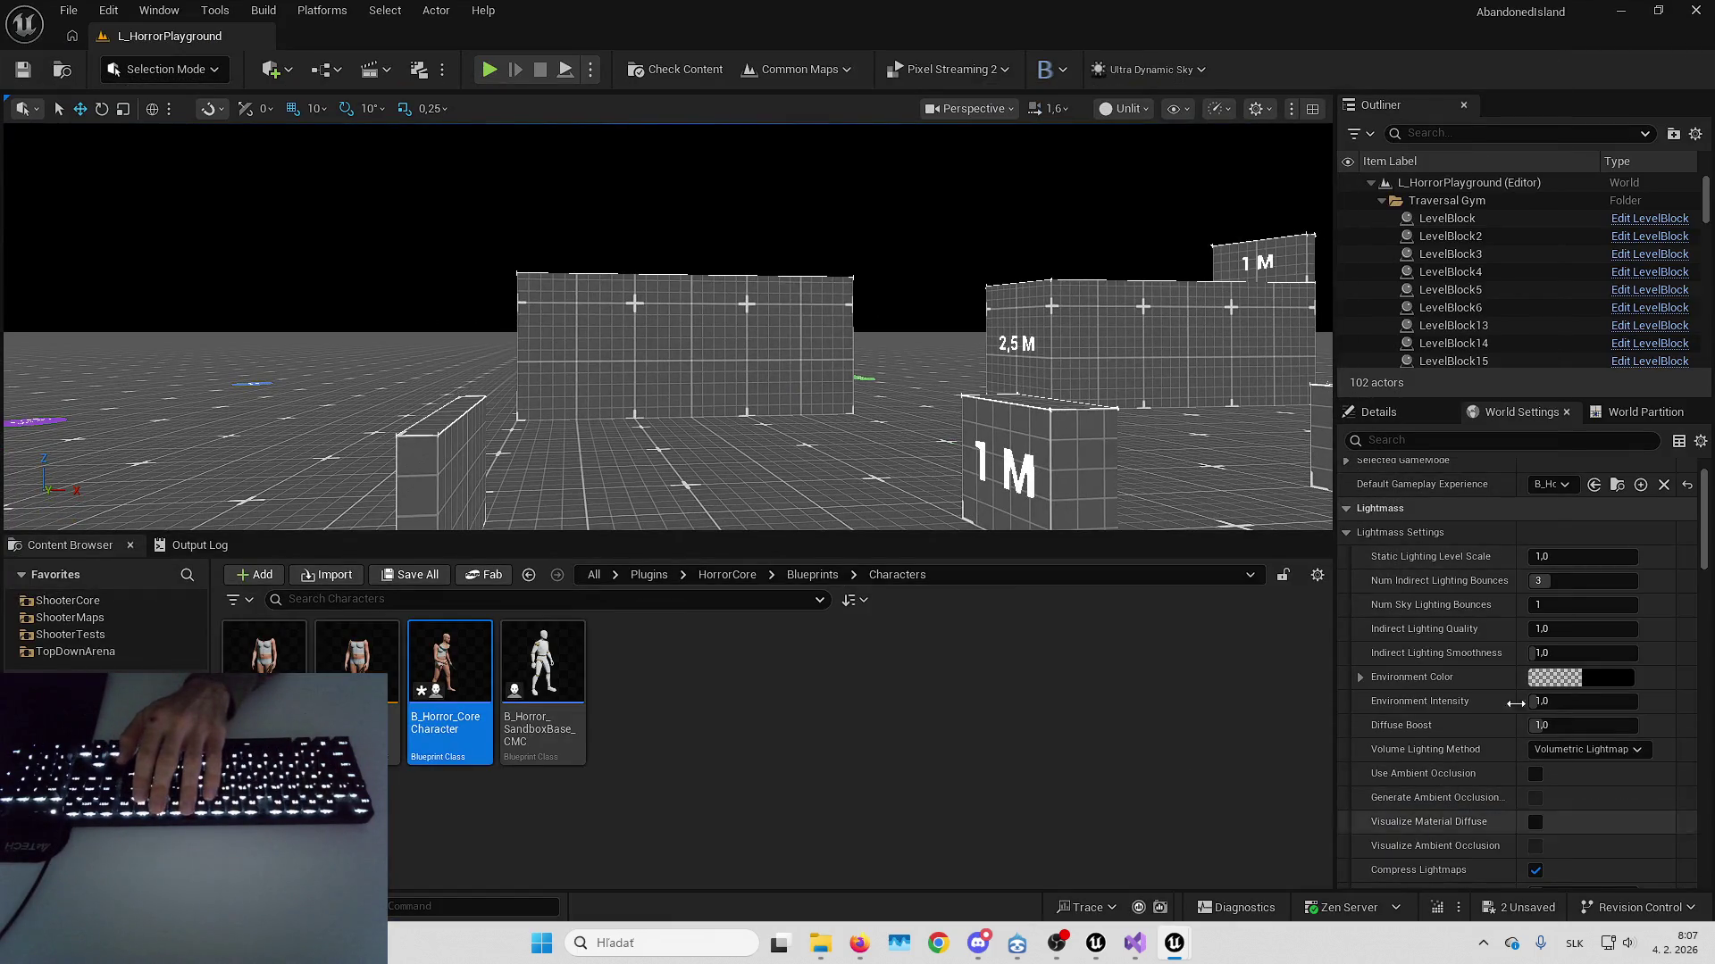
Browse to the level's Default Gameplay Experience asset, then replay the level full screen
{"action": "left_click", "coordinate": [1618, 486]}
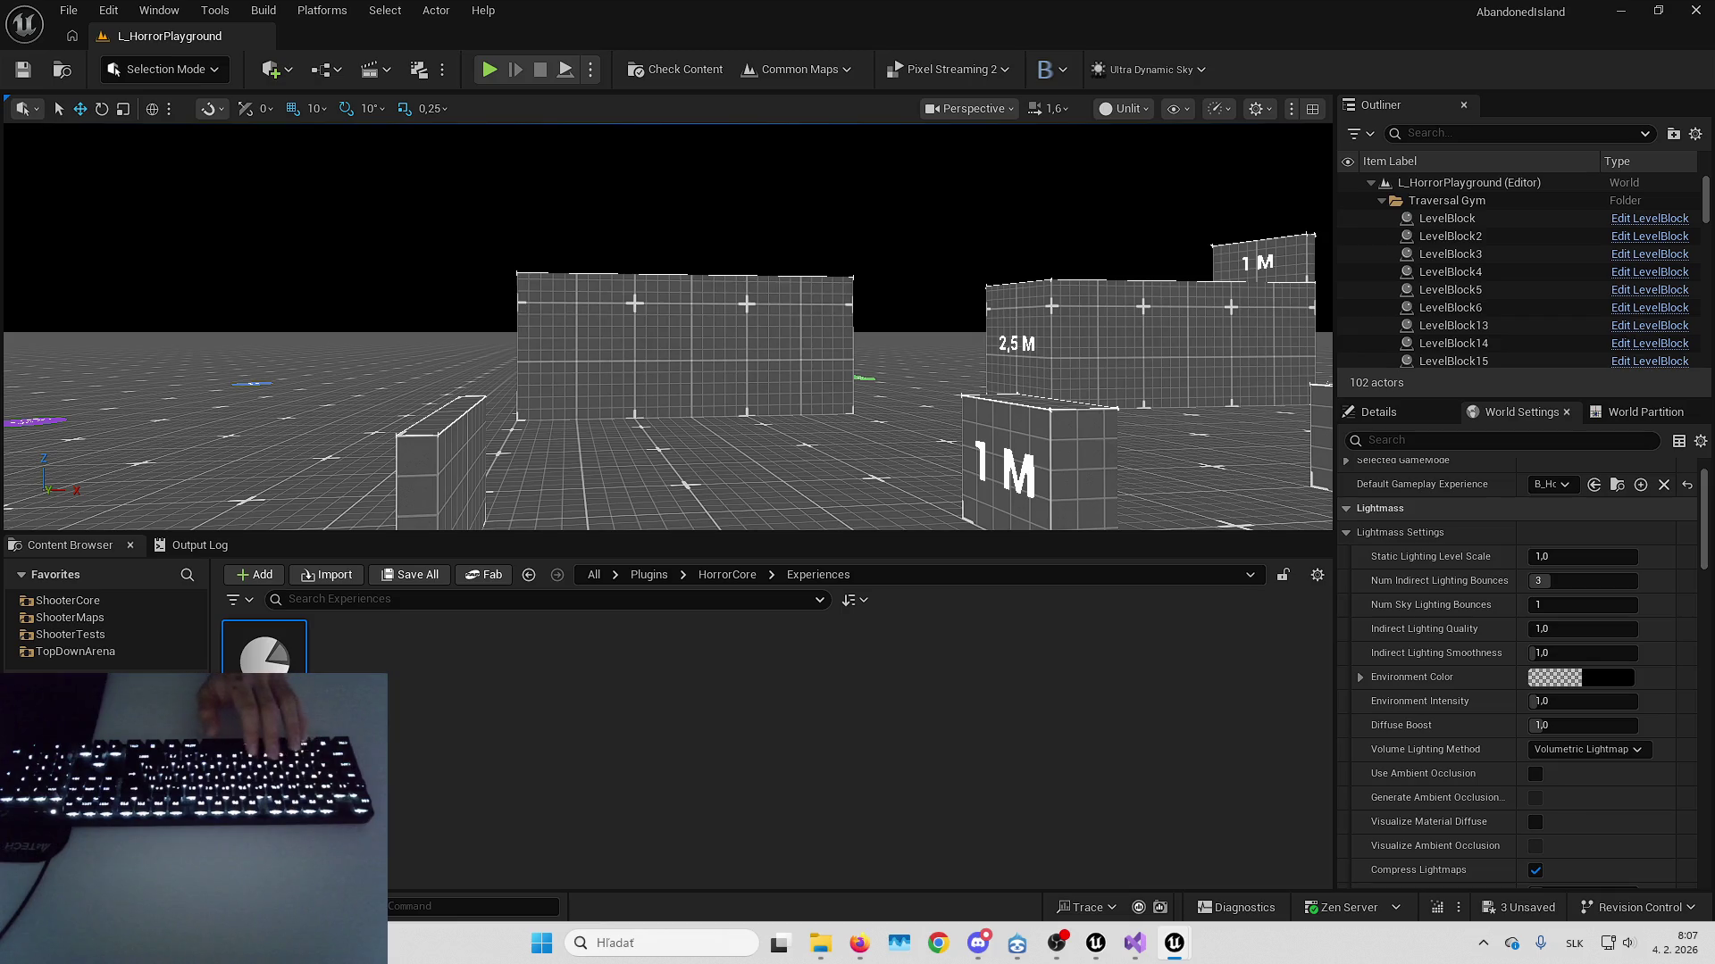
{"action": "key", "text": "alt+p"}
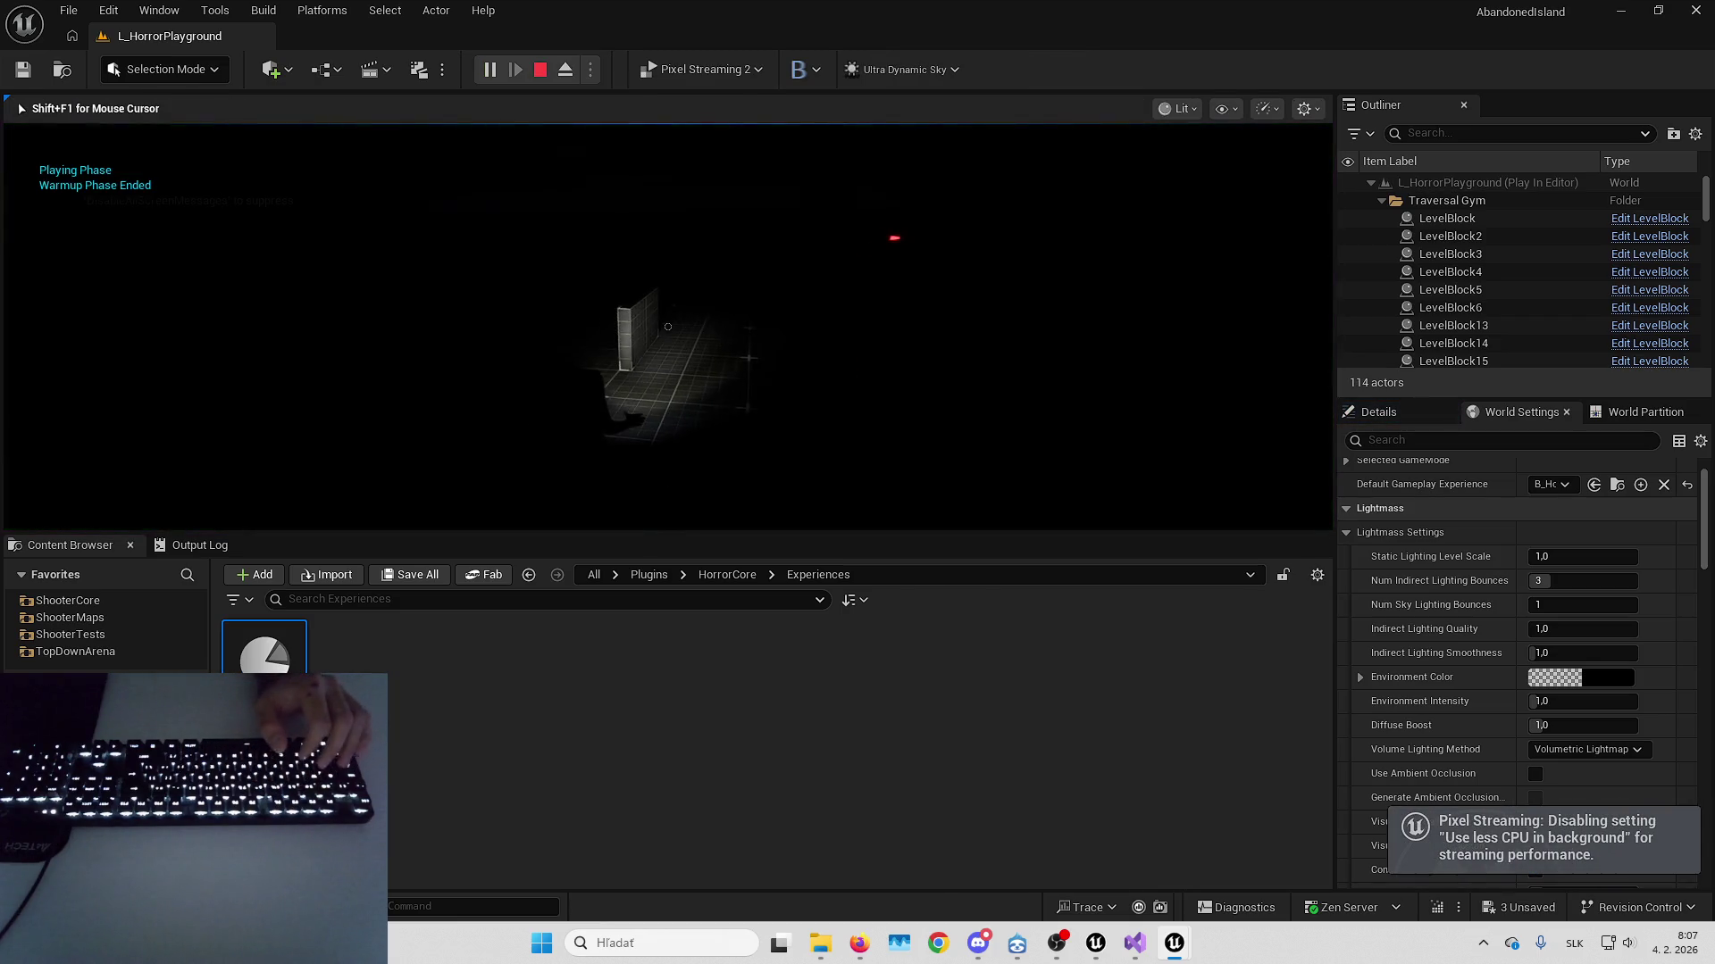
{"action": "key", "text": "F11"}
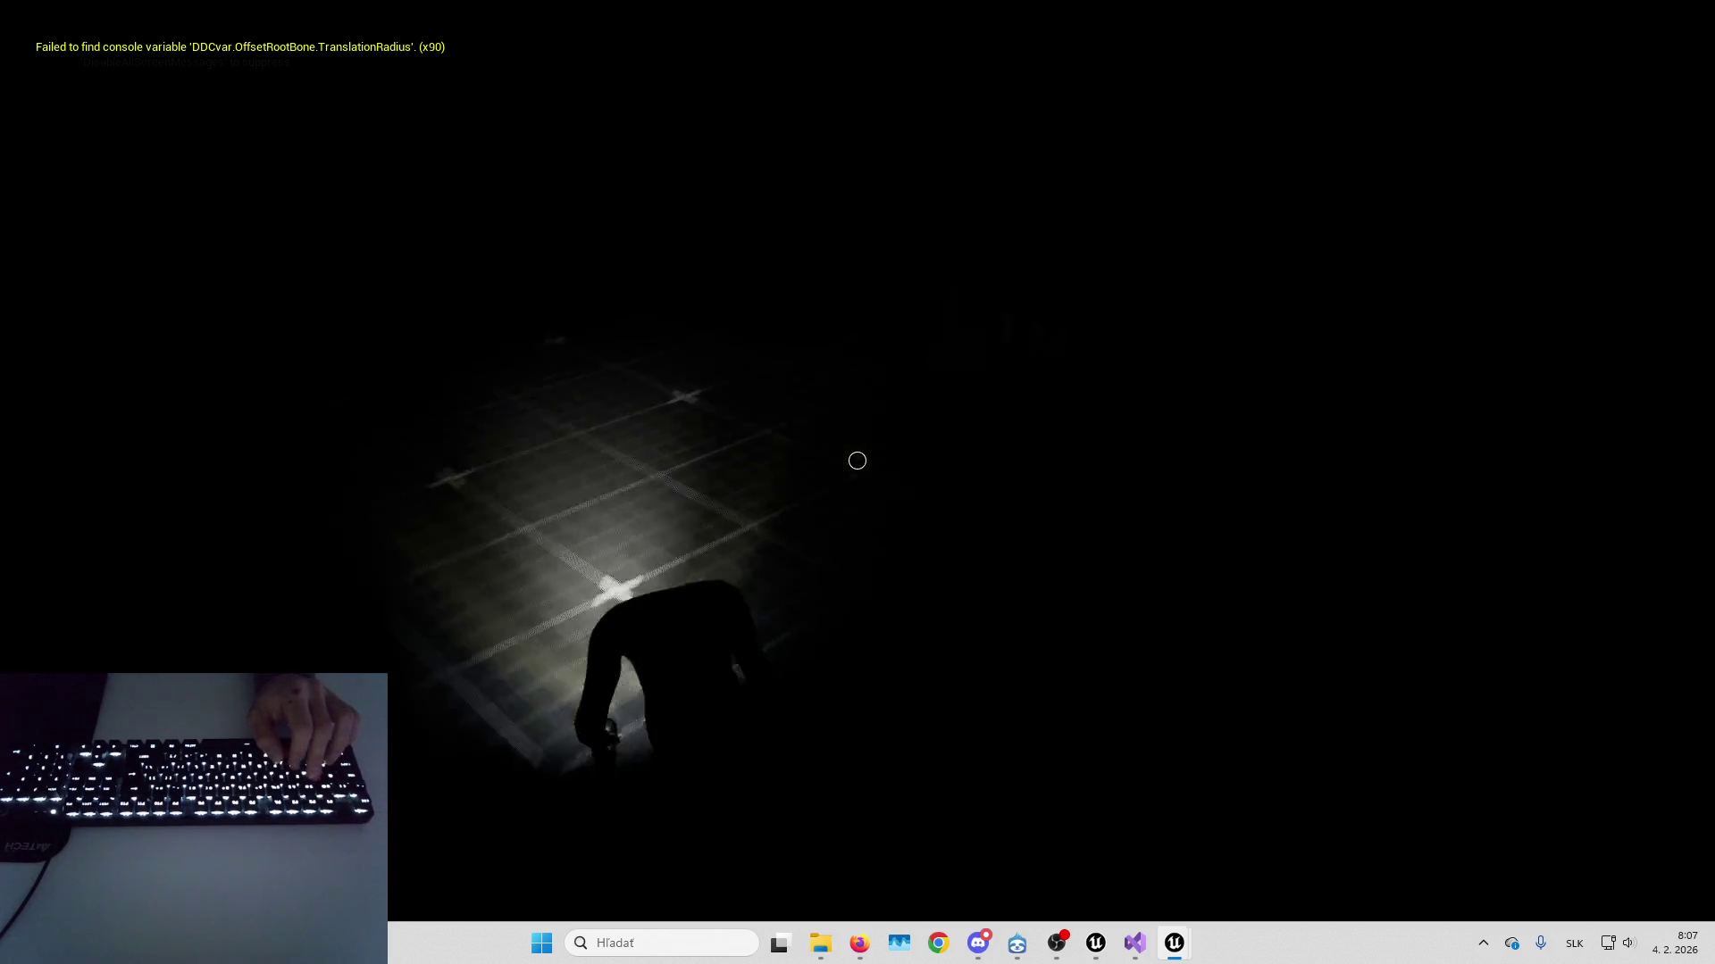
Stop the play session and bring up the HeroData_HorrorCore asset window from the taskbar
{"action": "key", "text": "F2"}
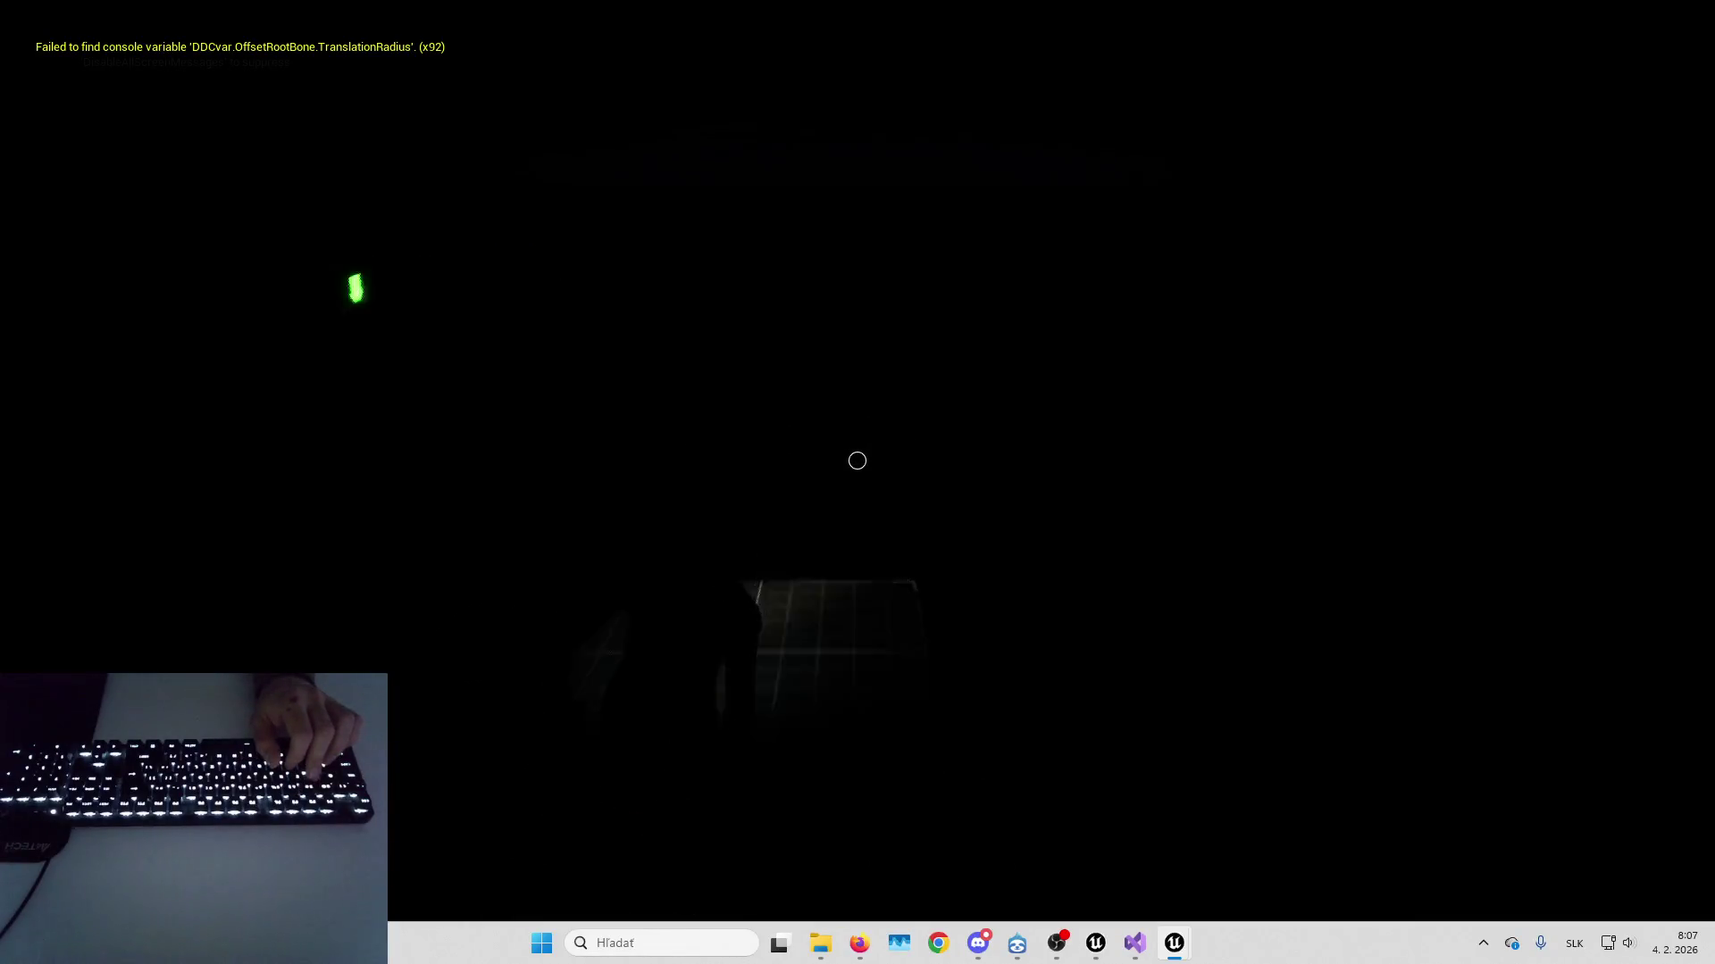
{"action": "key", "text": "Escape"}
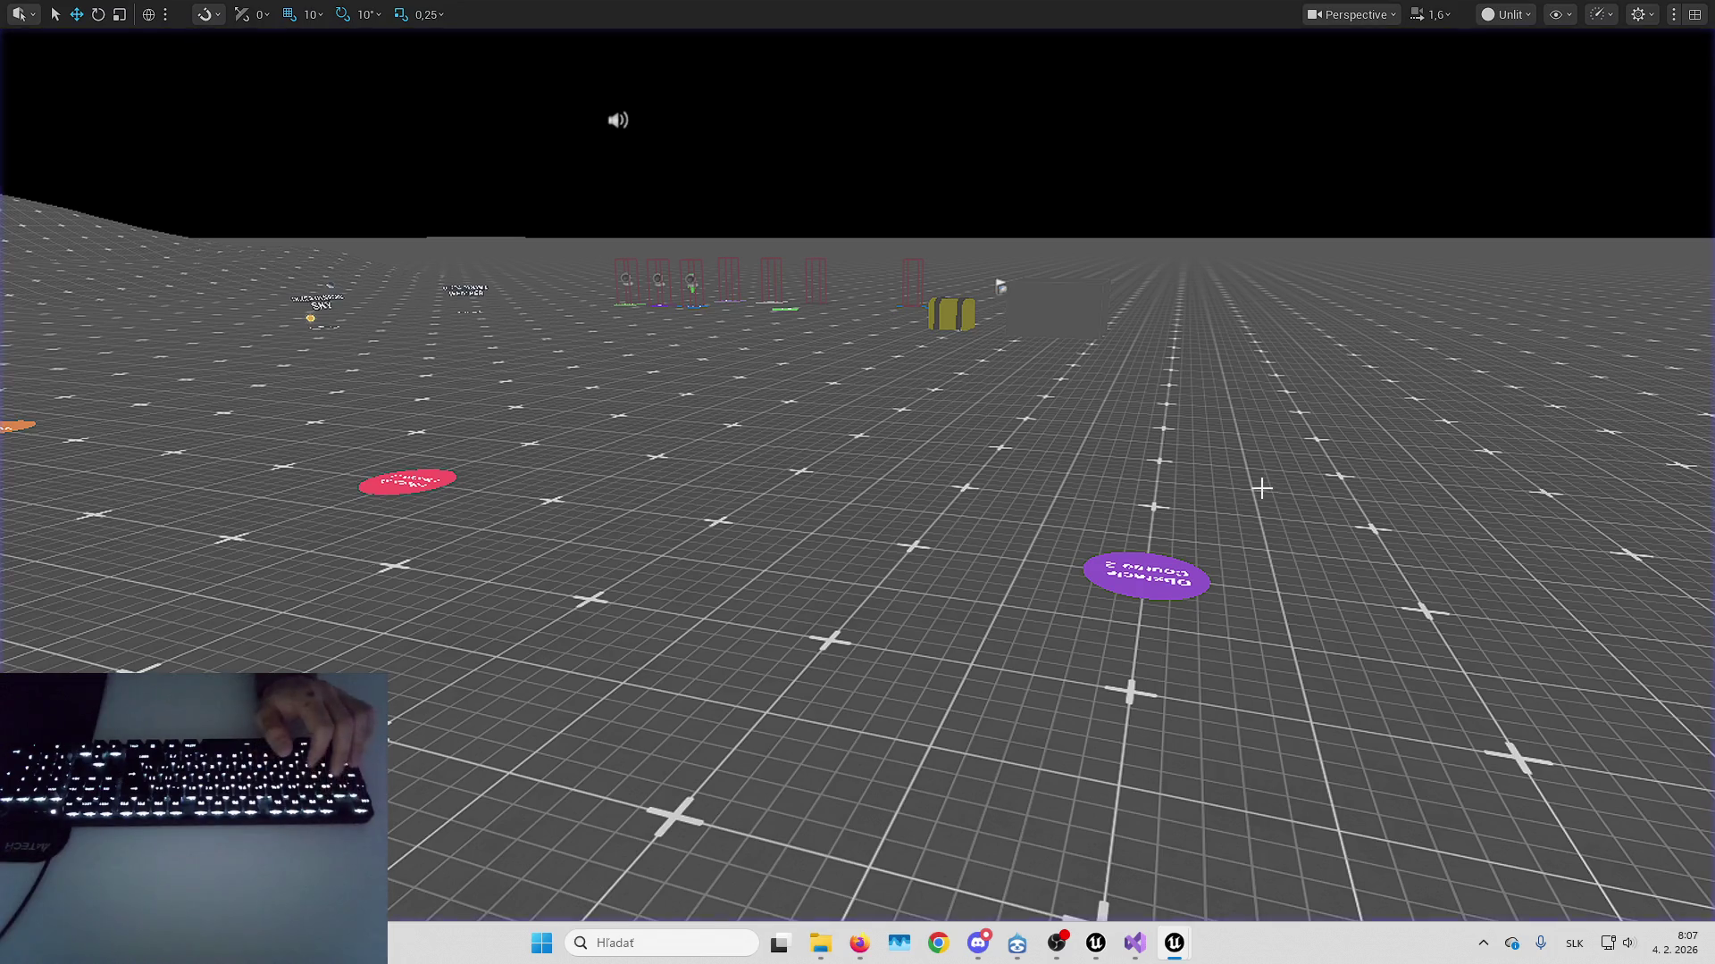
{"action": "mouse_move", "coordinate": [1181, 957]}
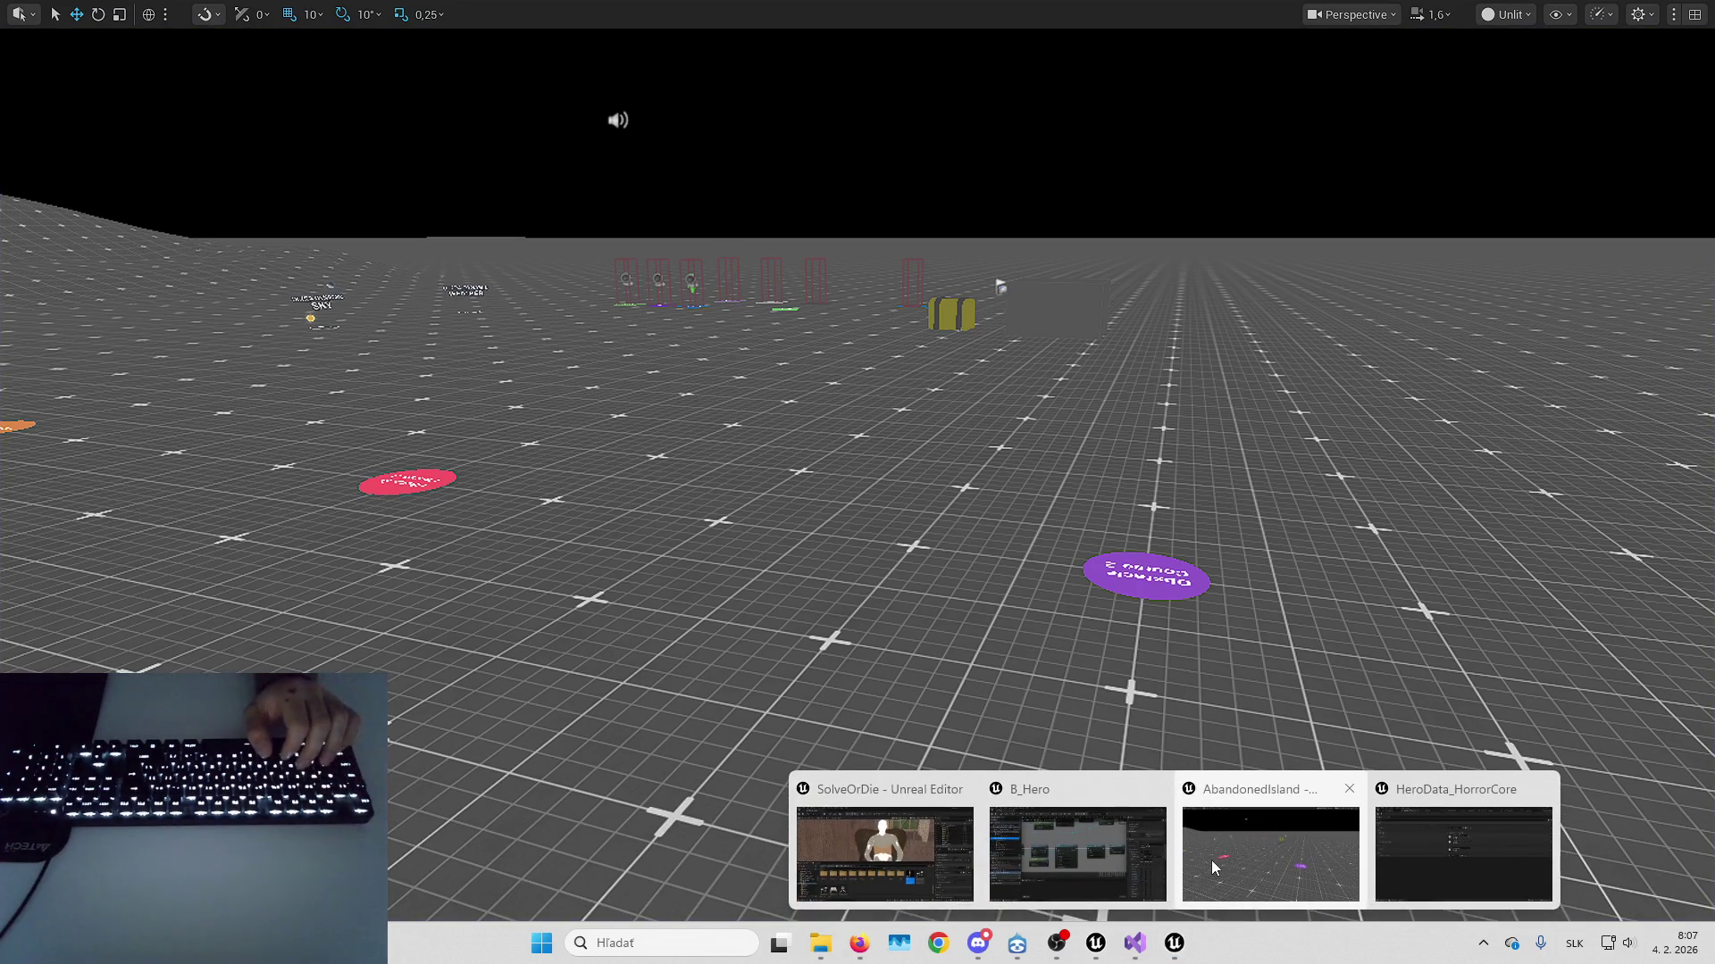
{"action": "left_click", "coordinate": [1343, 841]}
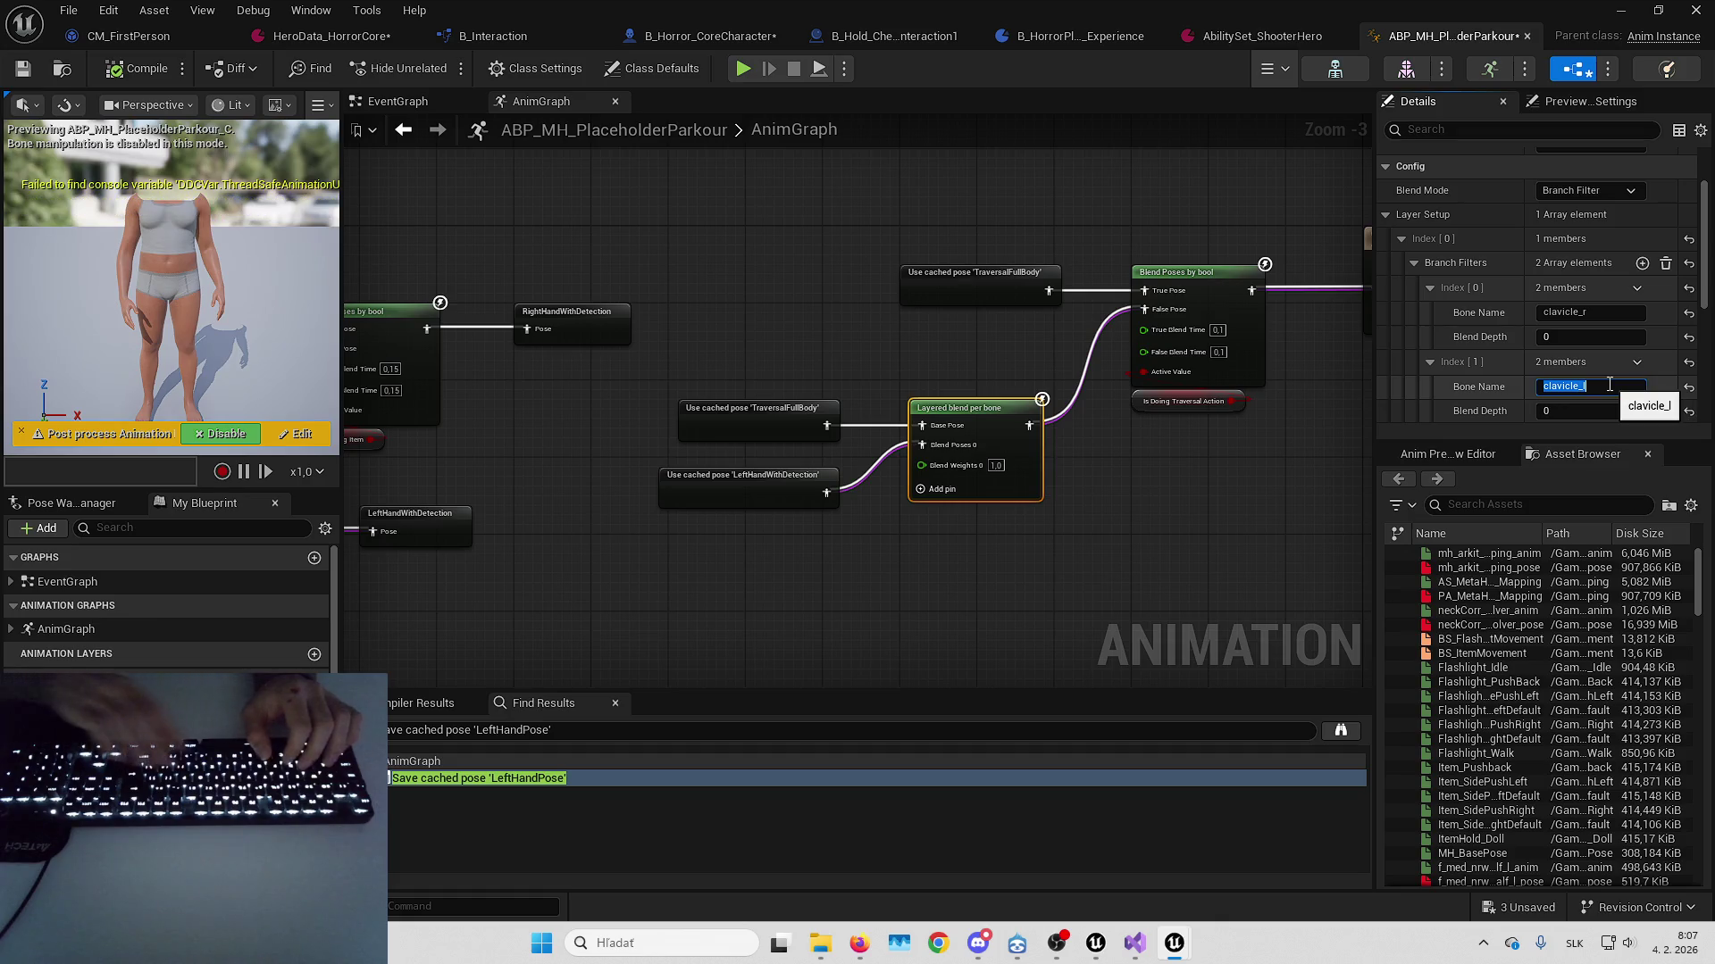
Commit hand_l as the second branch filter bone and start a play test with Alt+P
{"action": "type", "text": "l"}
{"action": "key", "text": "Return"}
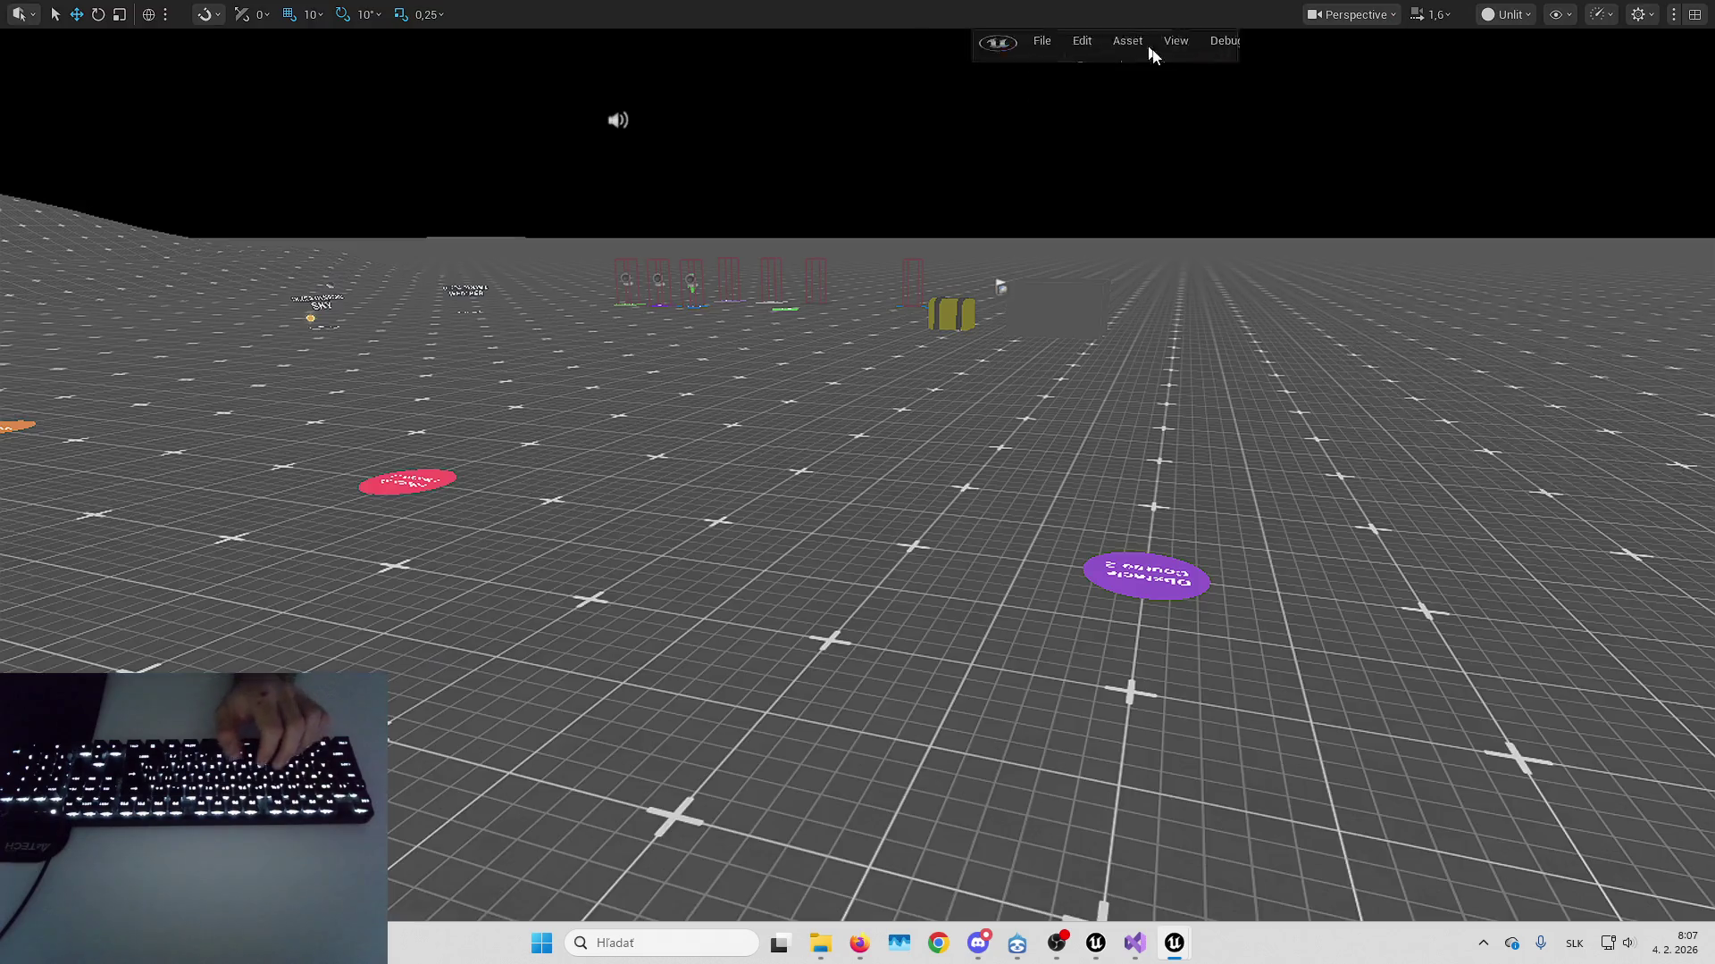
{"action": "key", "text": "alt+p"}
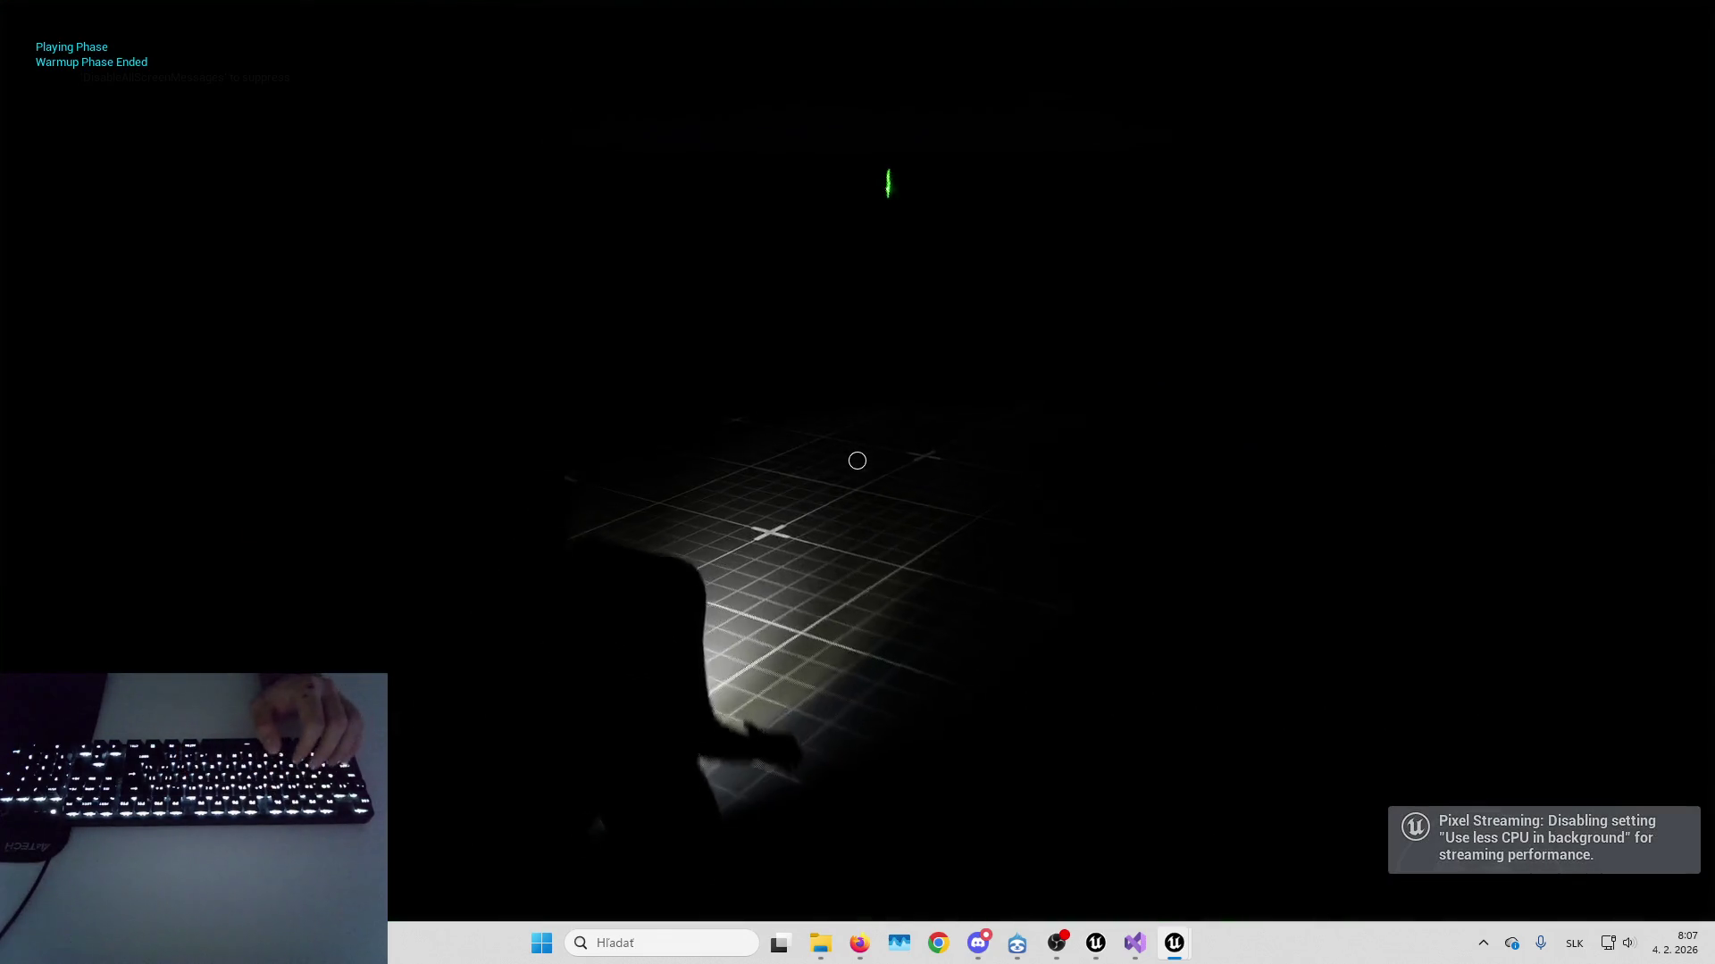
Walk and turn the flashlight character through the dark level, aim at the floor, then stop playing
{"action": "key", "text": "Left"}
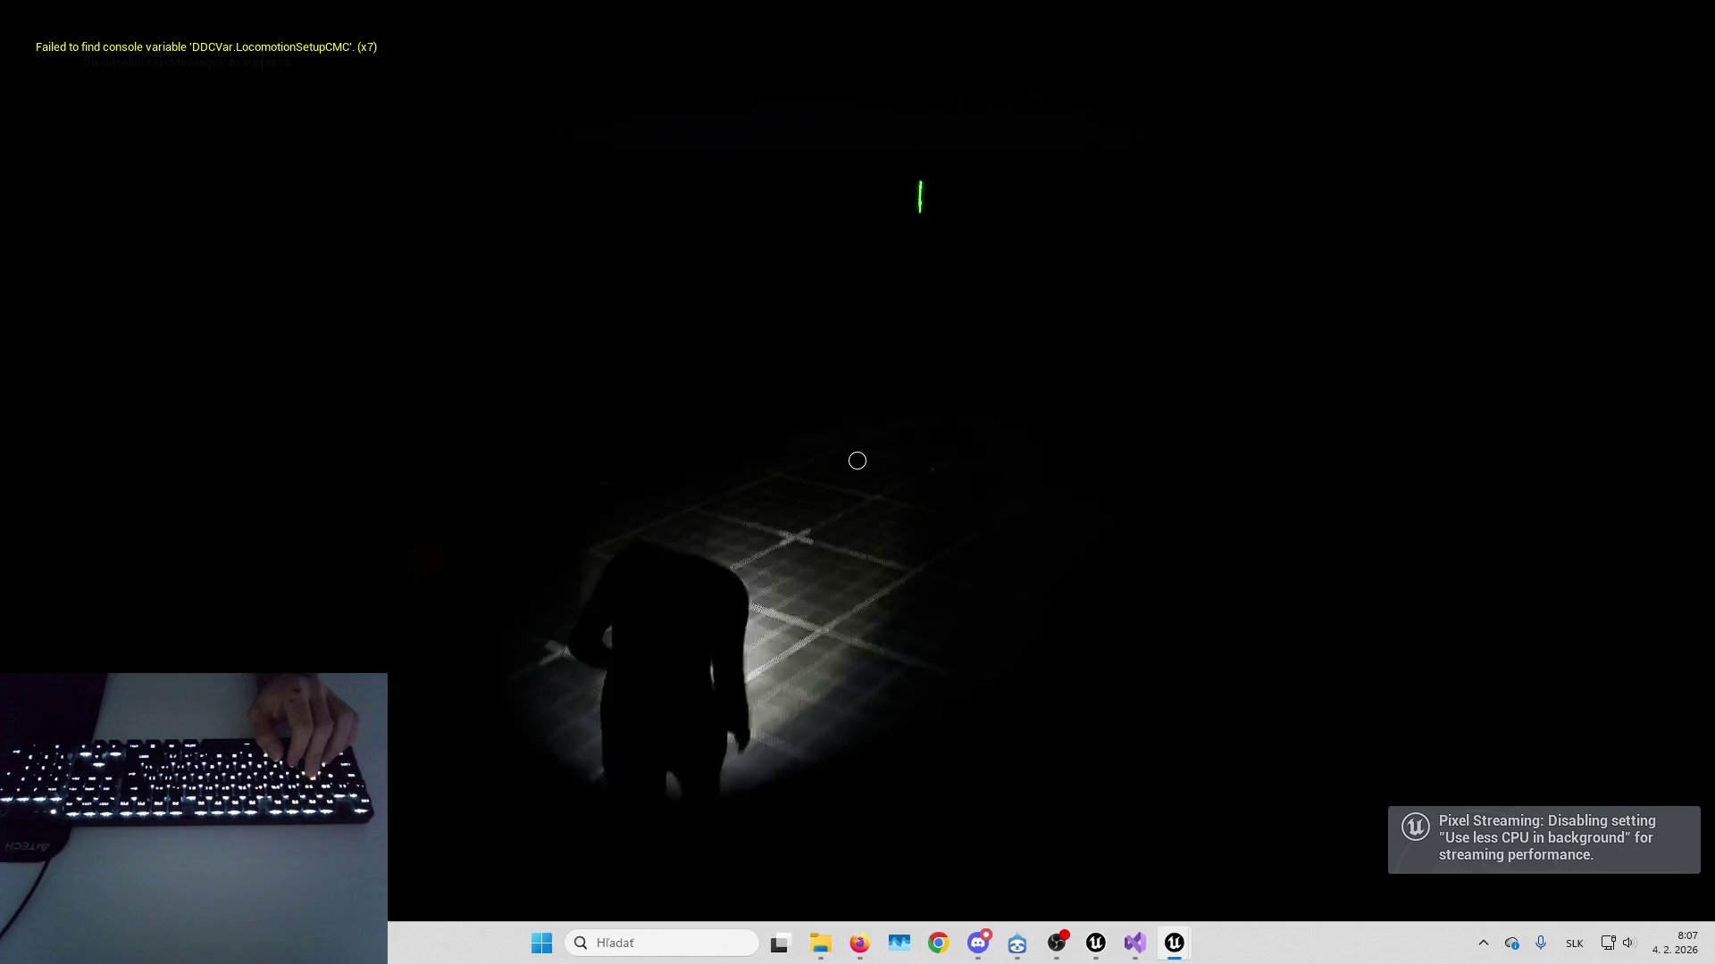
{"action": "key", "text": "Left"}
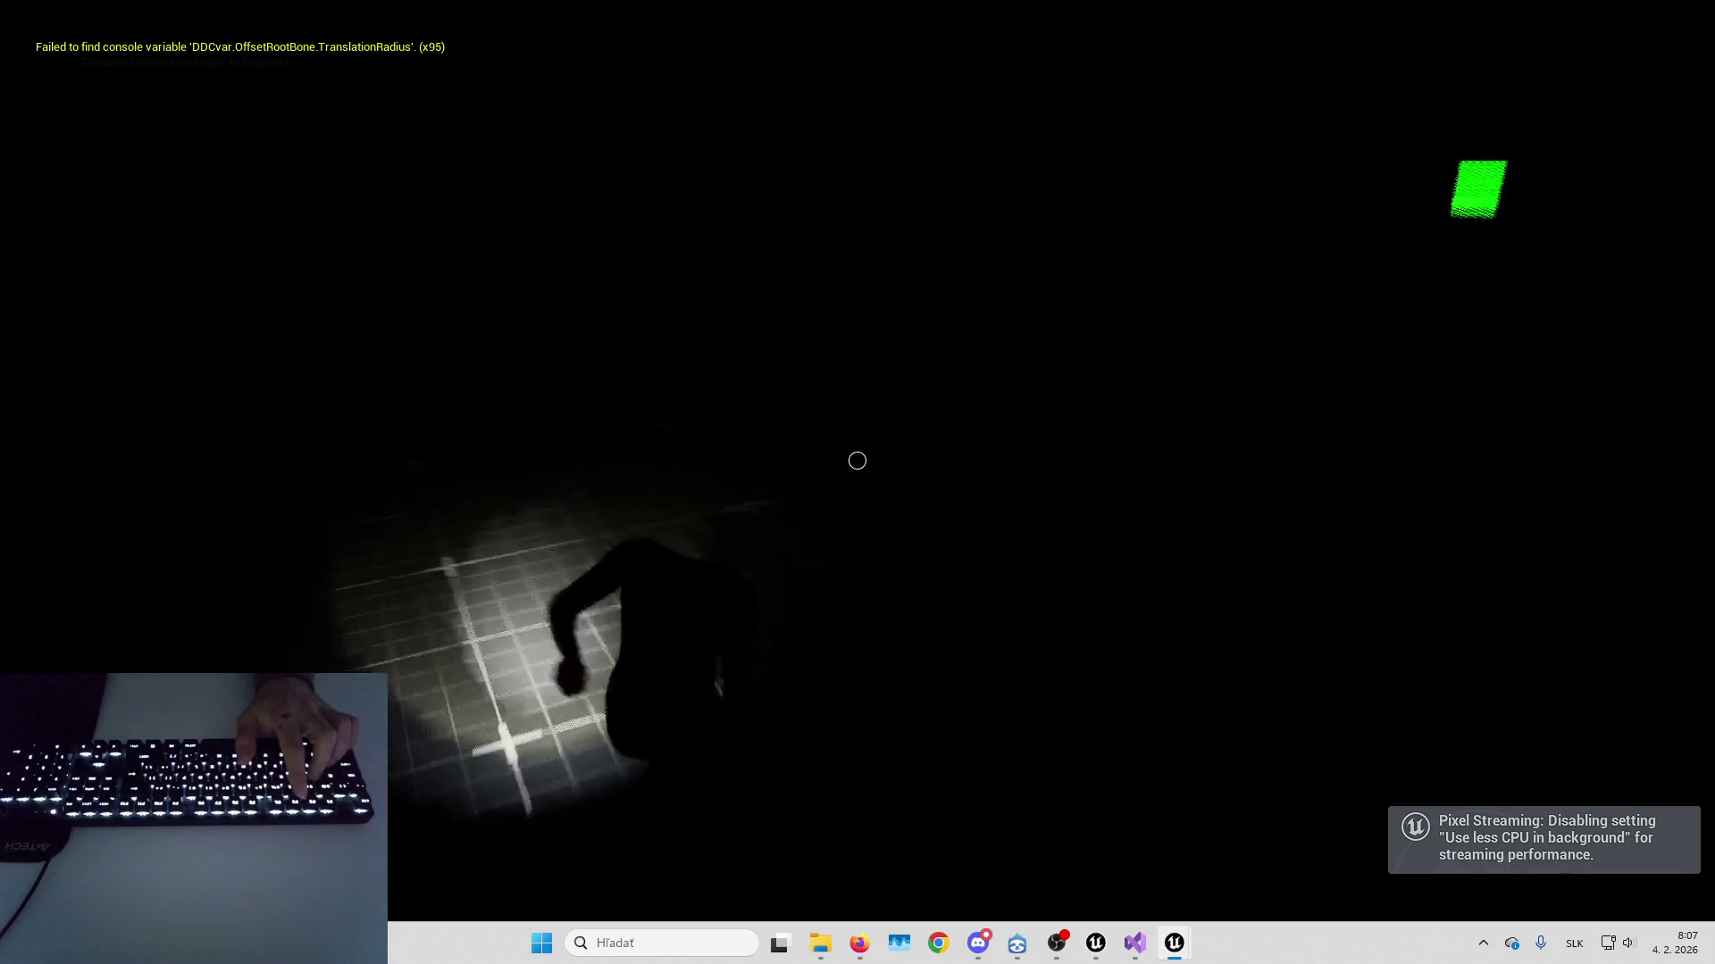
{"action": "key", "text": "Left"}
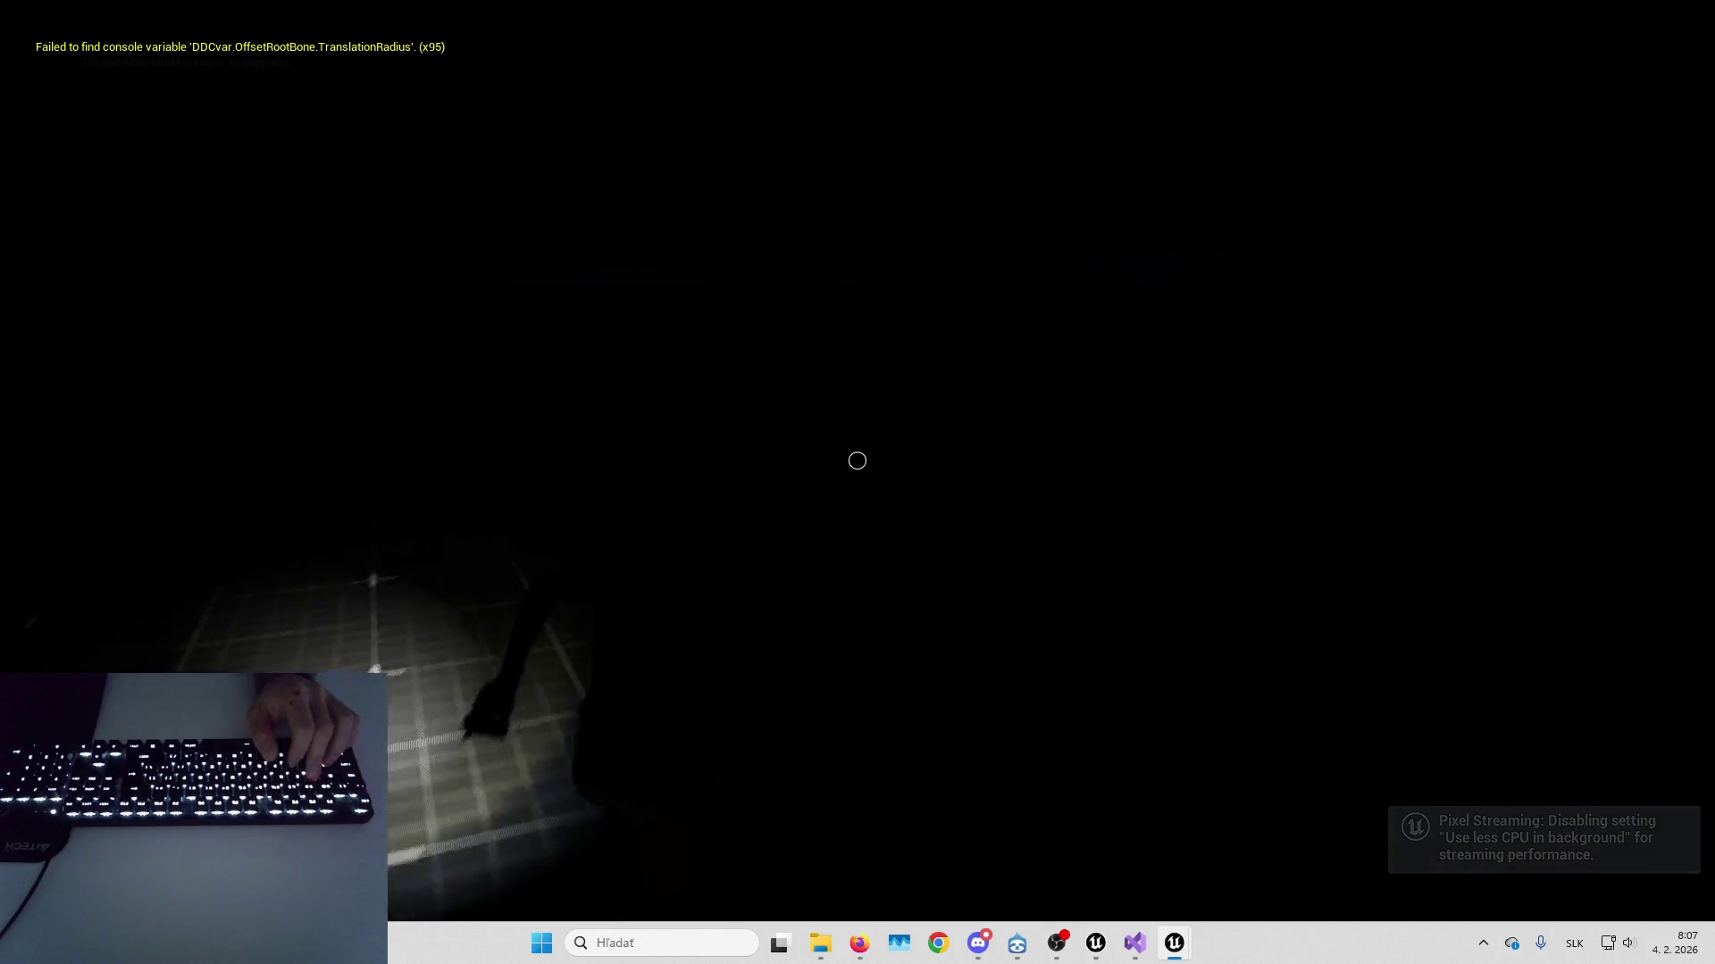
{"action": "key", "text": "Left"}
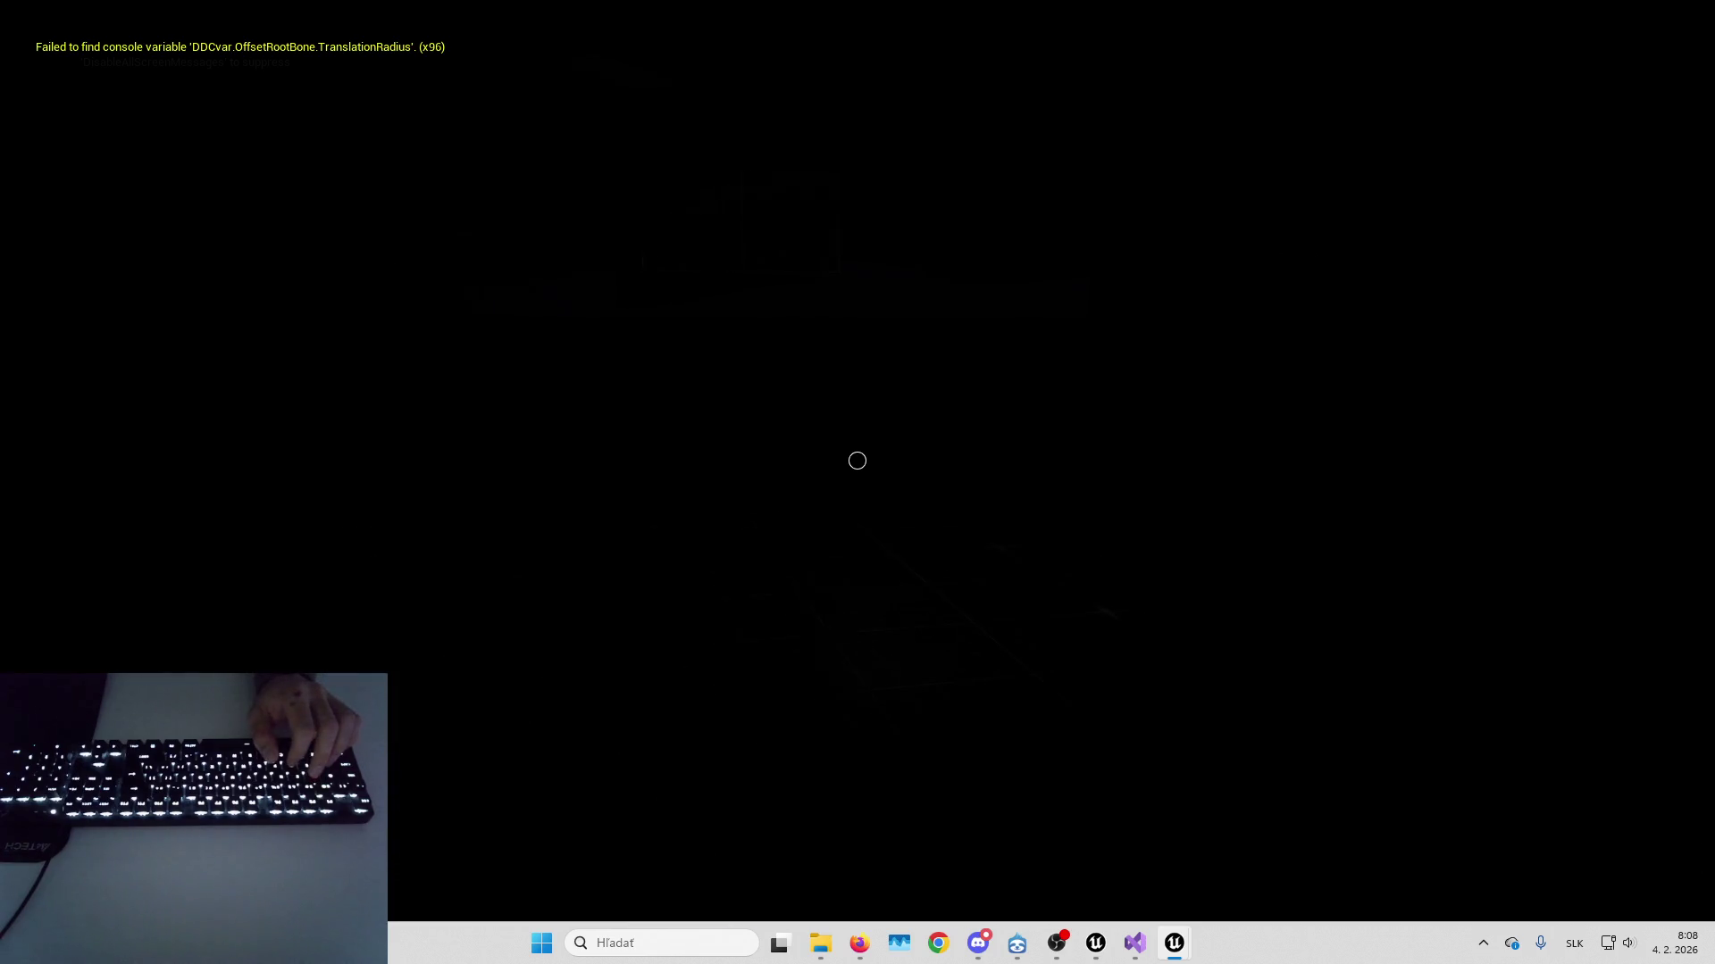
{"action": "key", "text": "Left"}
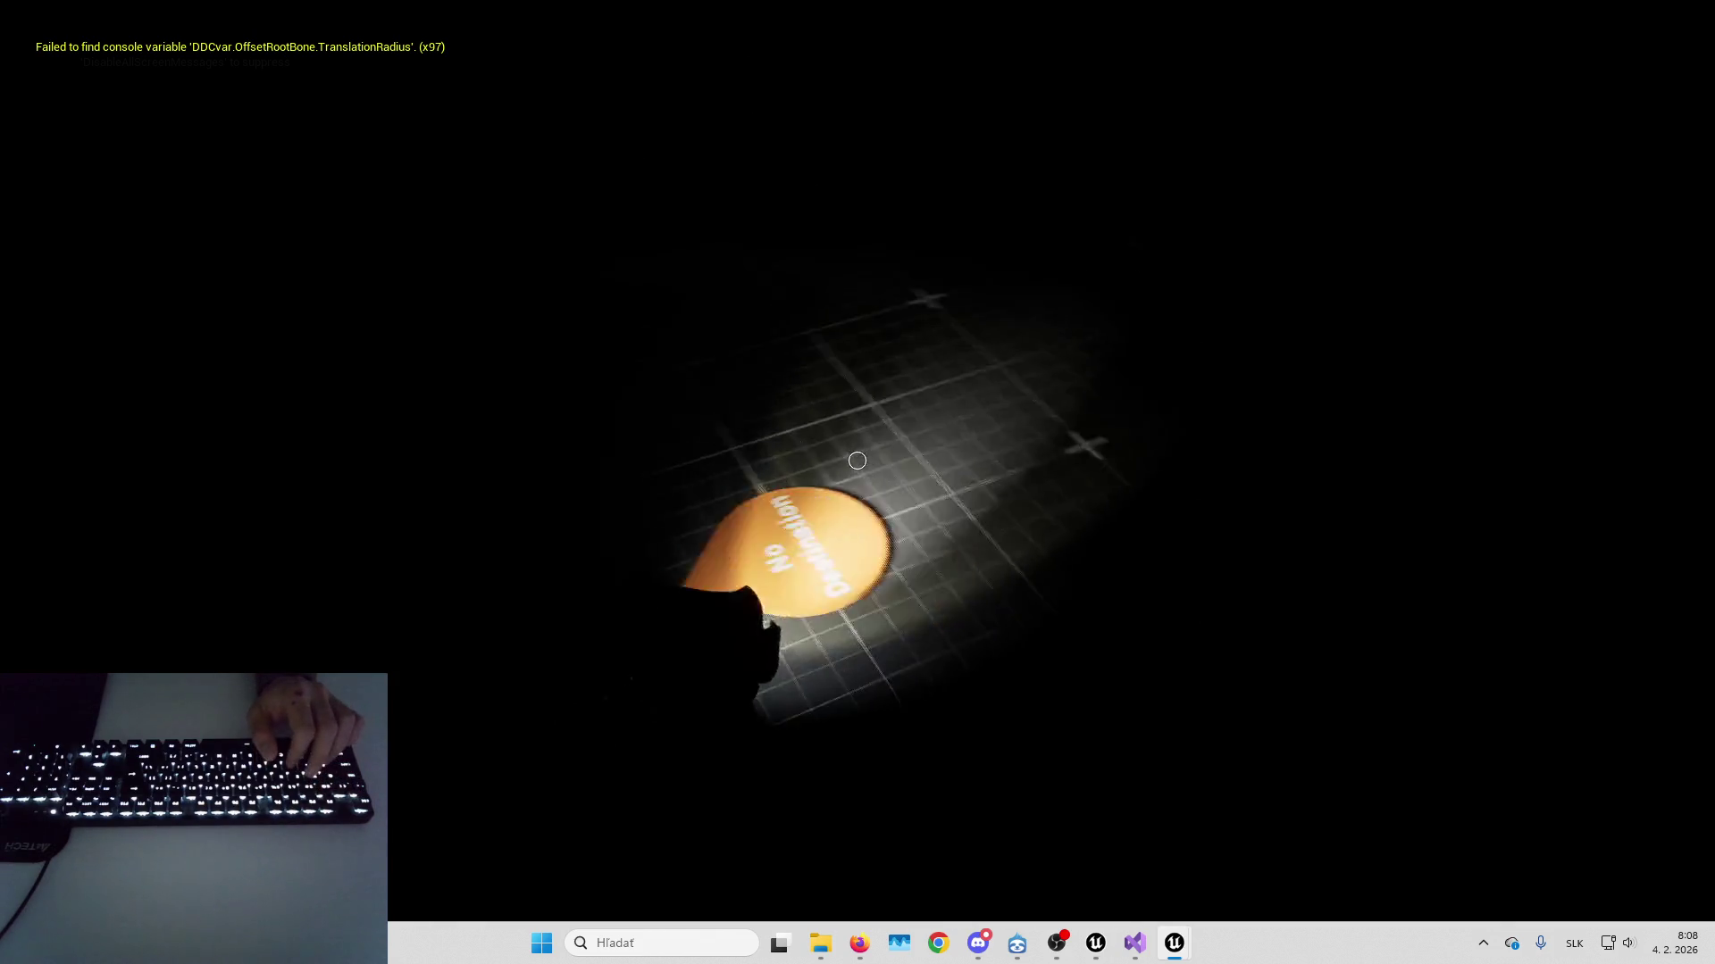
{"action": "key", "text": "Escape"}
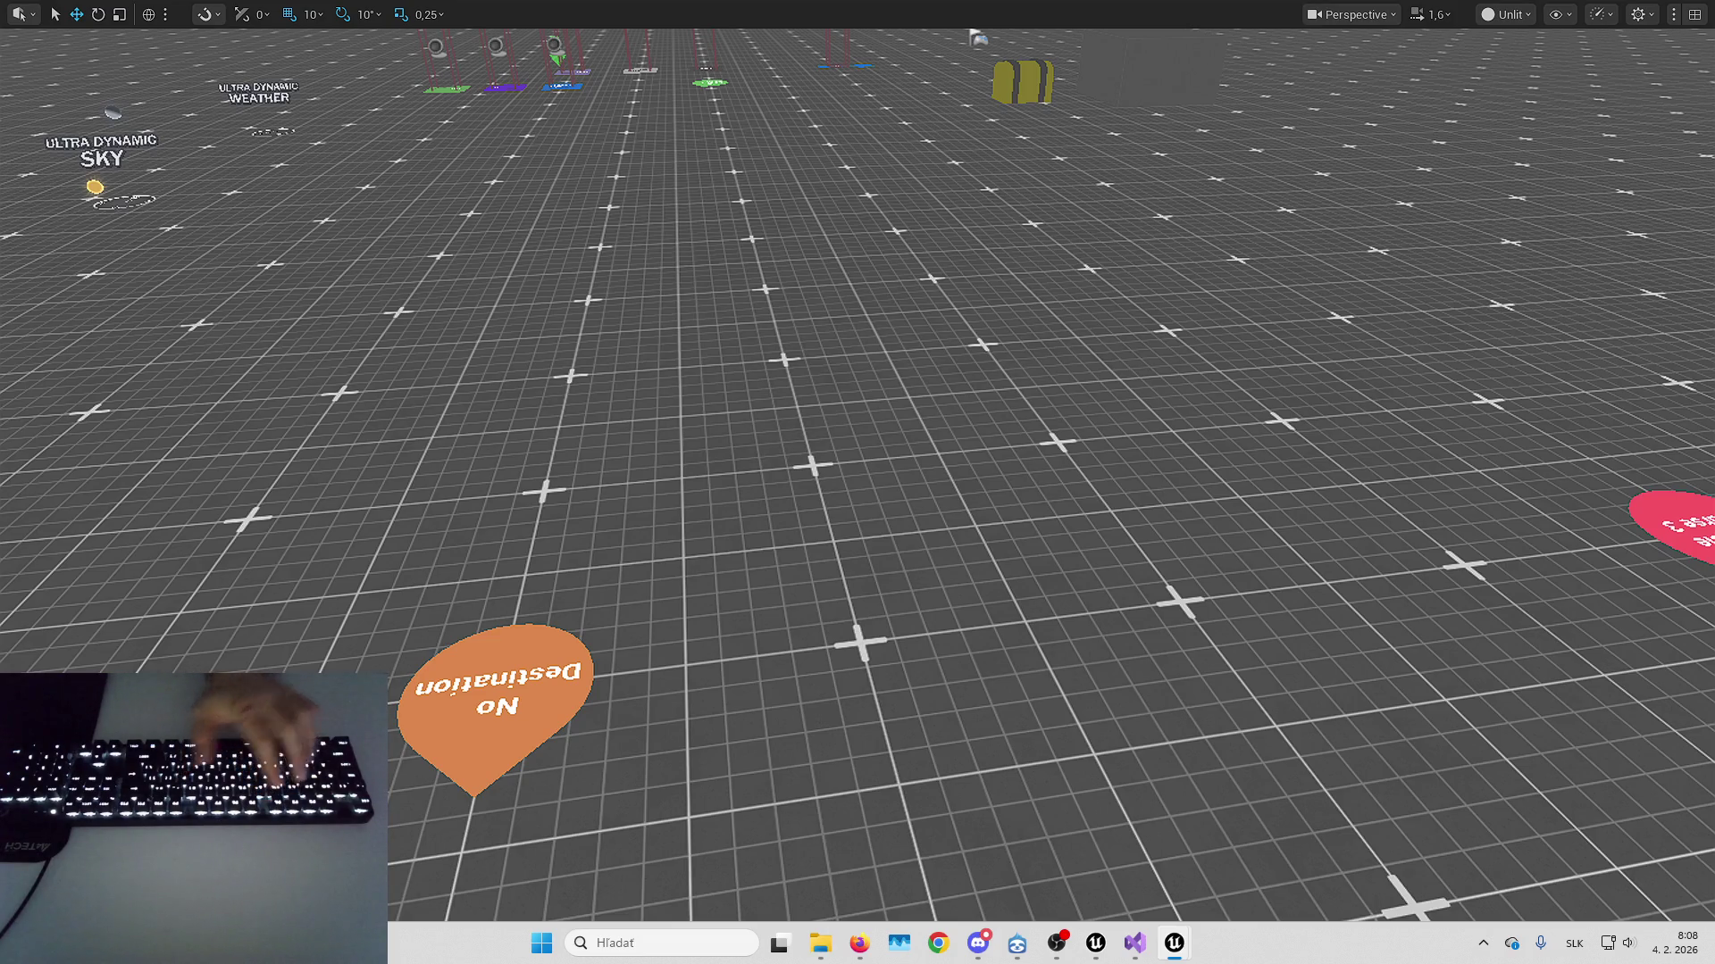
Run two short play tests, walking and turning toward the crate before stopping each
{"action": "key", "text": "alt+p"}
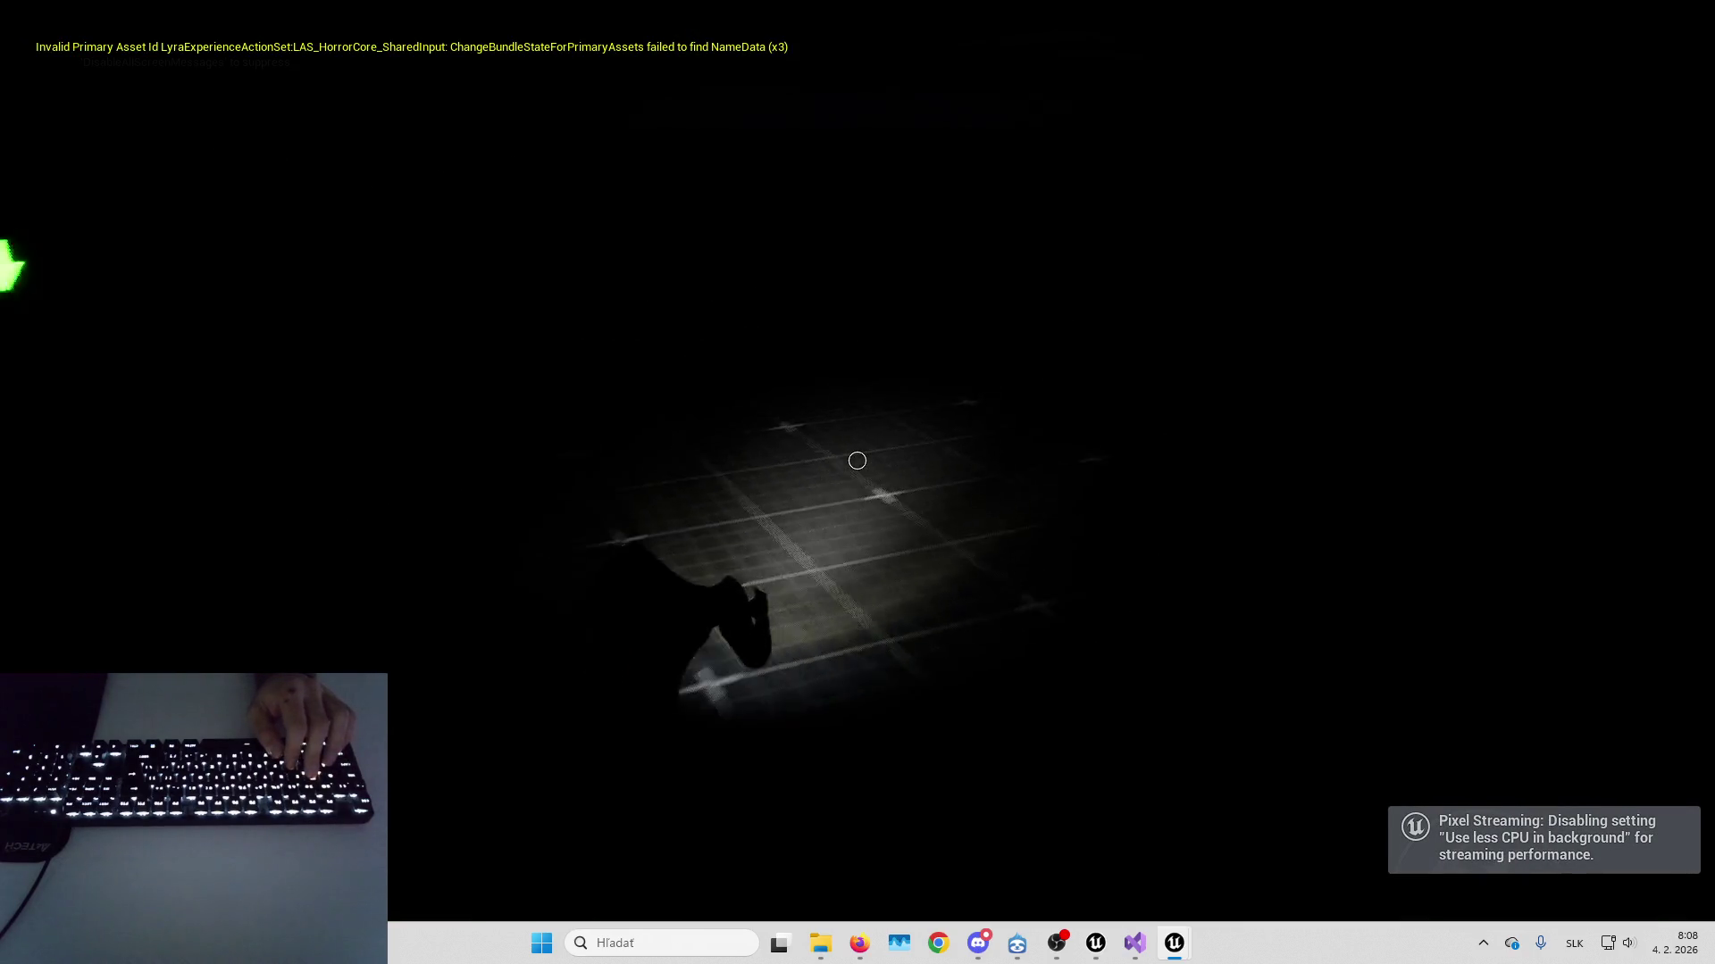
{"action": "key", "text": "w"}
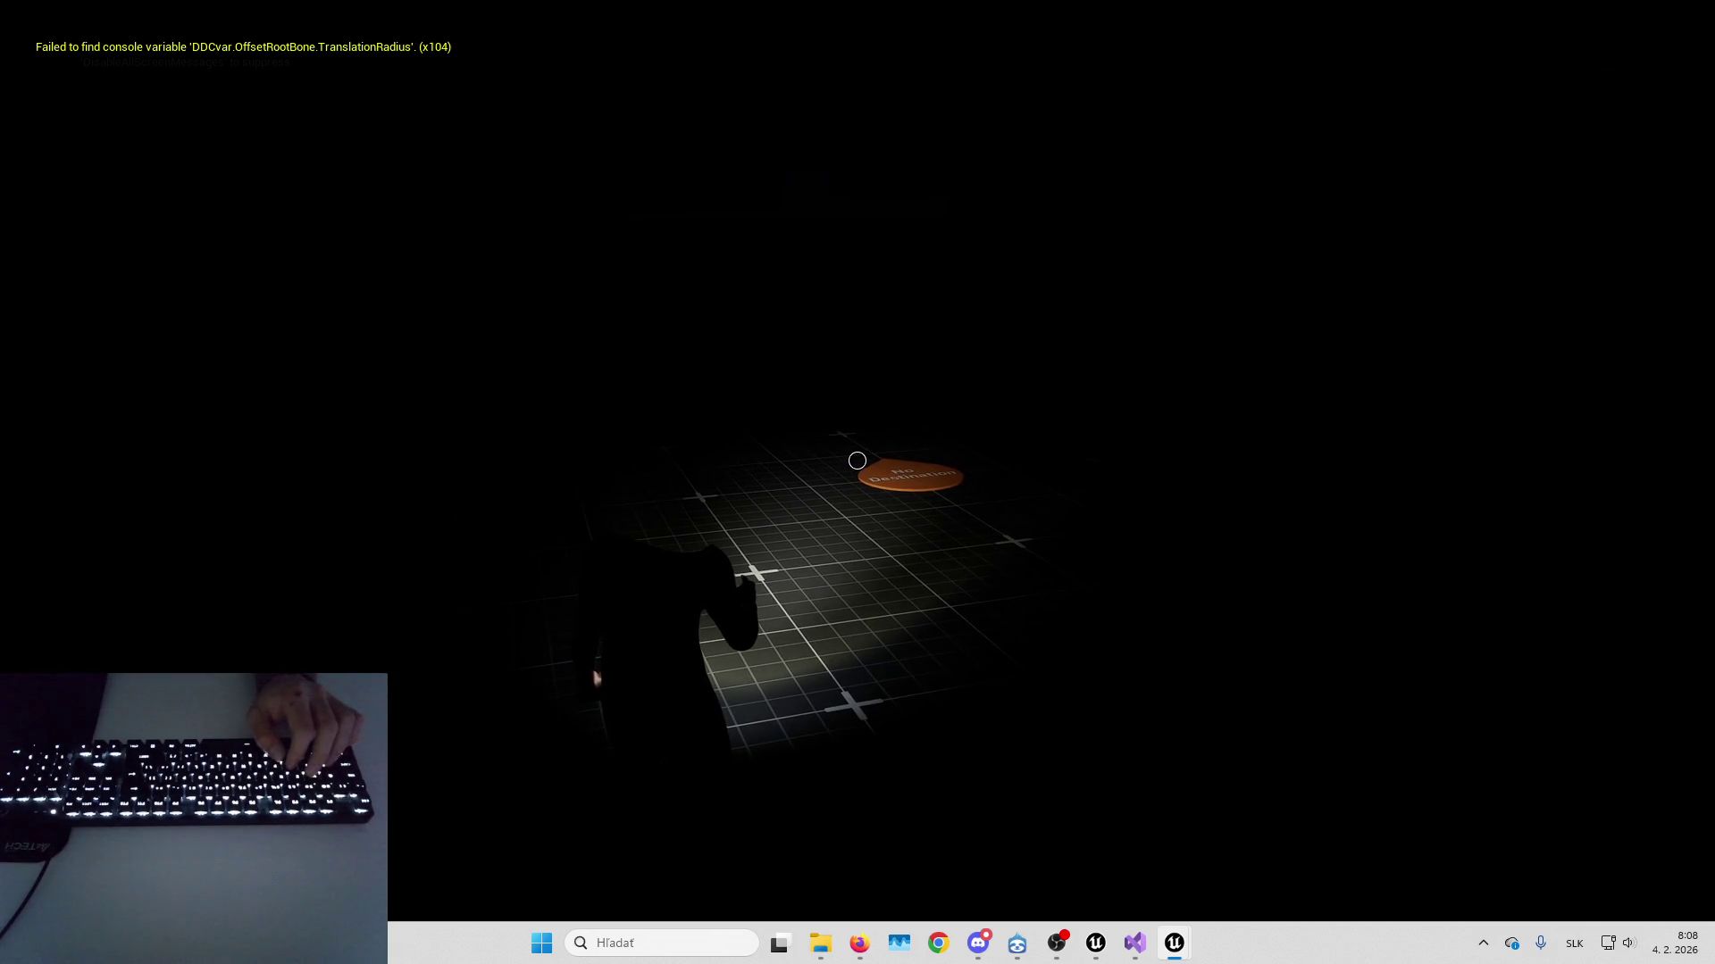
{"action": "key", "text": "Escape"}
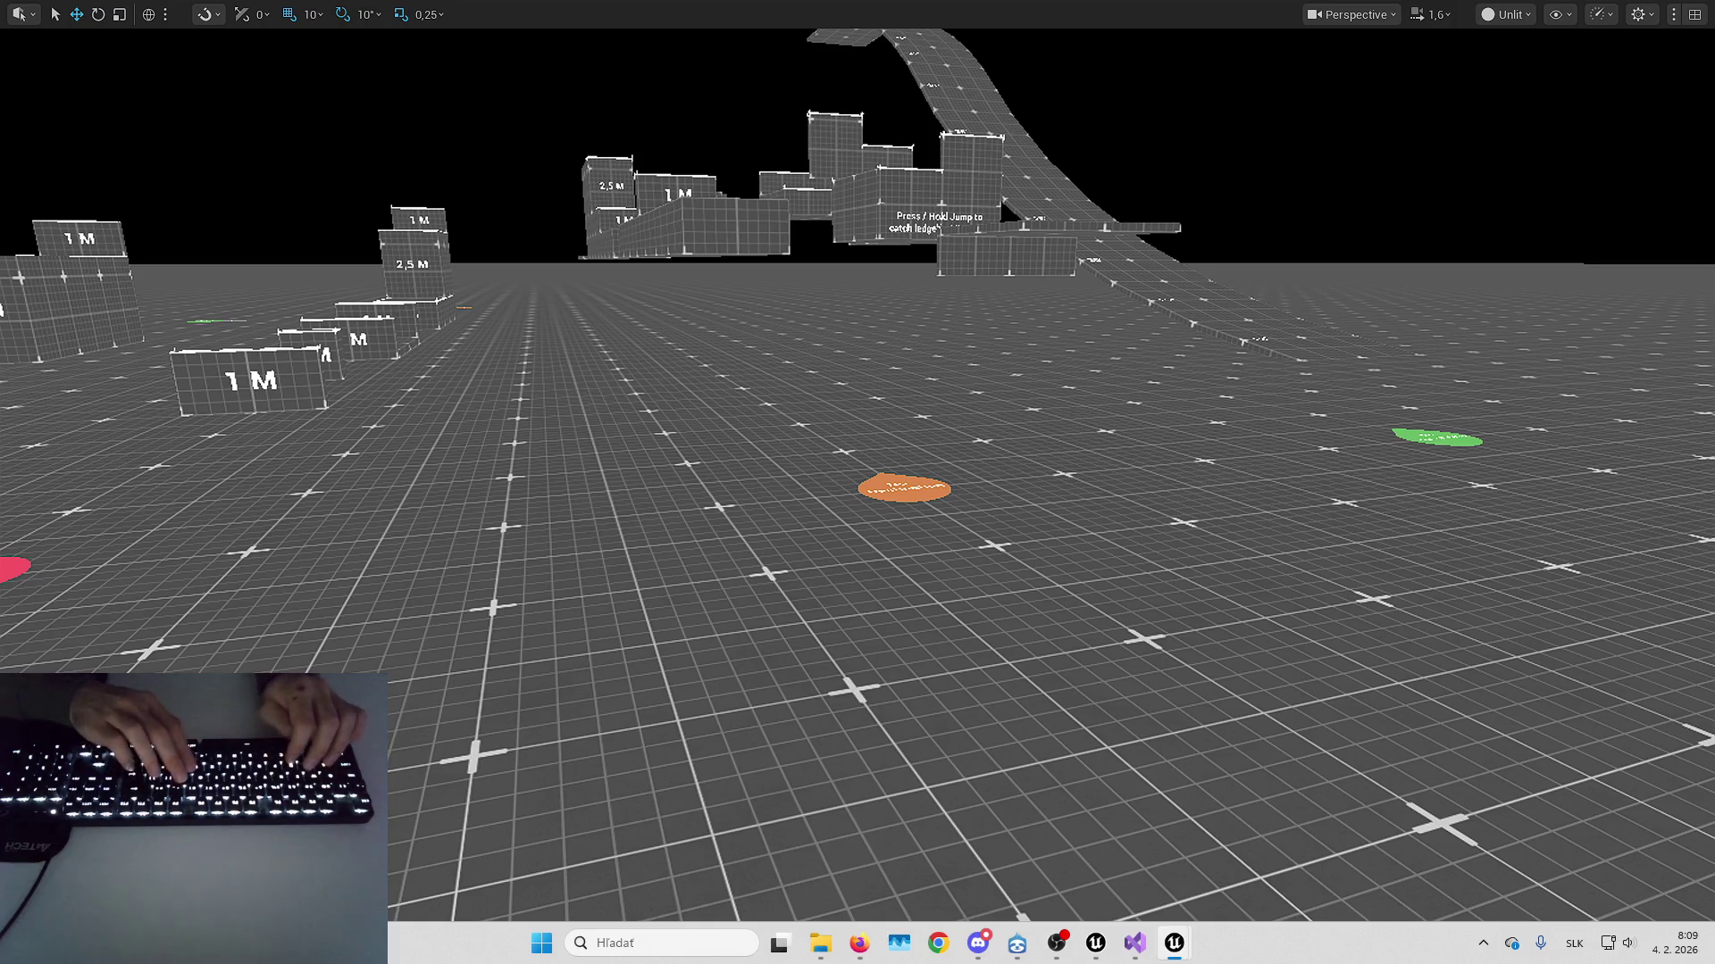
{"action": "key", "text": "alt+p"}
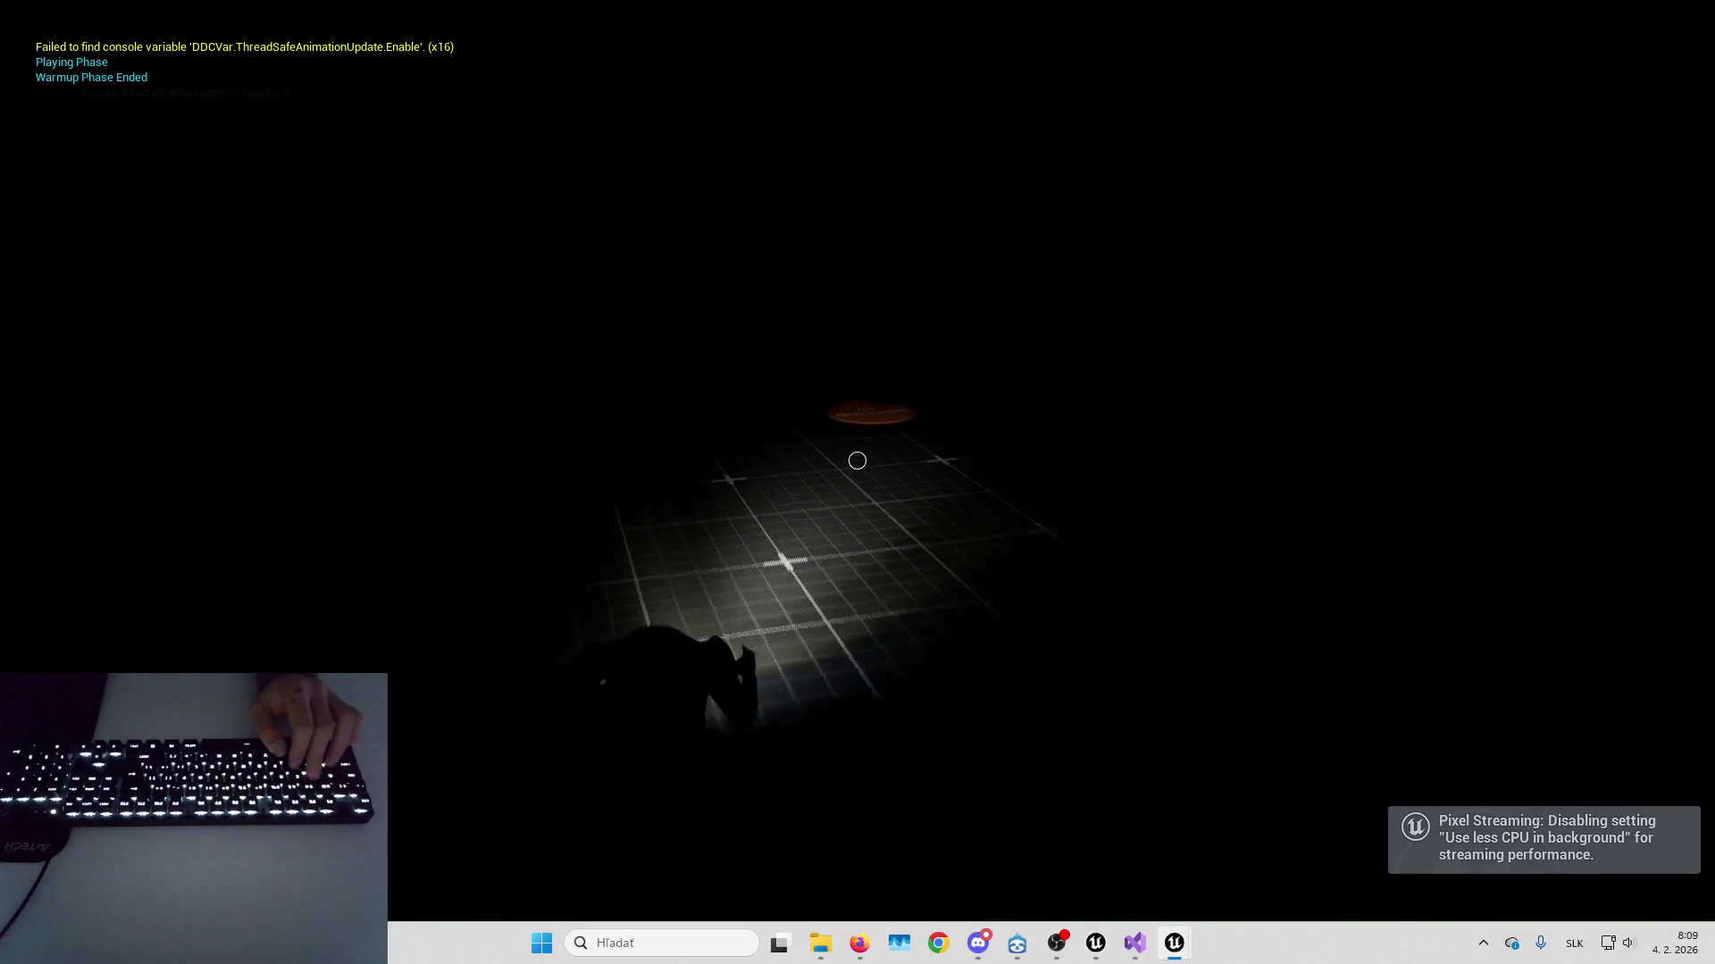
{"action": "key", "text": "Up"}
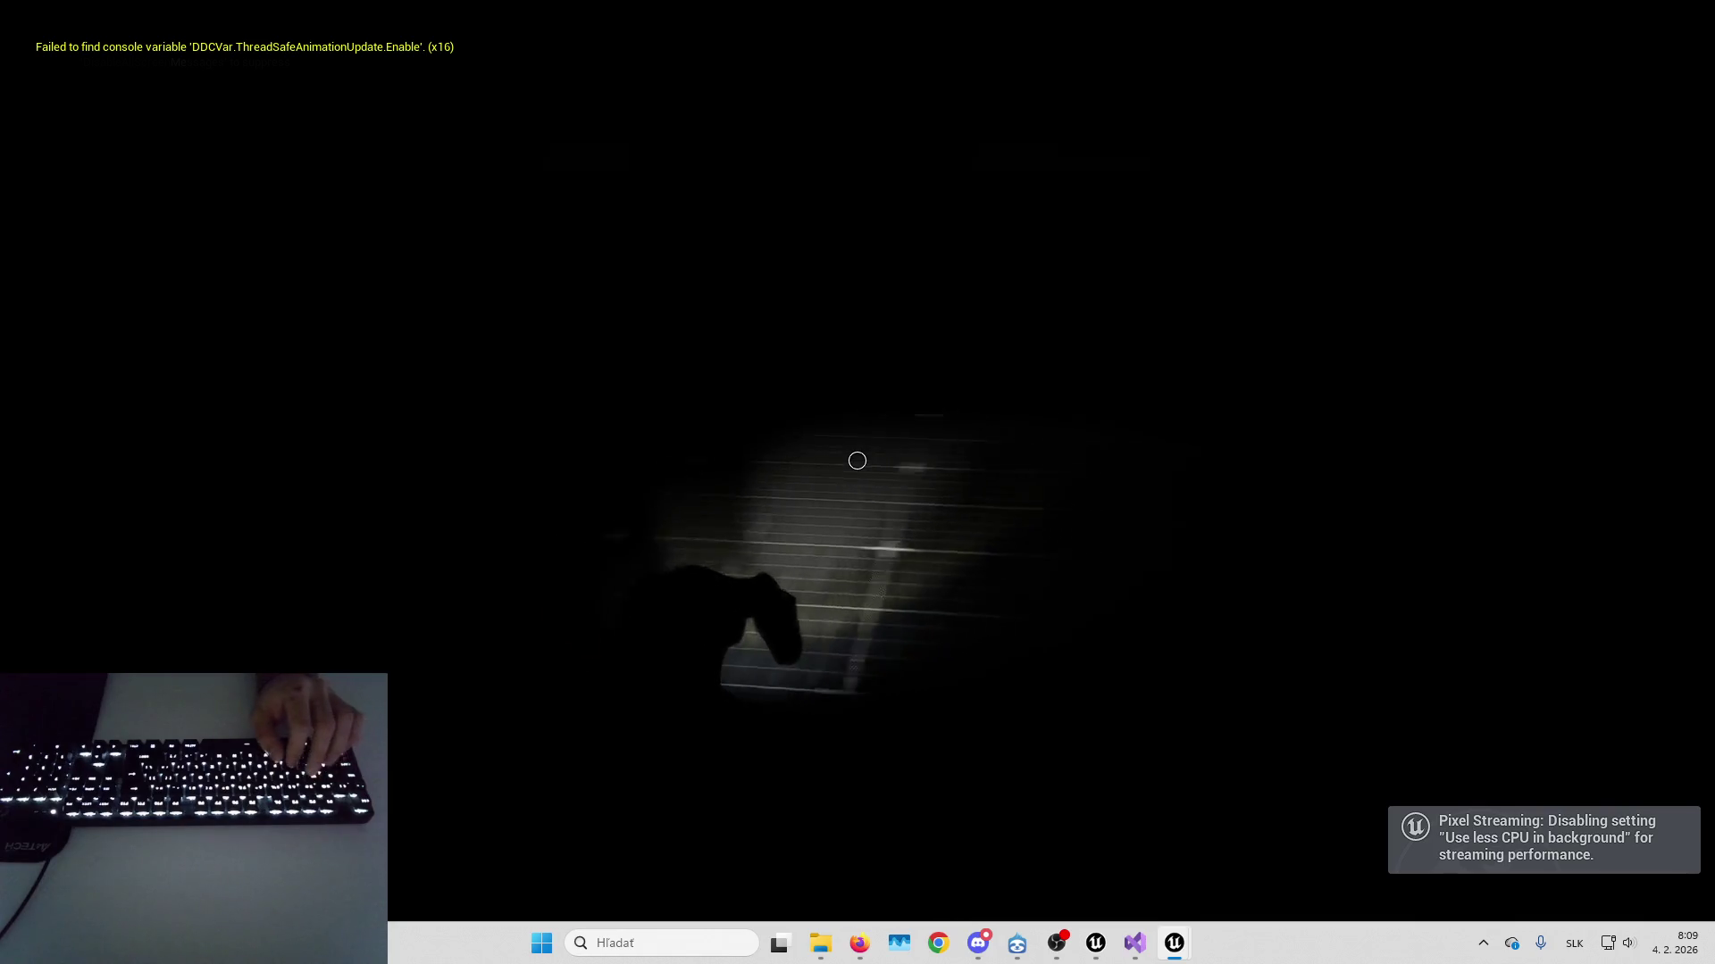
{"action": "key", "text": "Up"}
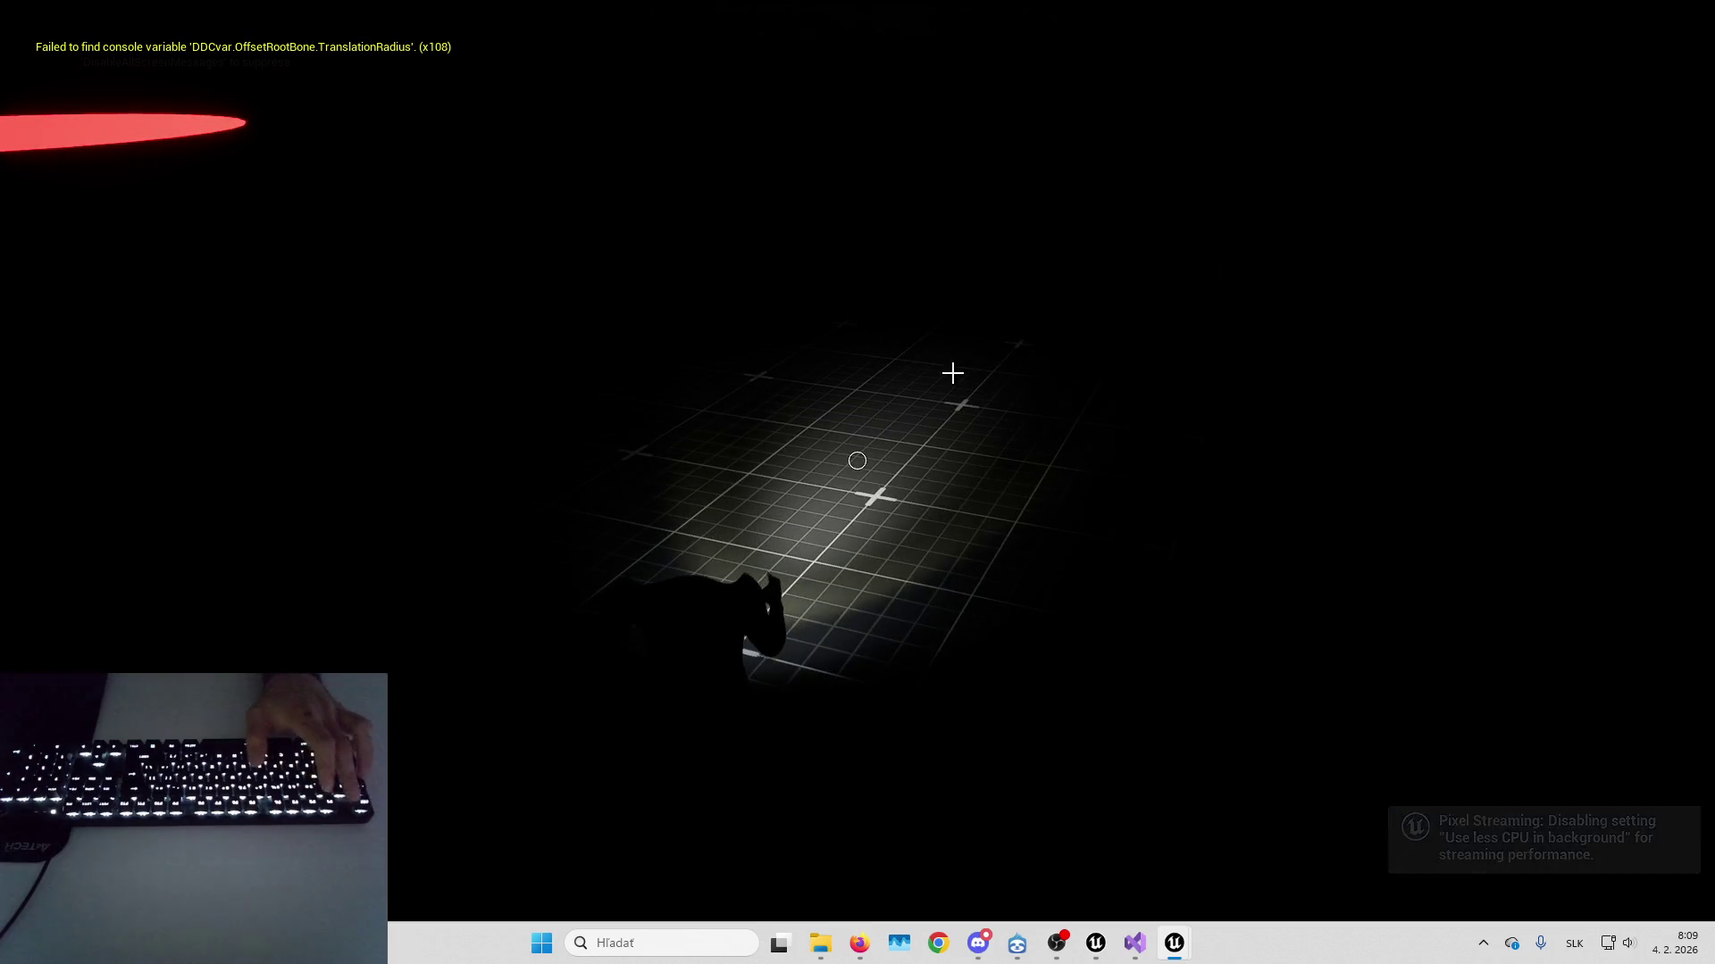
{"action": "key", "text": "Escape"}
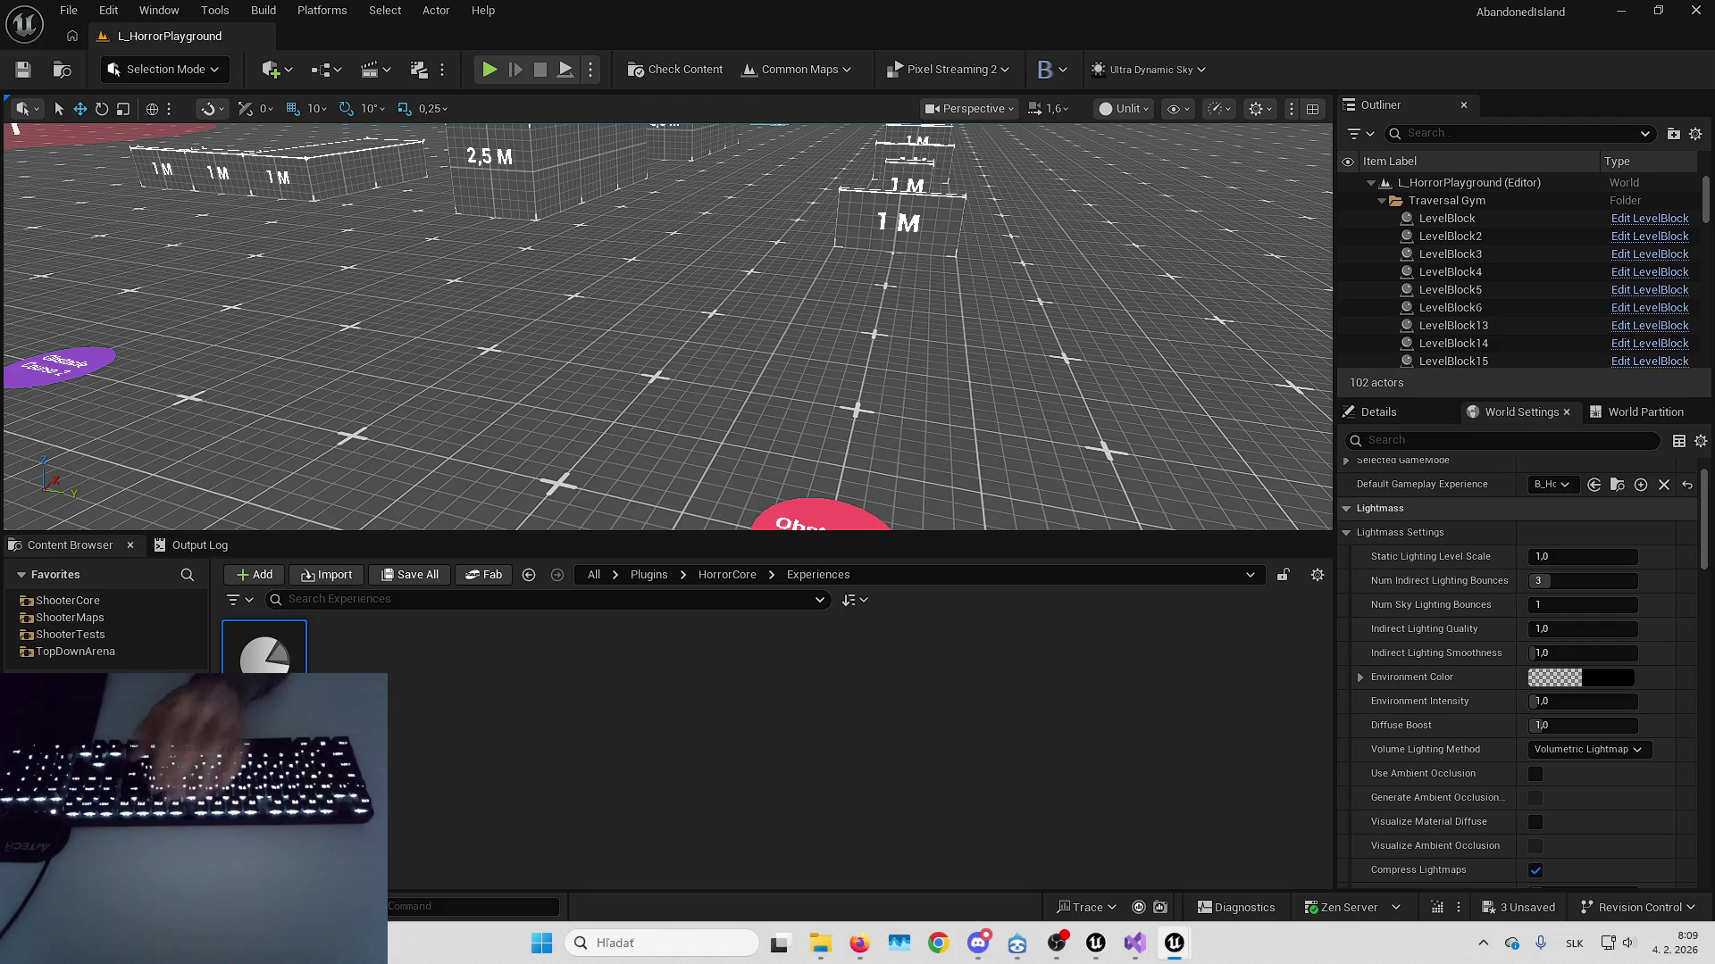
Replay fullscreen, walk up to the 2,5 M wall, and switch the flashlight off and on
{"action": "key", "text": "alt+p"}
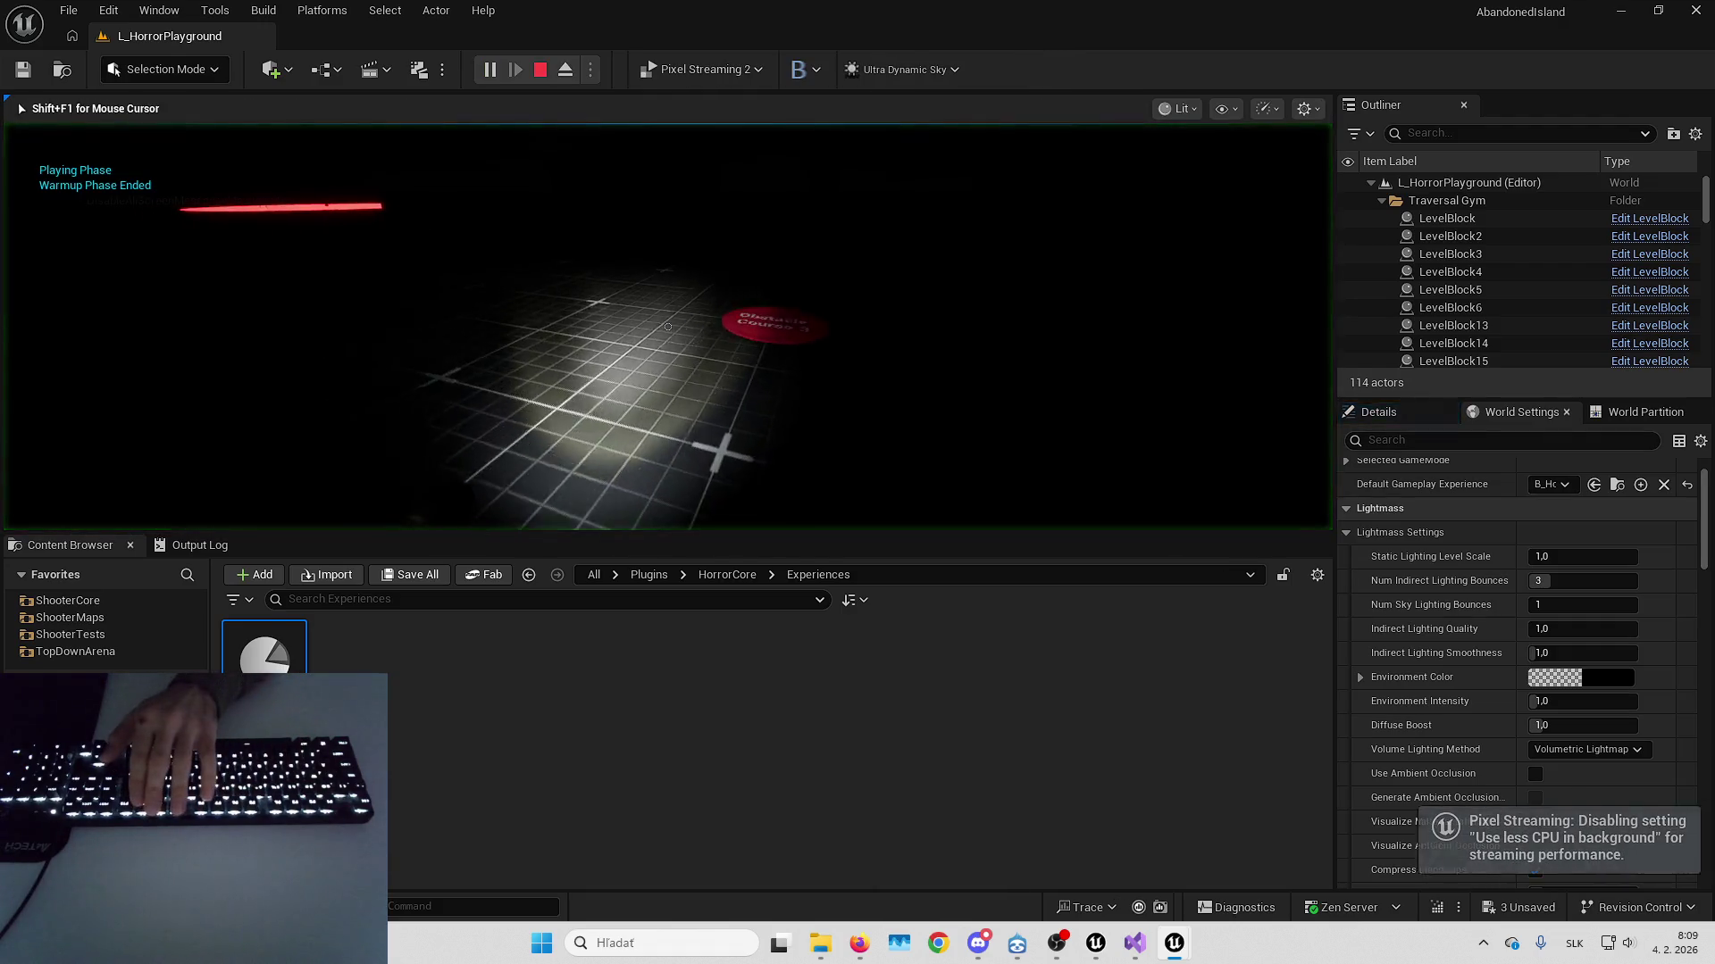
{"action": "key", "text": "F11"}
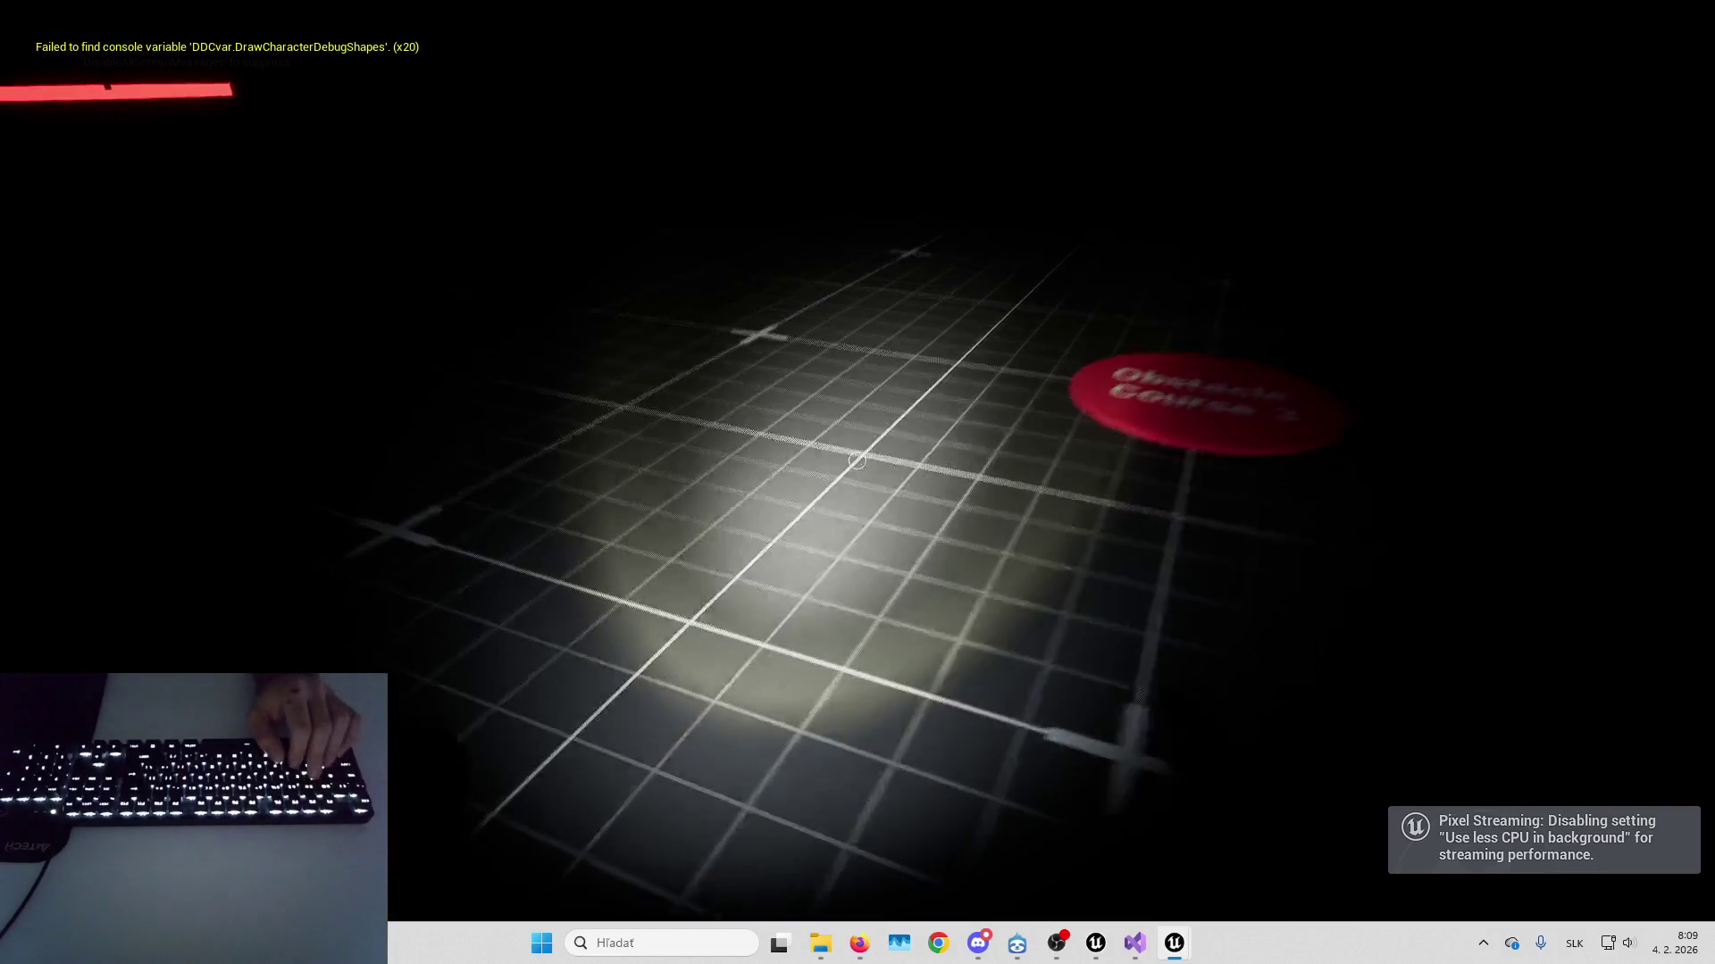
{"action": "key", "text": "w"}
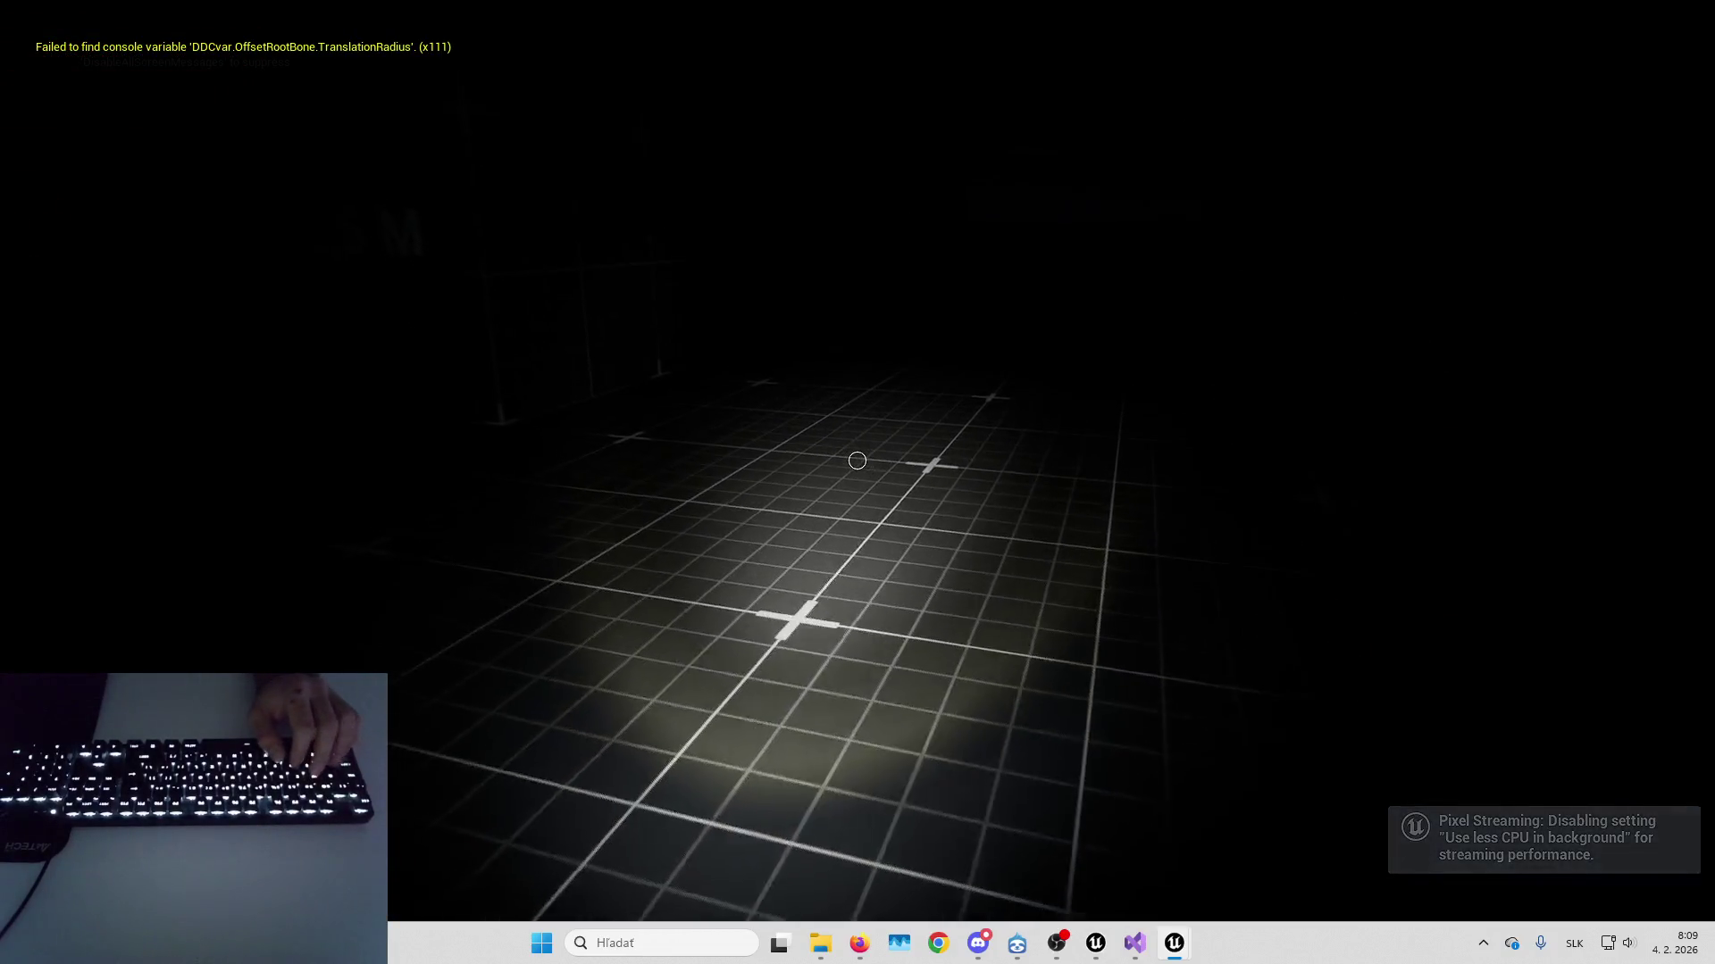
{"action": "key", "text": "w"}
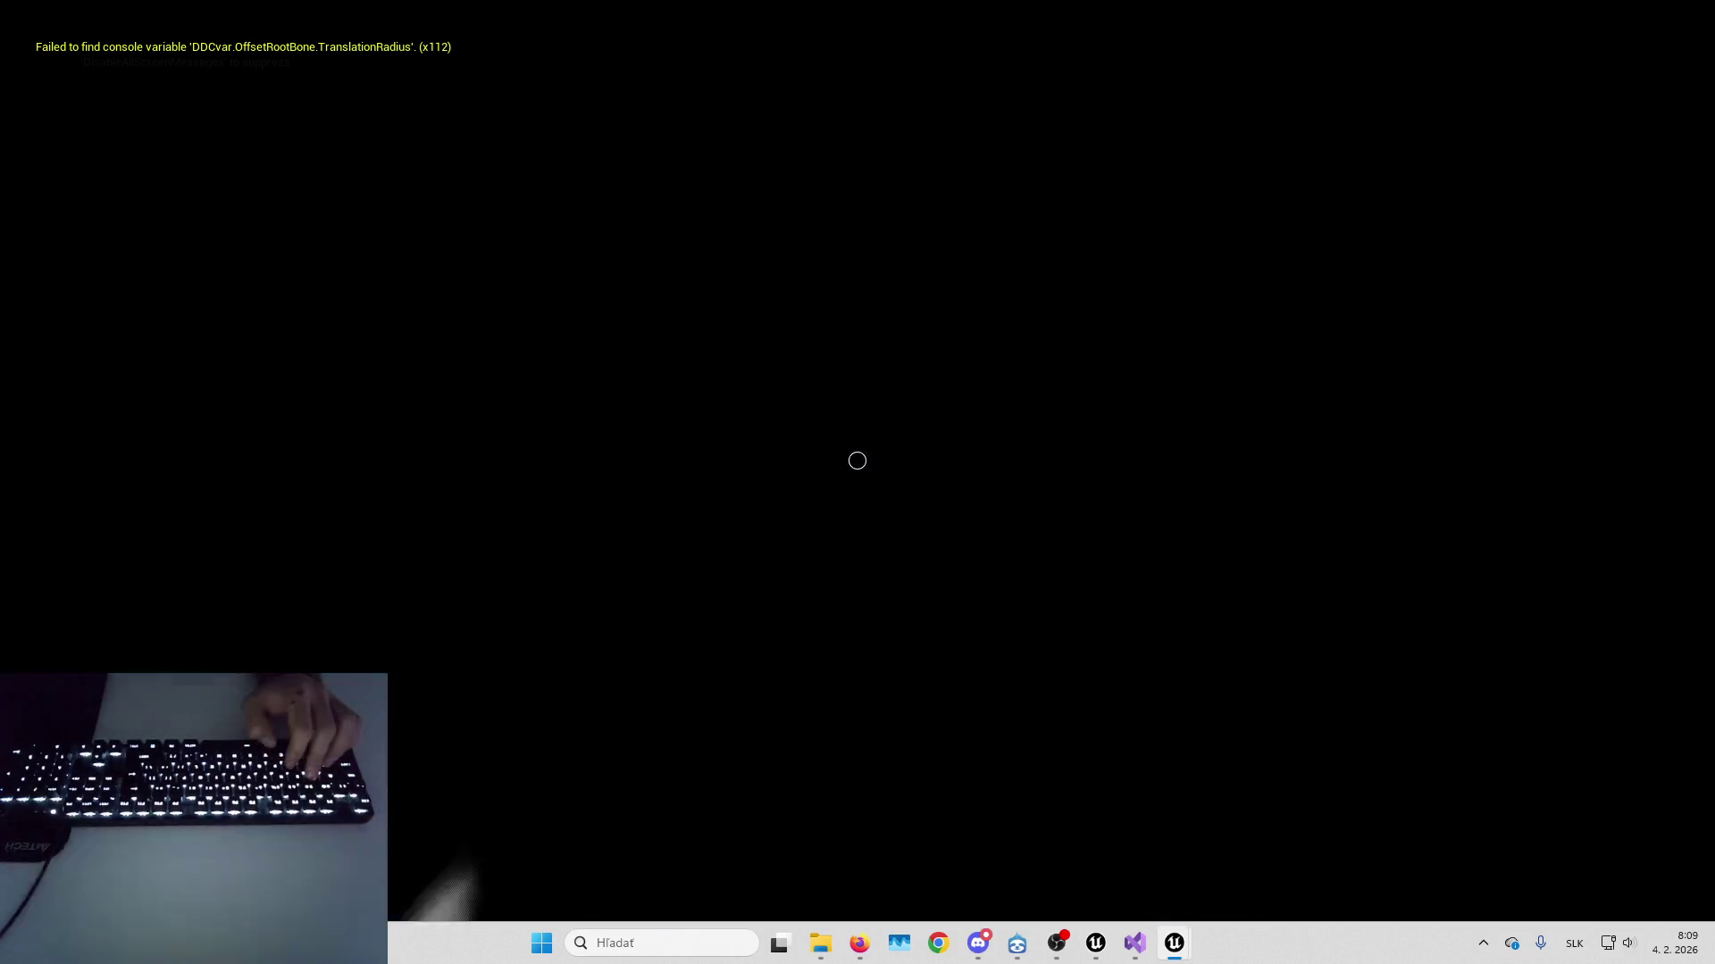
{"action": "key", "text": "f"}
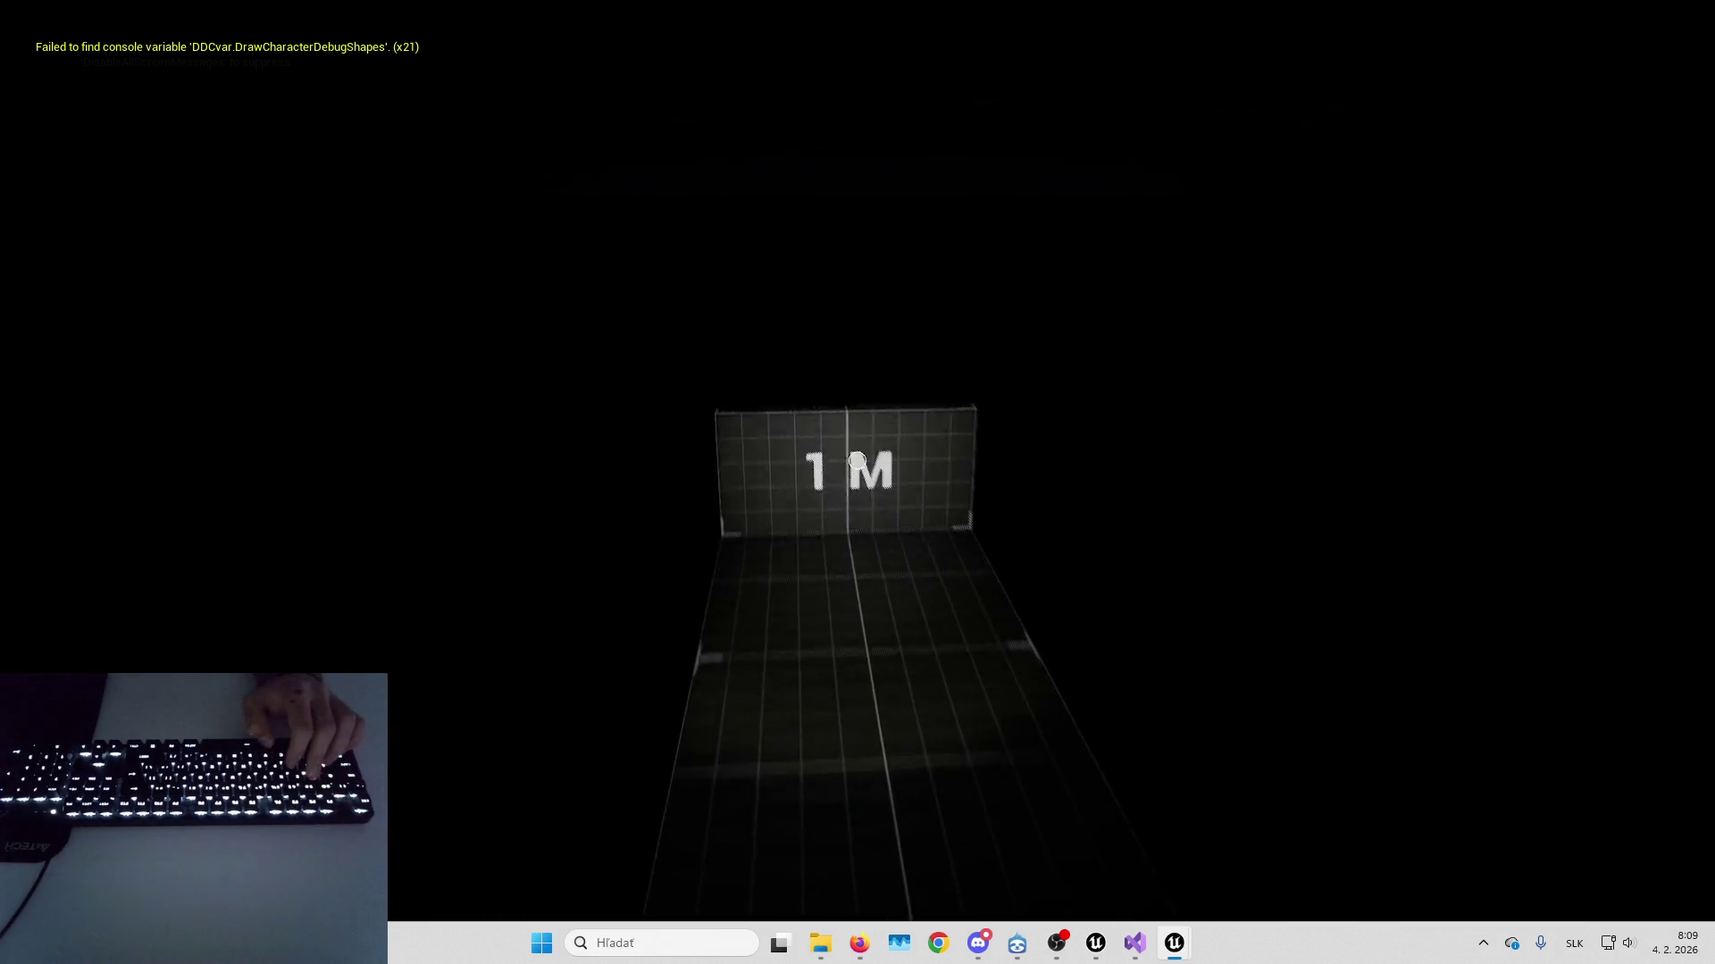
{"action": "key", "text": "f"}
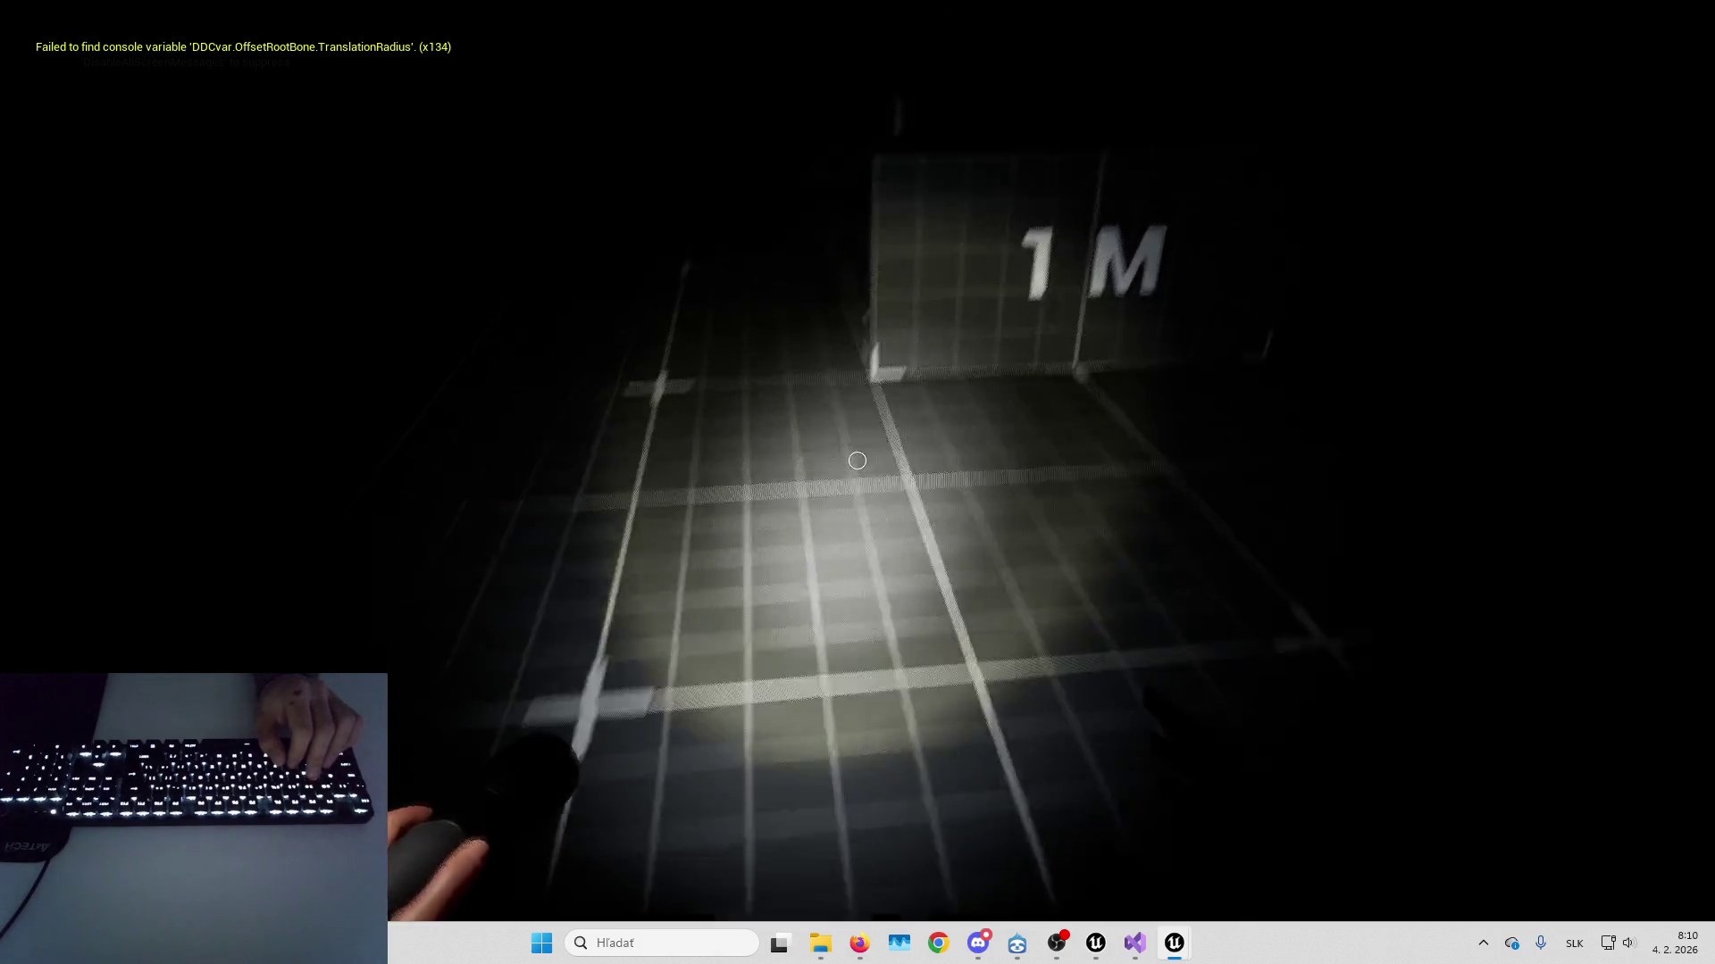
Restart play three more times to check the flashlight view and the feet, then stop playing
{"action": "key", "text": "Escape"}
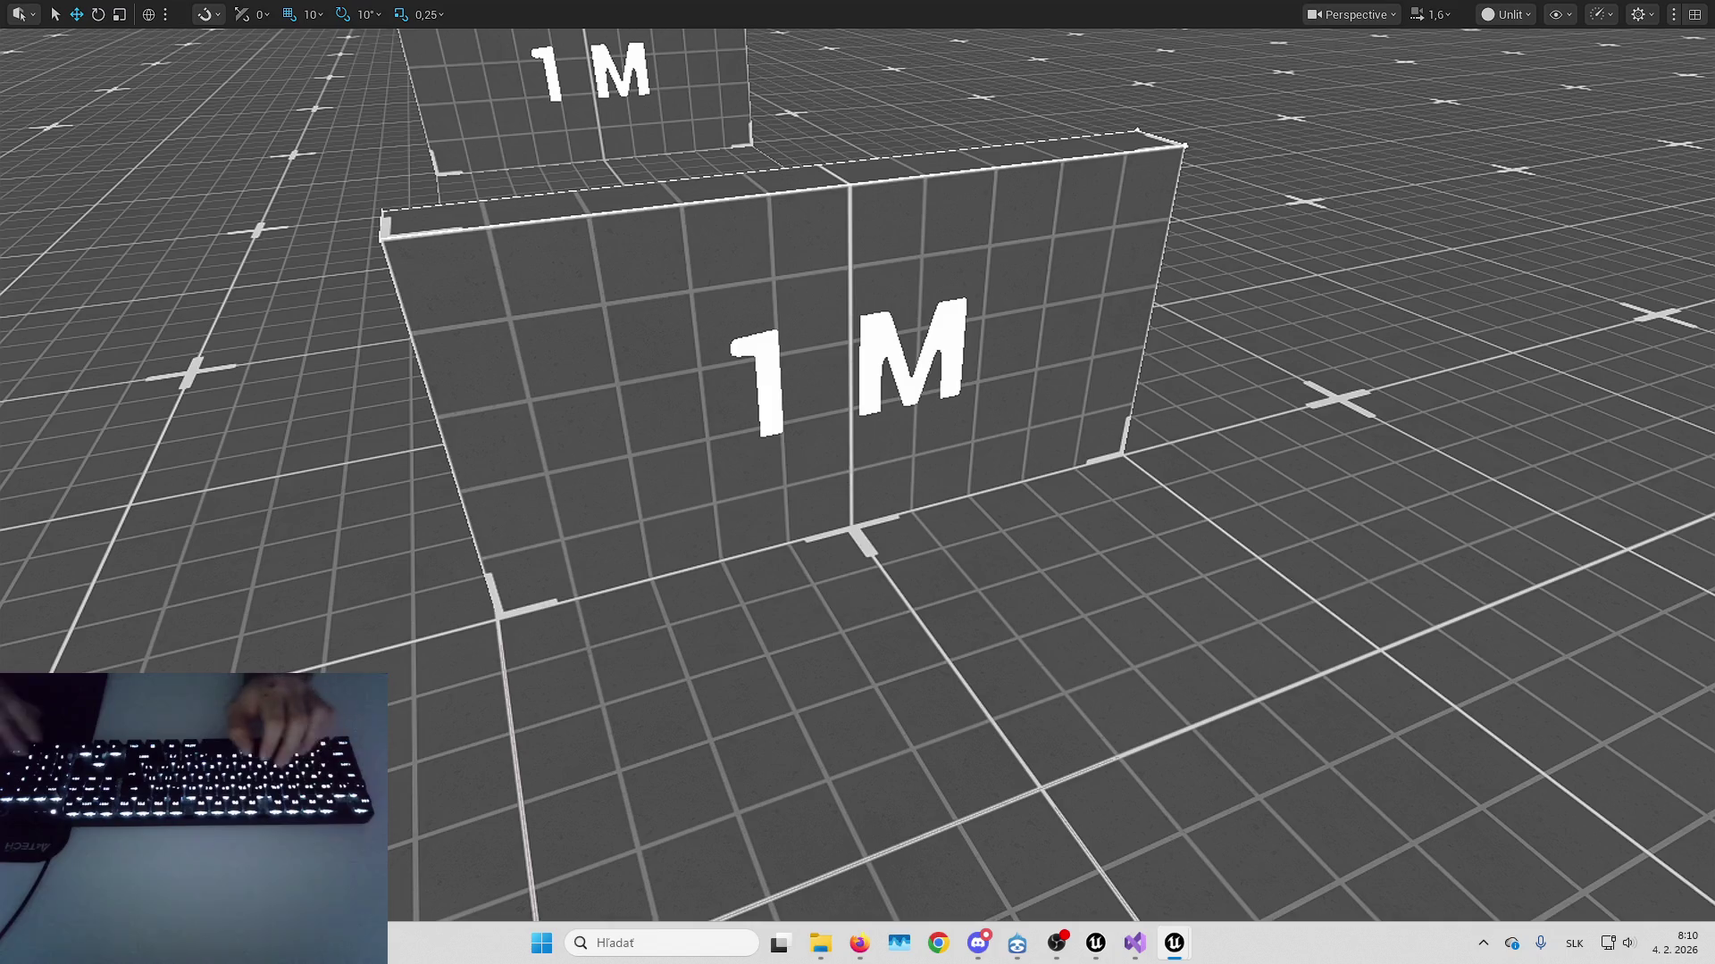
{"action": "key", "text": "alt+p"}
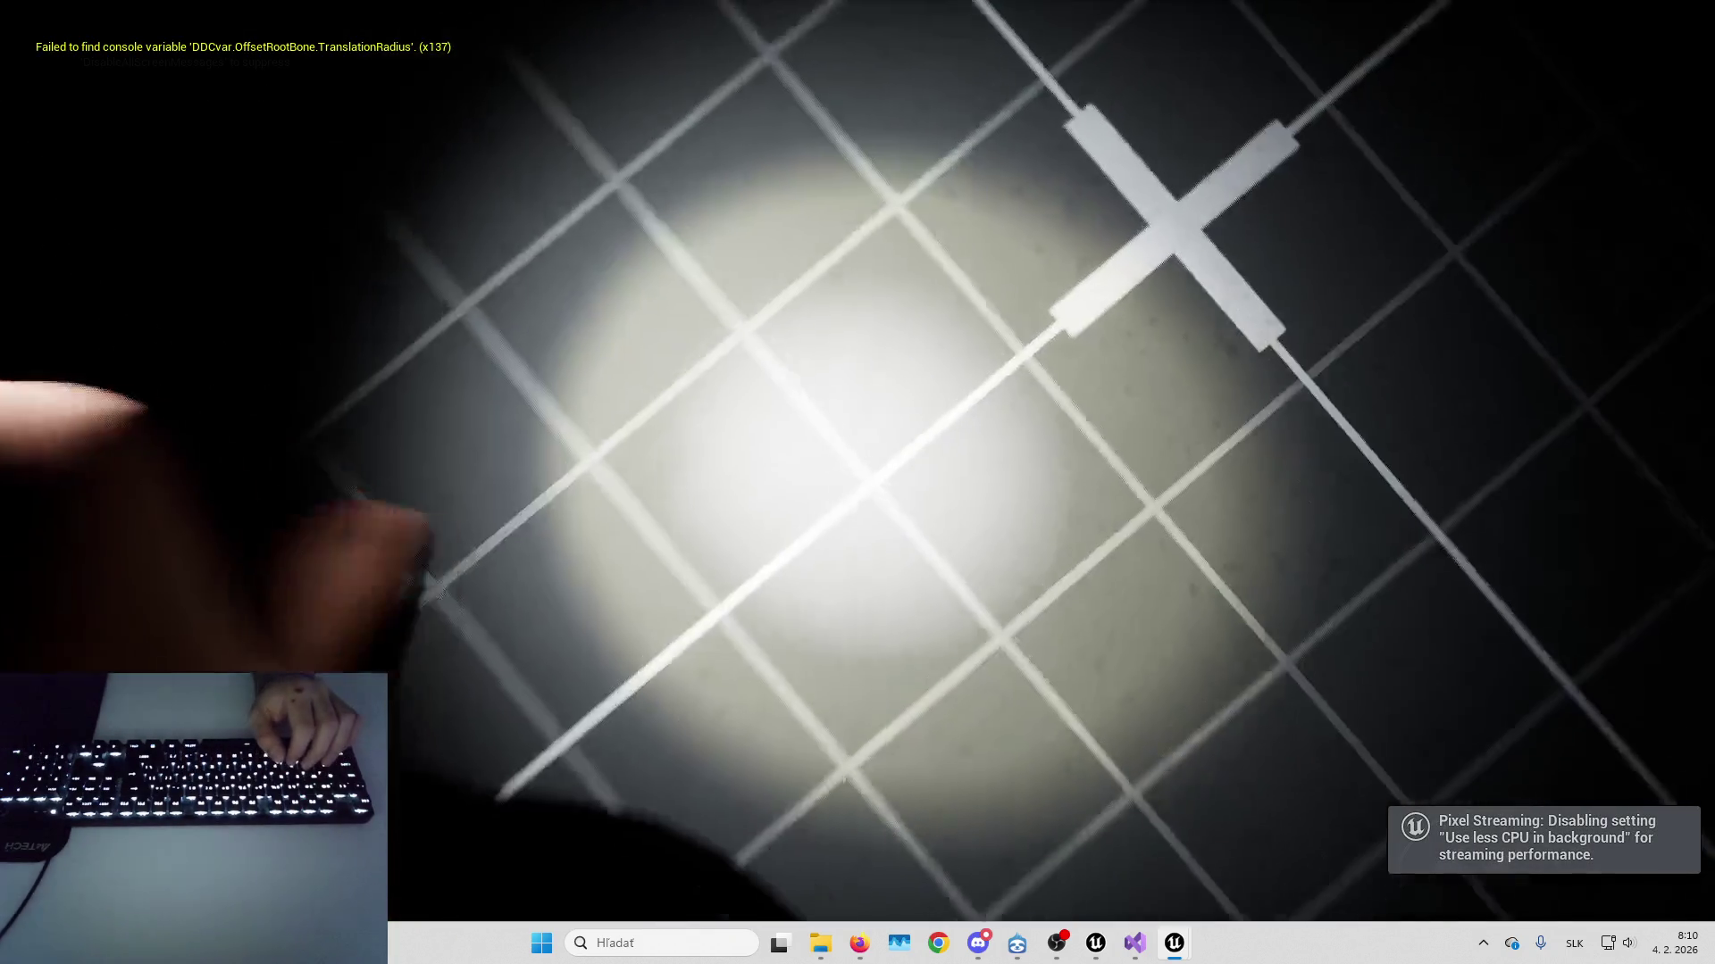
{"action": "key", "text": "Escape"}
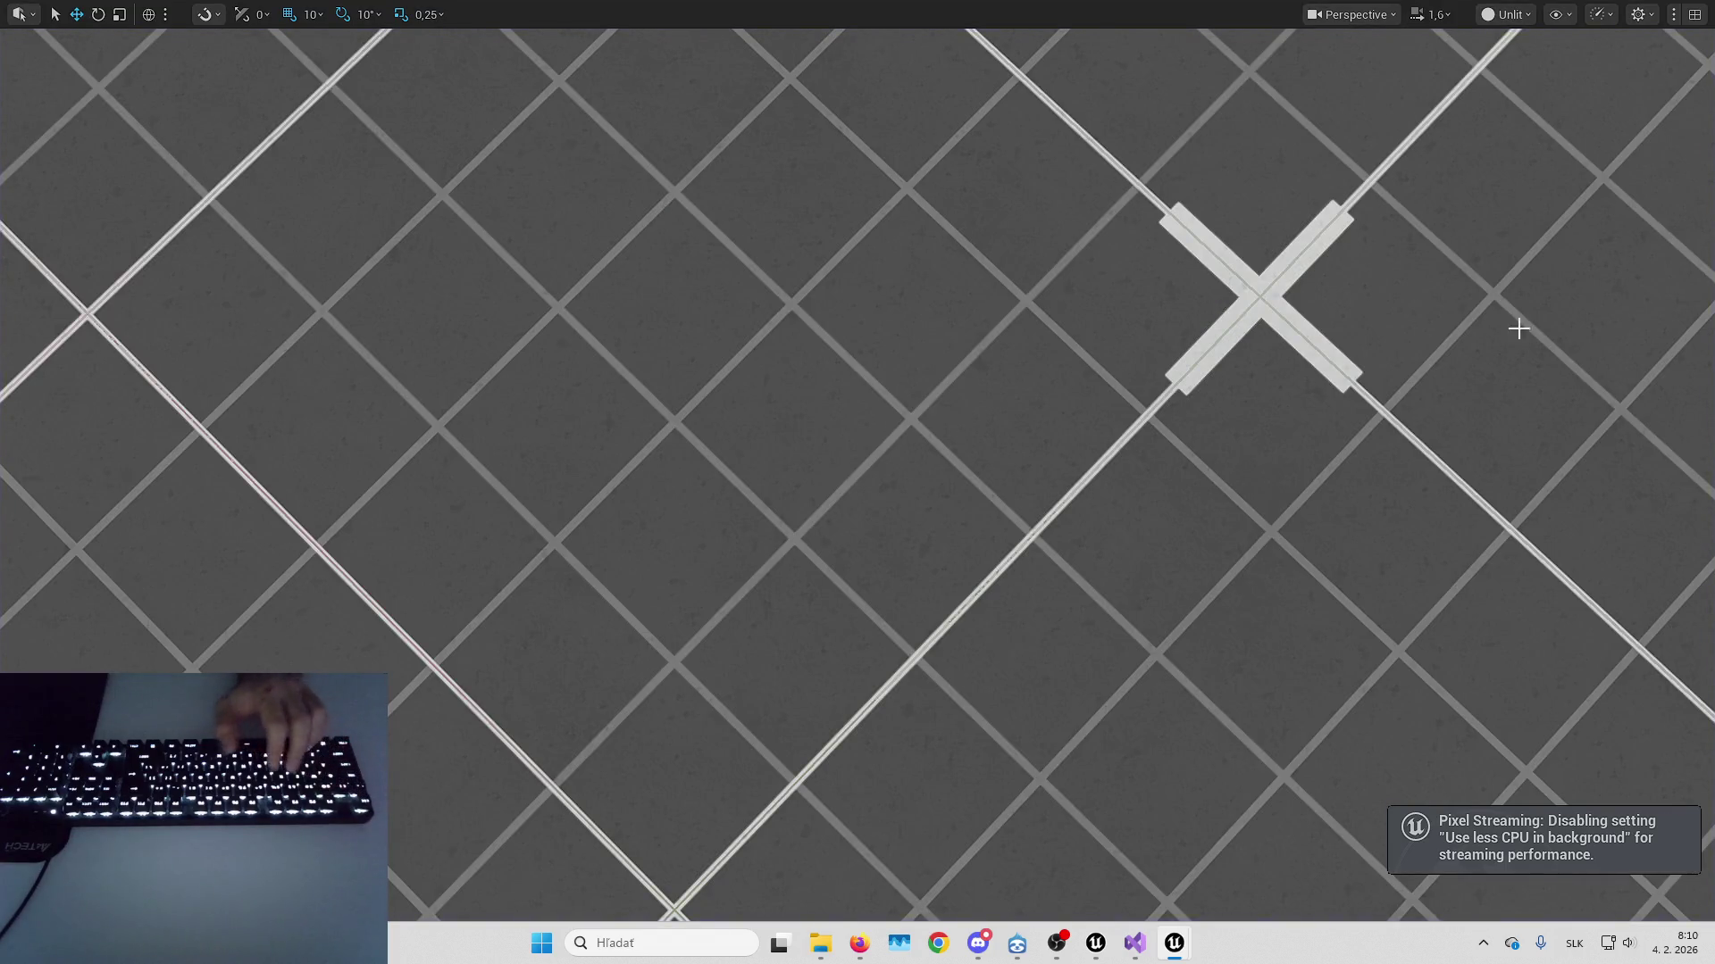
{"action": "key", "text": "alt+p"}
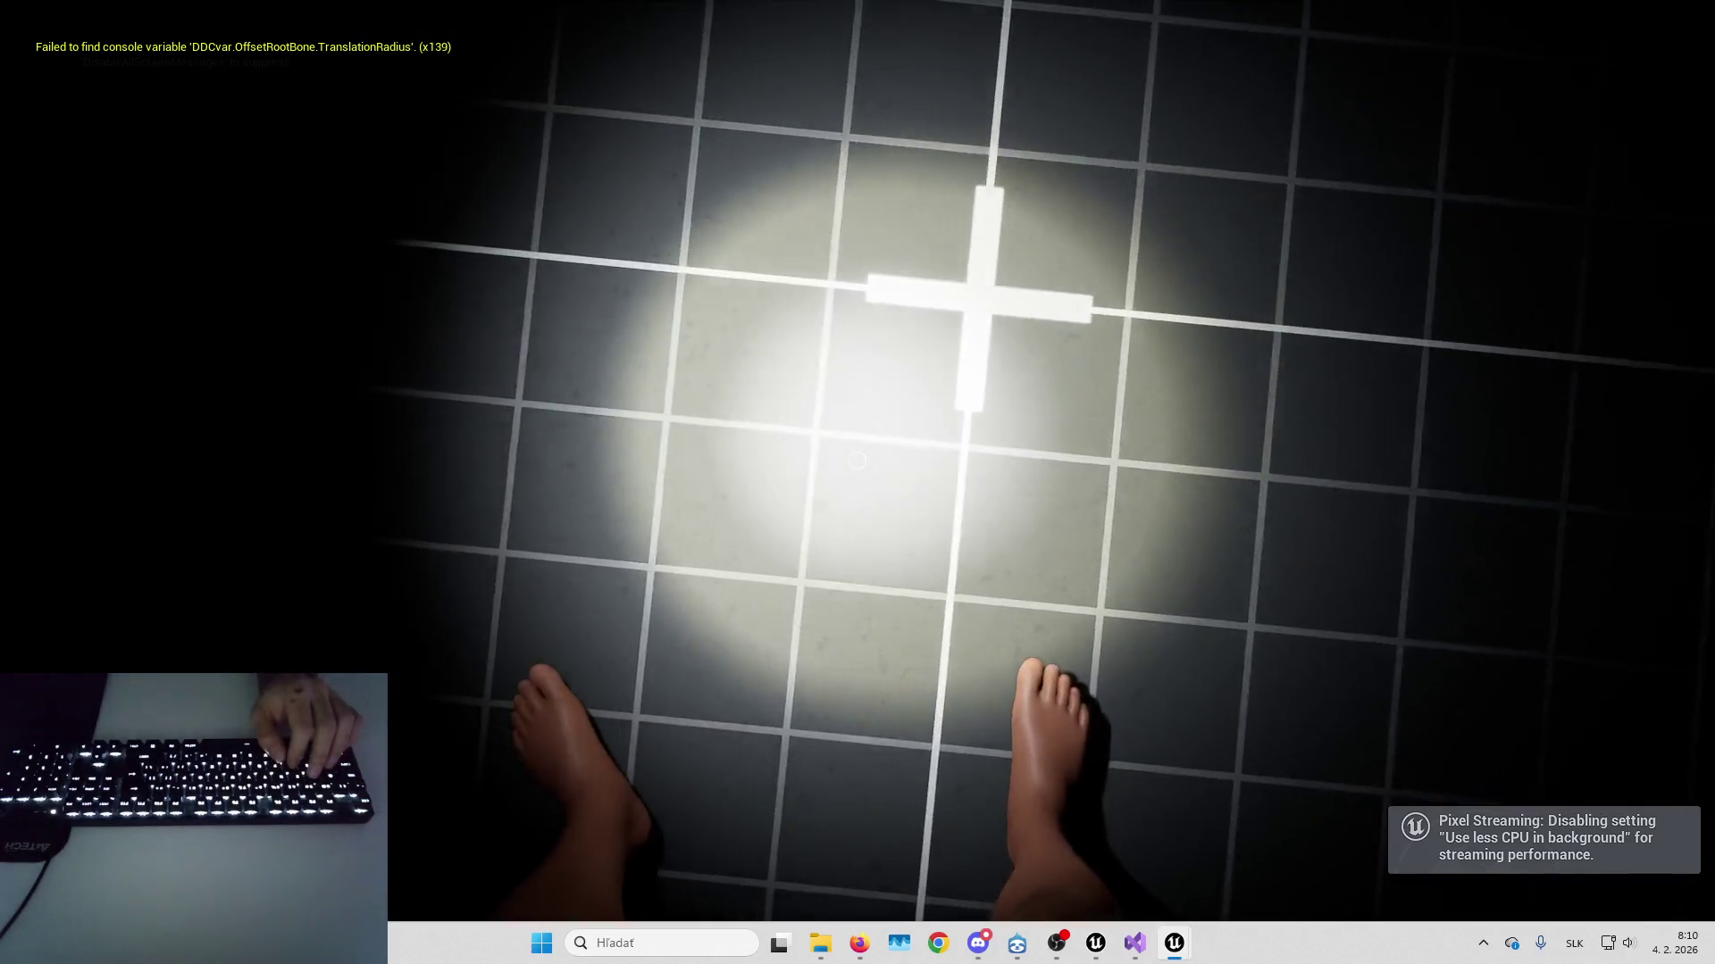
{"action": "key", "text": "Escape"}
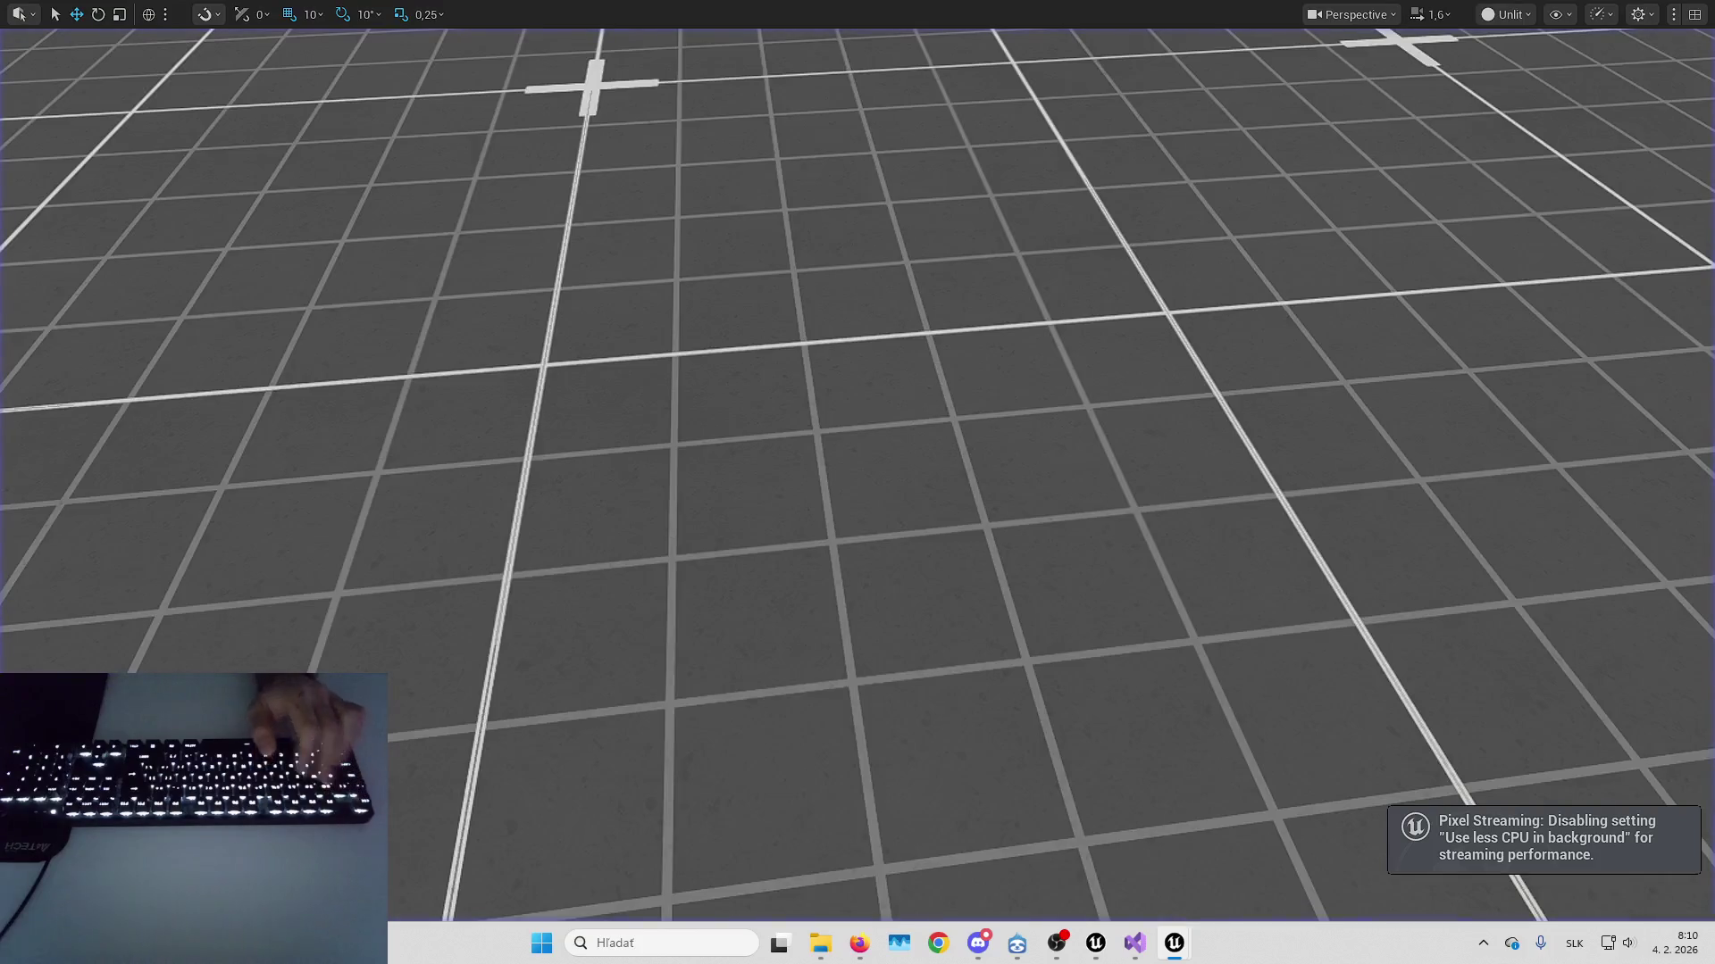
{"action": "key", "text": "alt+p"}
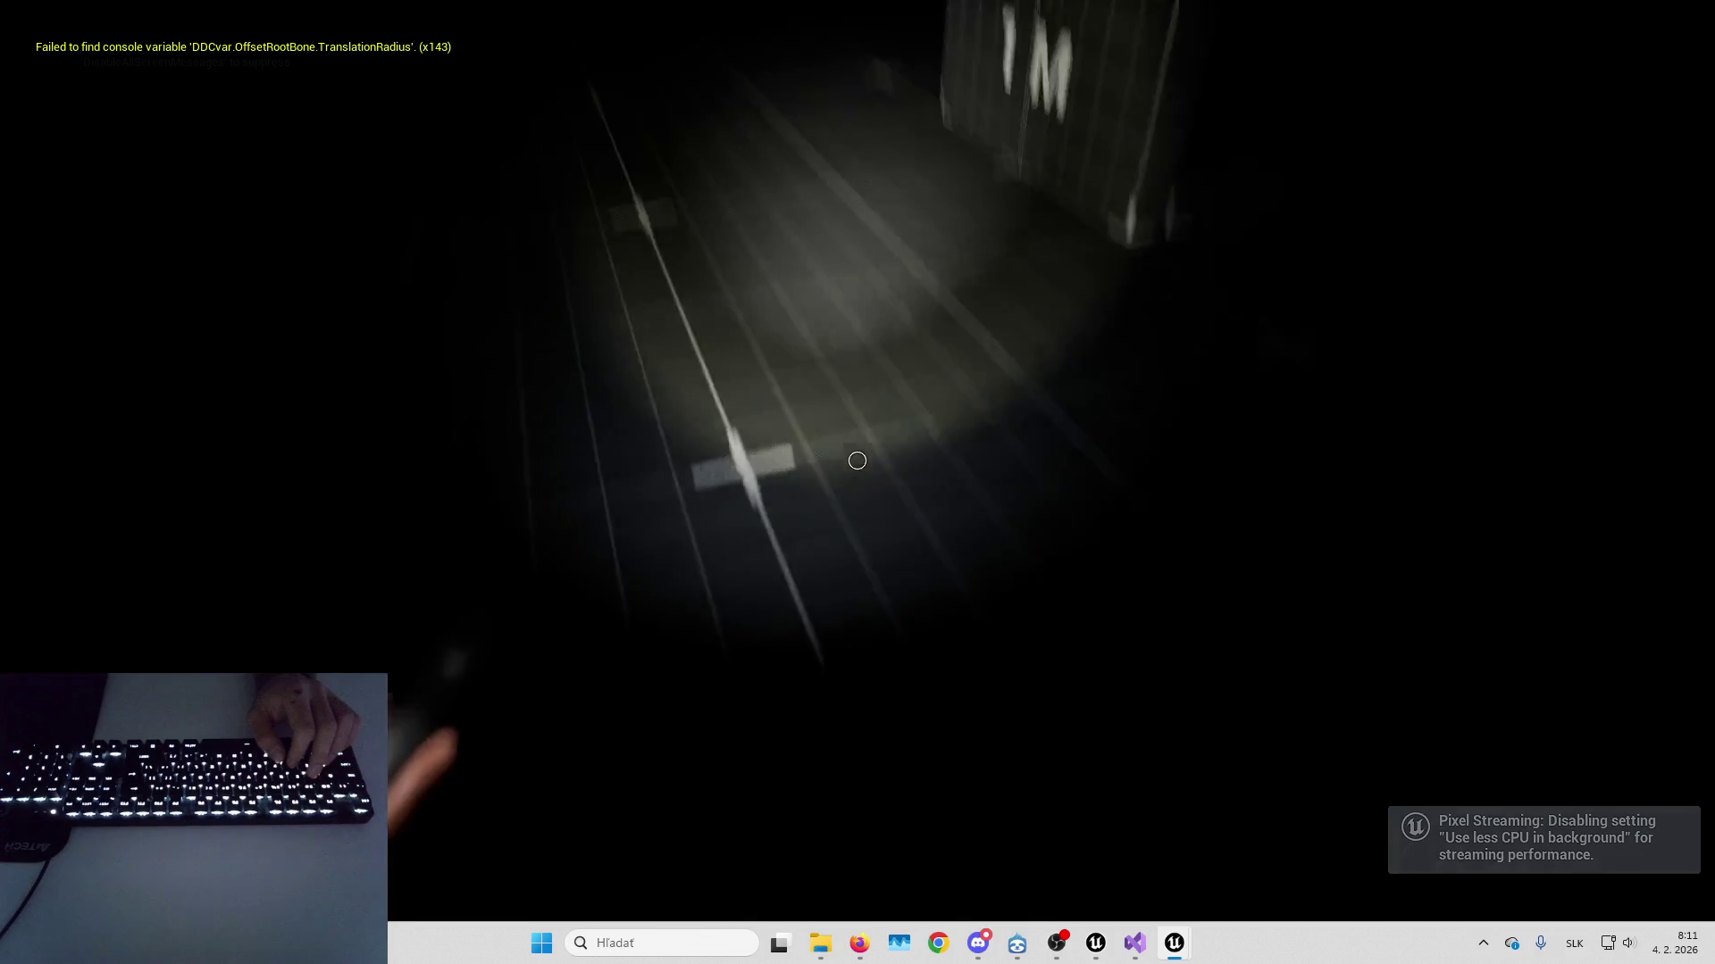
{"action": "key", "text": "Escape"}
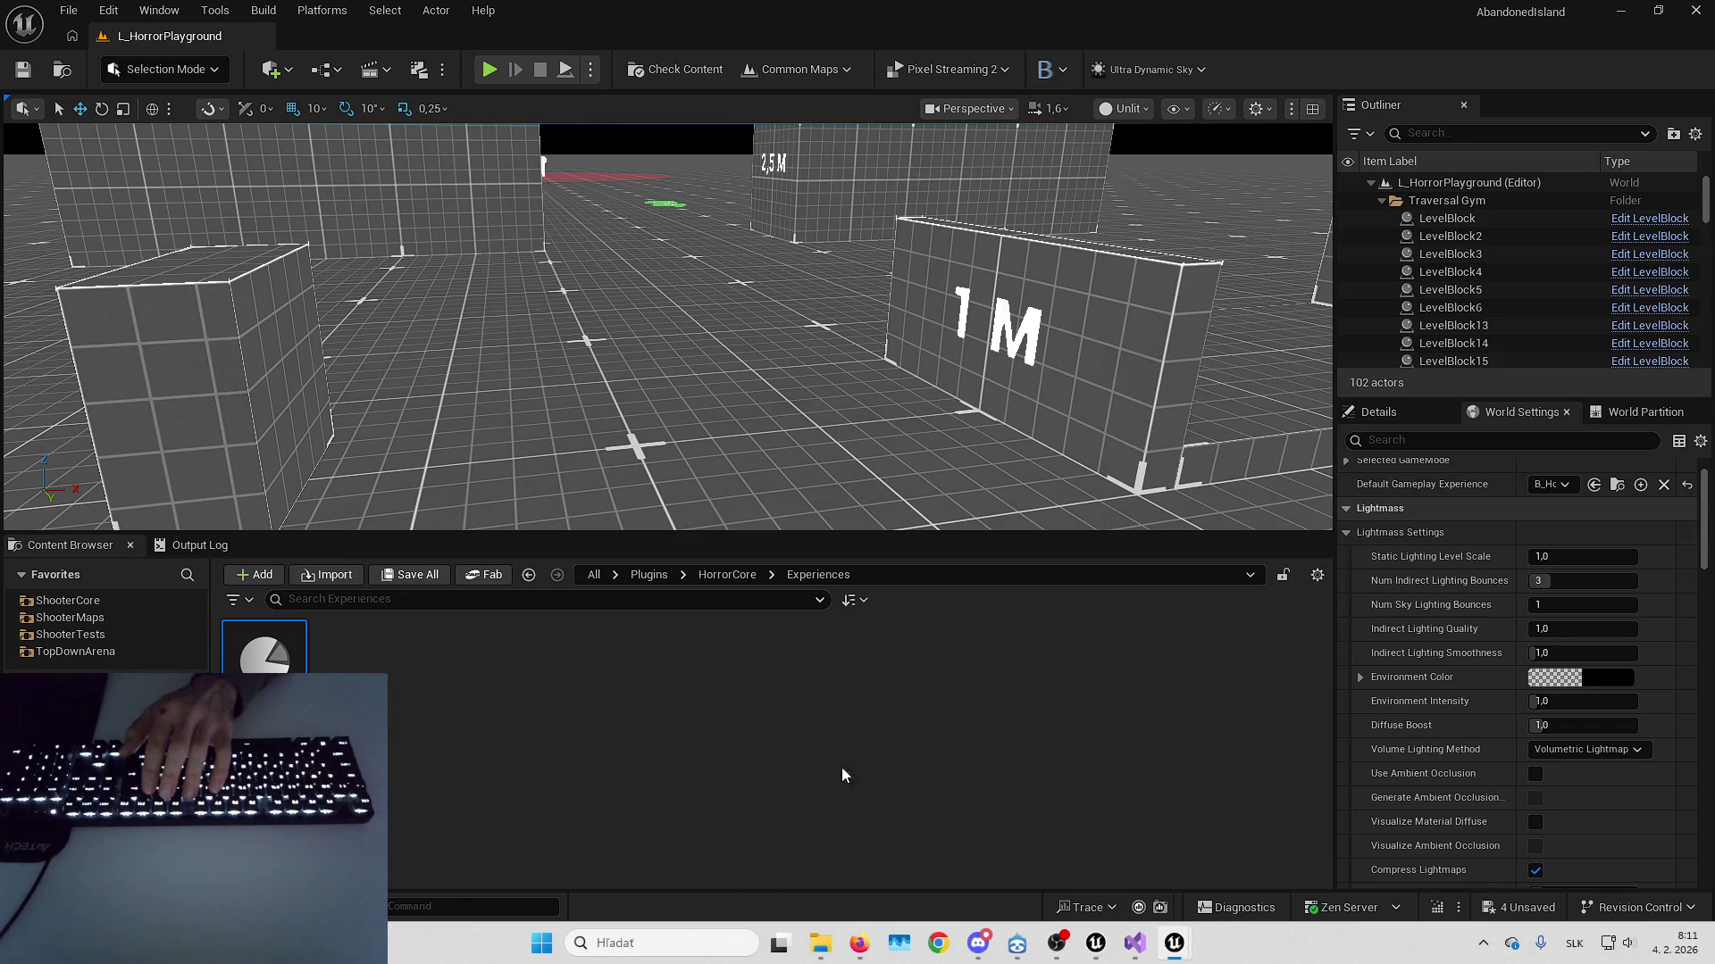
{"action": "mouse_move", "coordinate": [859, 943]}
{"action": "left_click", "coordinate": [862, 893]}
{"action": "left_click", "coordinate": [1407, 419]}
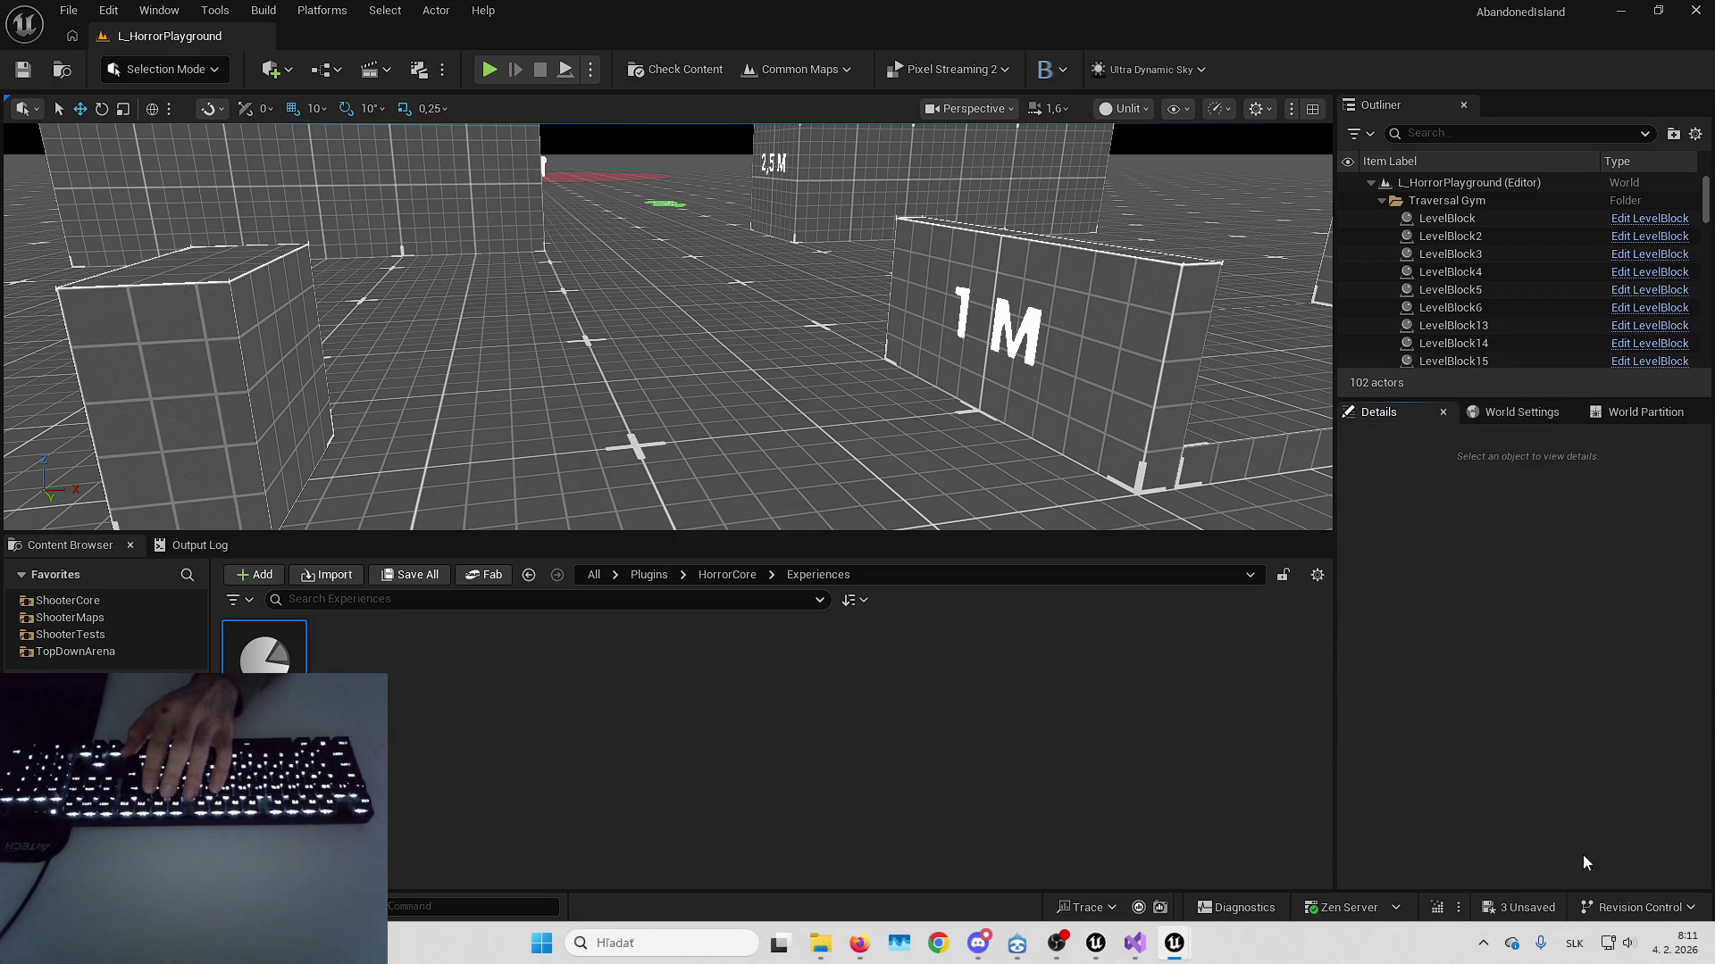
{"action": "left_click", "coordinate": [1504, 903]}
{"action": "left_click", "coordinate": [987, 657]}
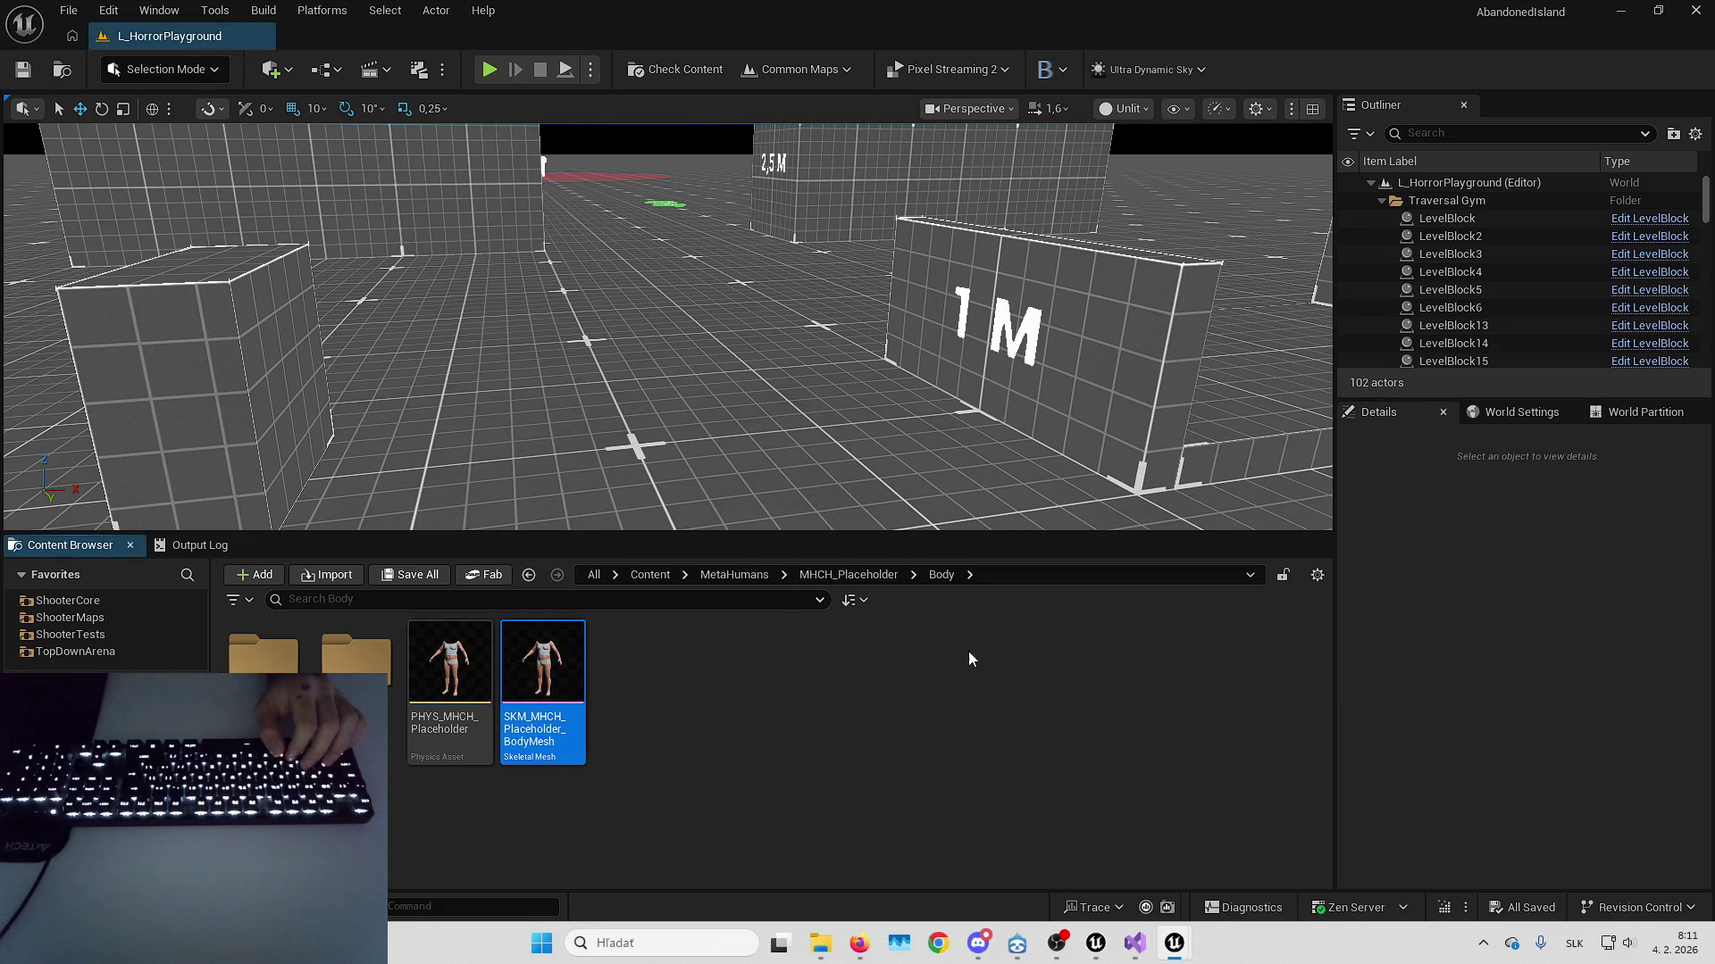
{"action": "right_click", "coordinate": [540, 680]}
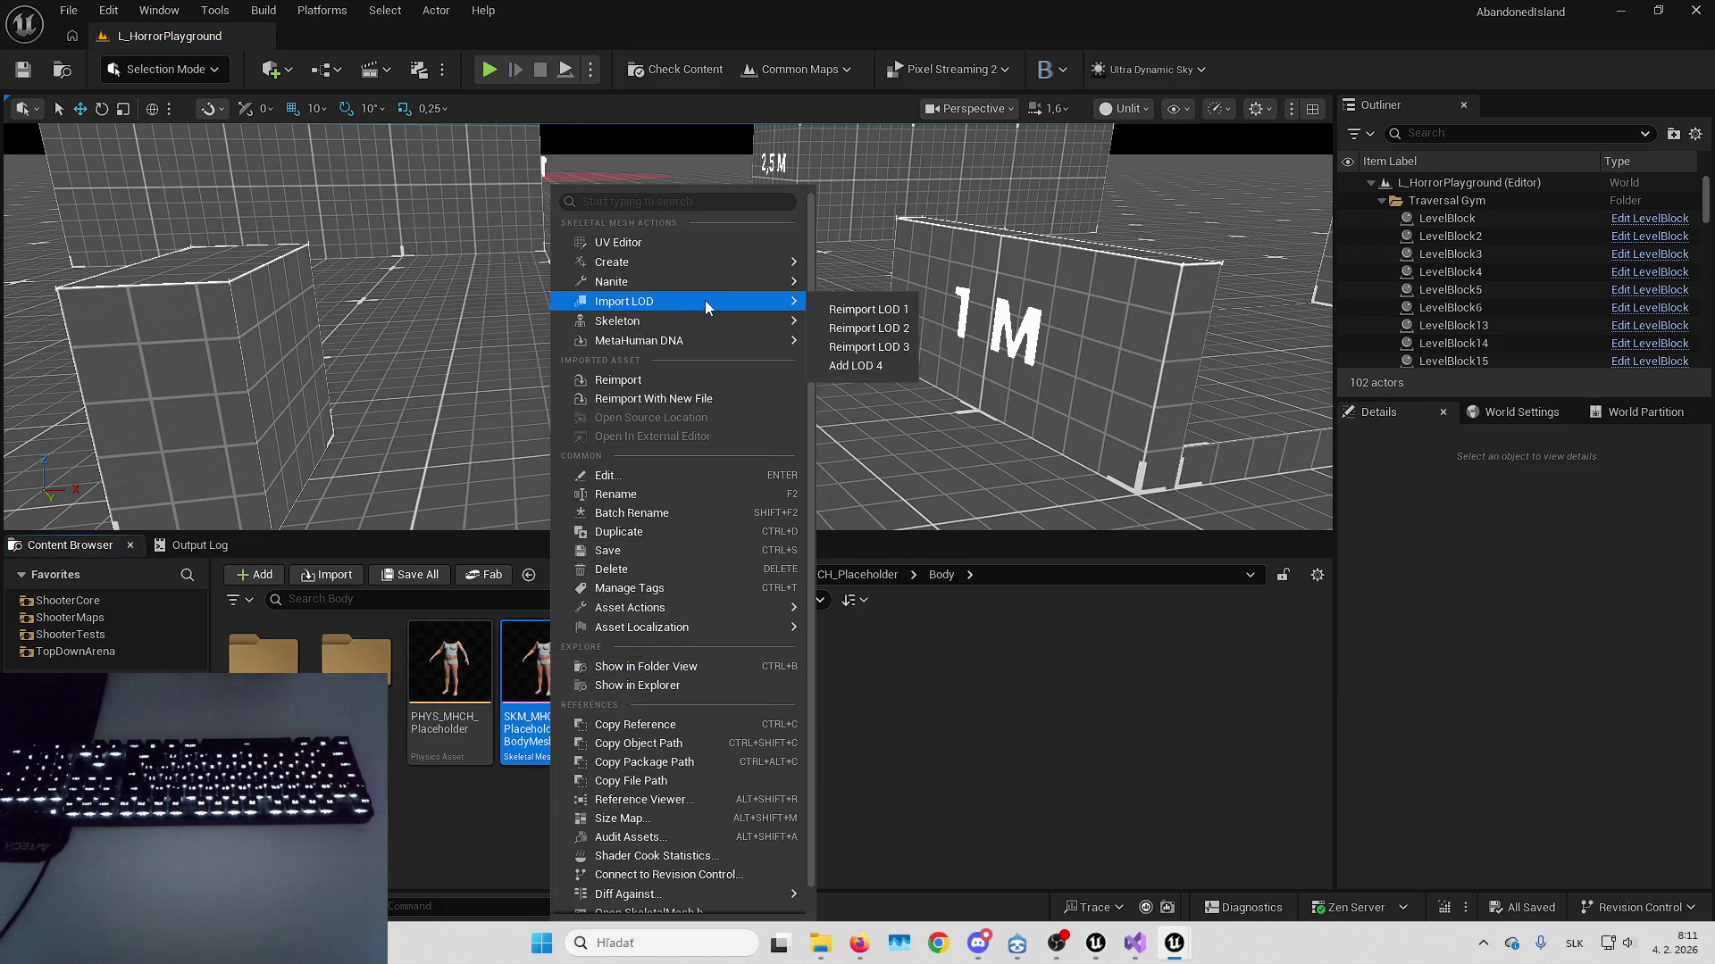
{"action": "mouse_move", "coordinate": [736, 257]}
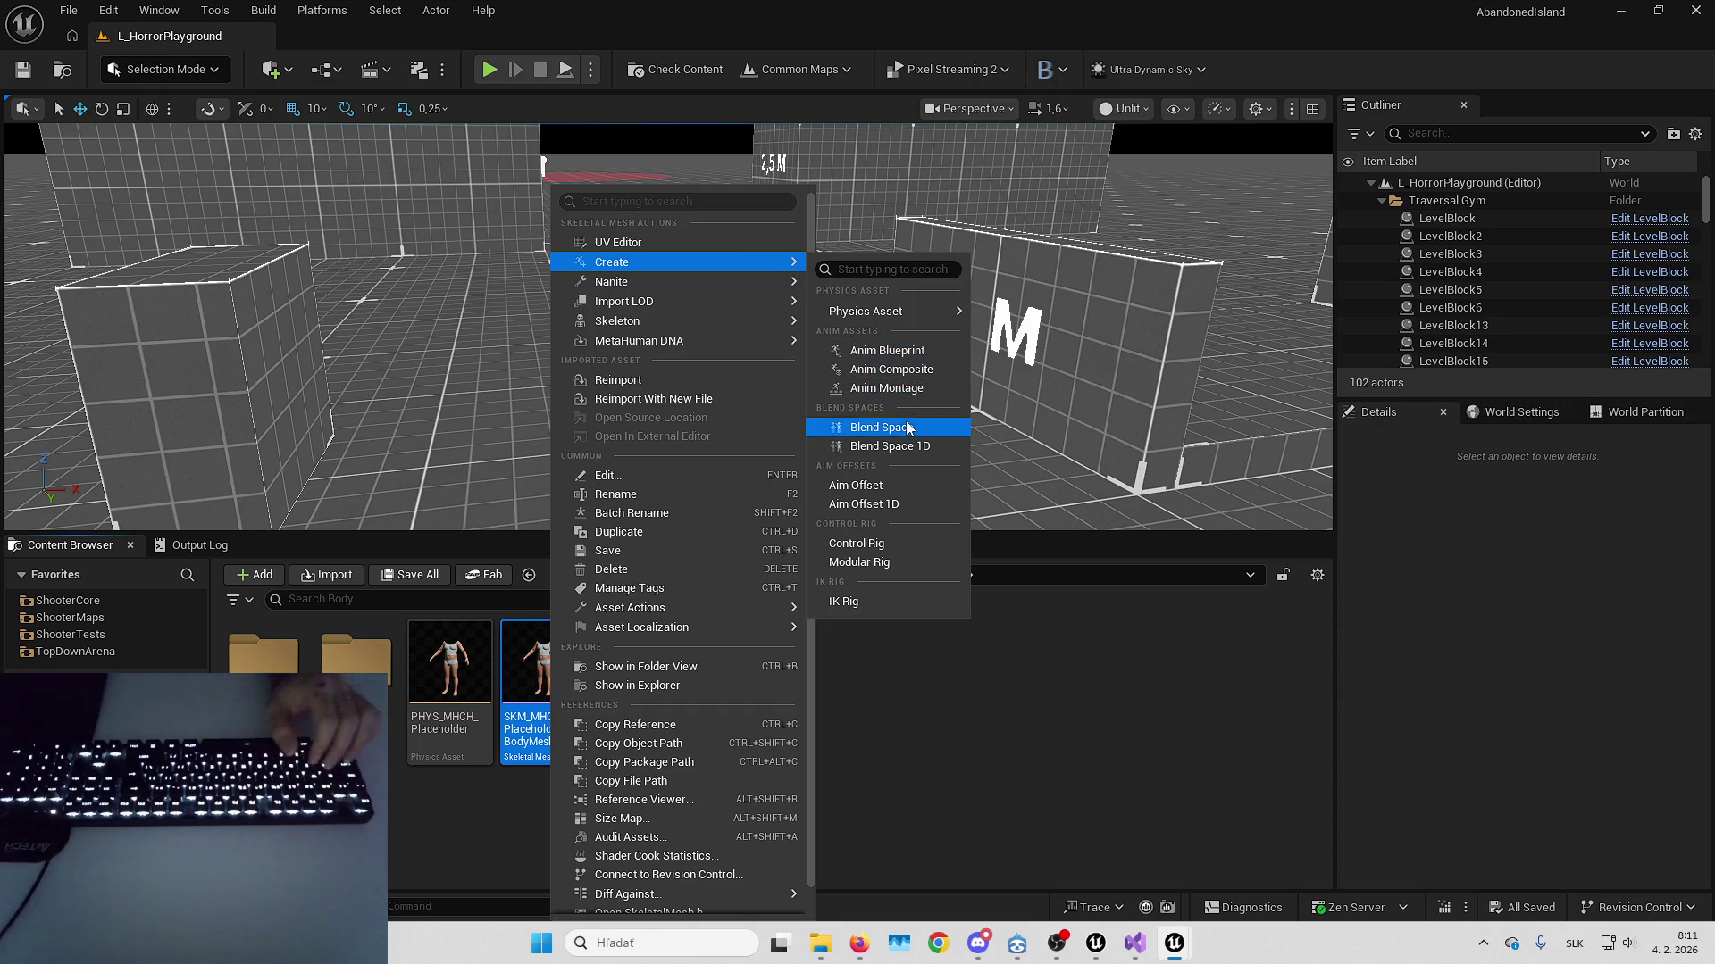
{"action": "left_click", "coordinate": [524, 770]}
{"action": "double_click", "coordinate": [540, 688]}
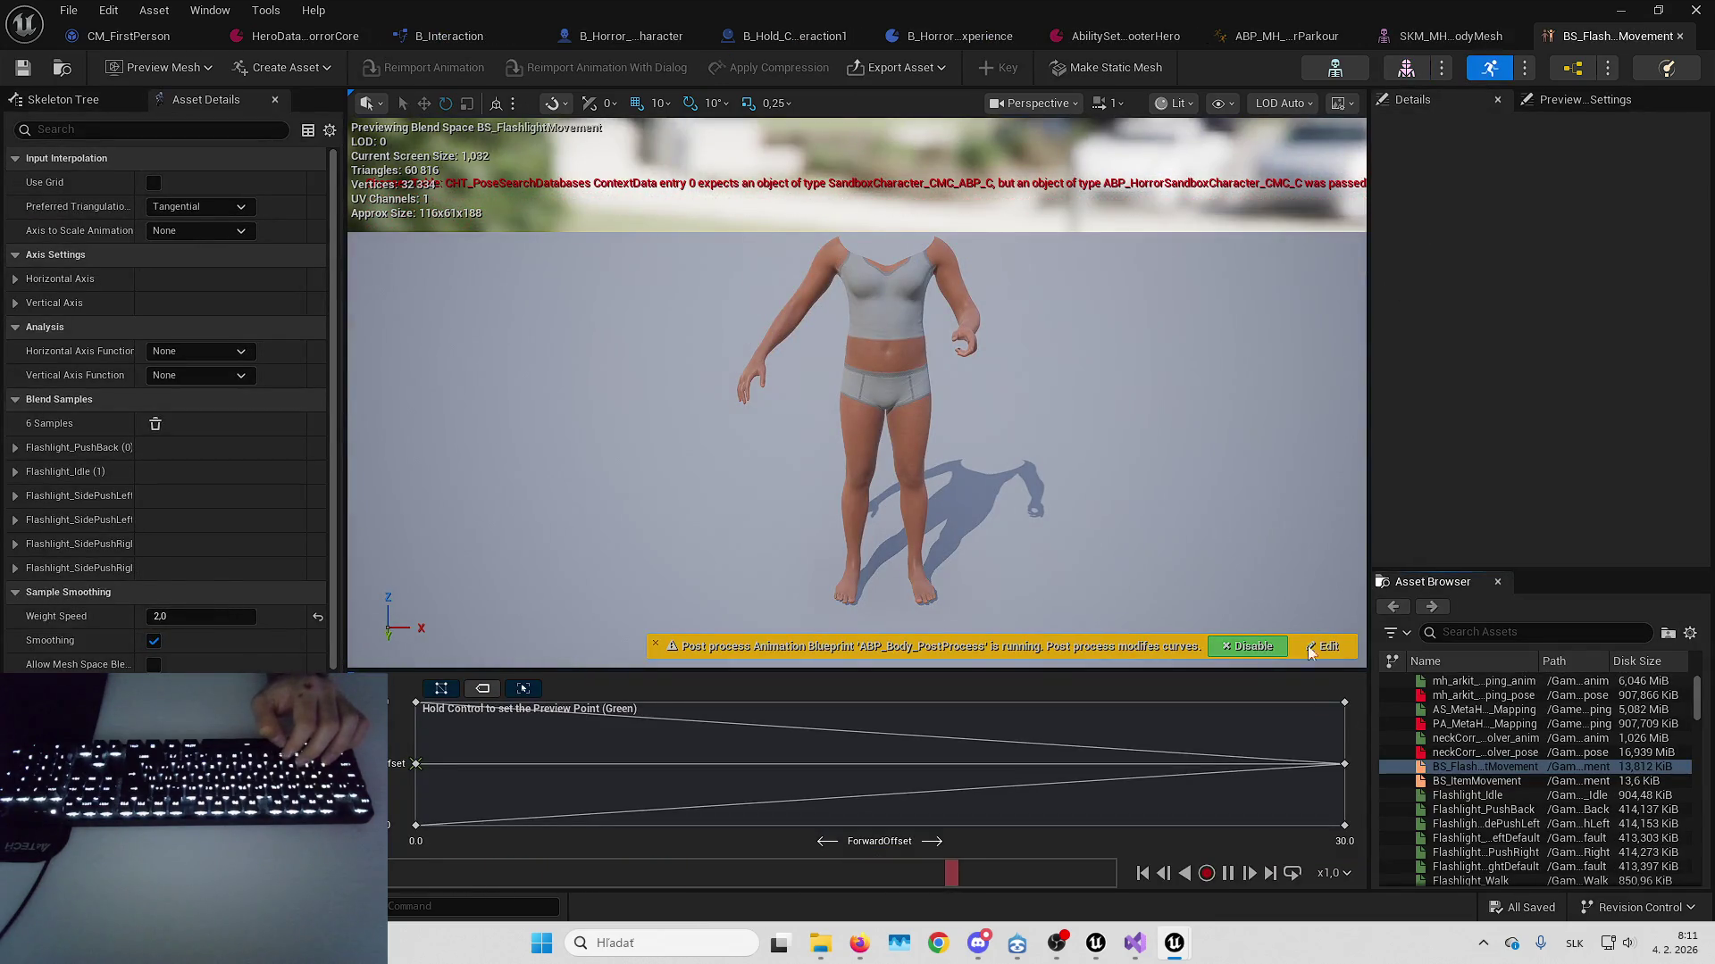
Browse the flashlight animations, review the body mesh's Preview Settings and Asset Details, then return to the level
{"action": "mouse_move", "coordinate": [1478, 793]}
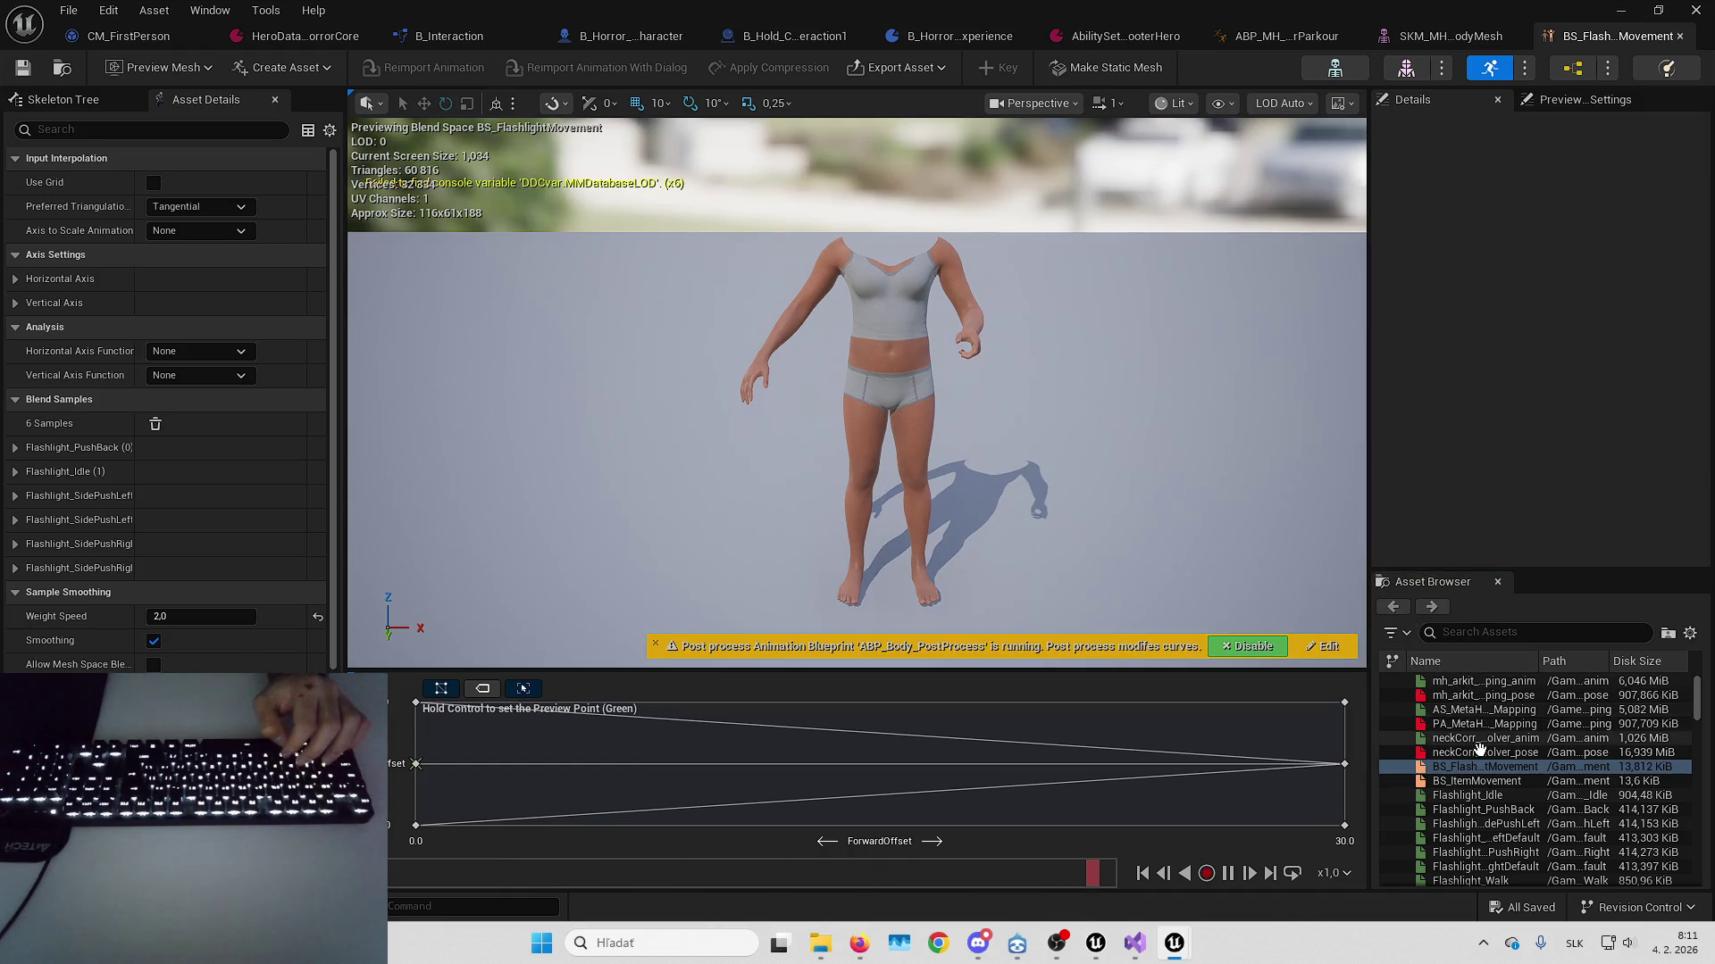
{"action": "scroll", "coordinate": [1481, 748], "scroll_direction": "down", "scroll_amount": 3}
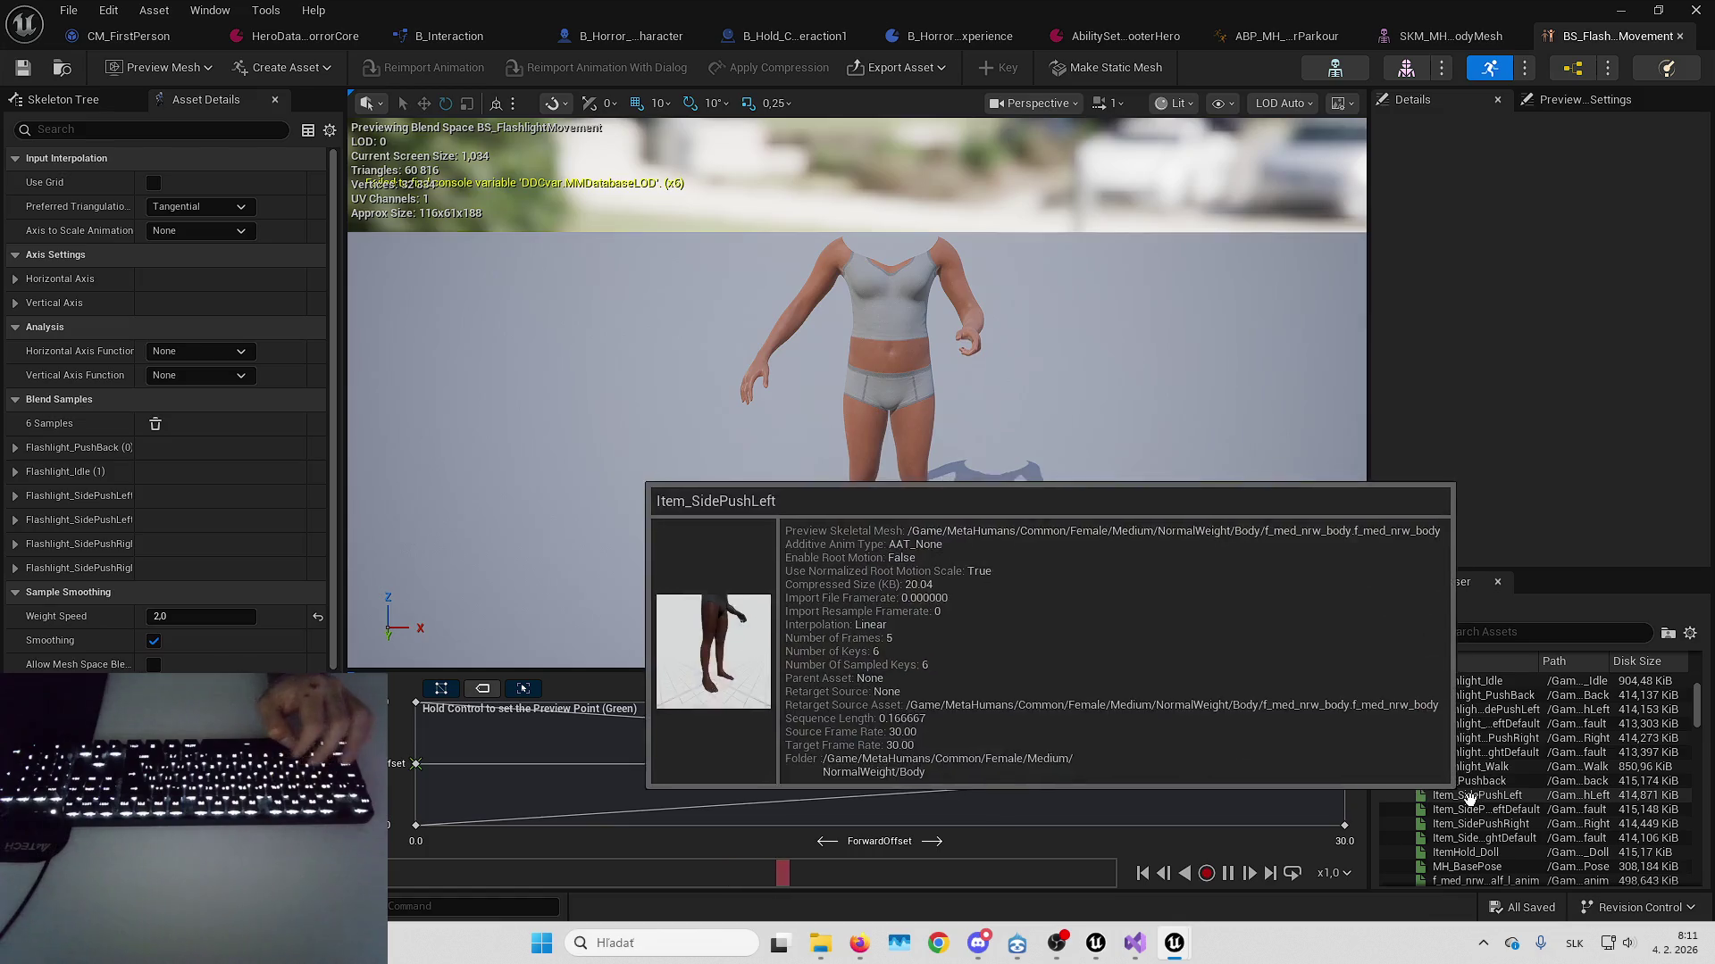
{"action": "scroll", "coordinate": [1479, 768], "scroll_direction": "up", "scroll_amount": 1}
{"action": "mouse_move", "coordinate": [1484, 742]}
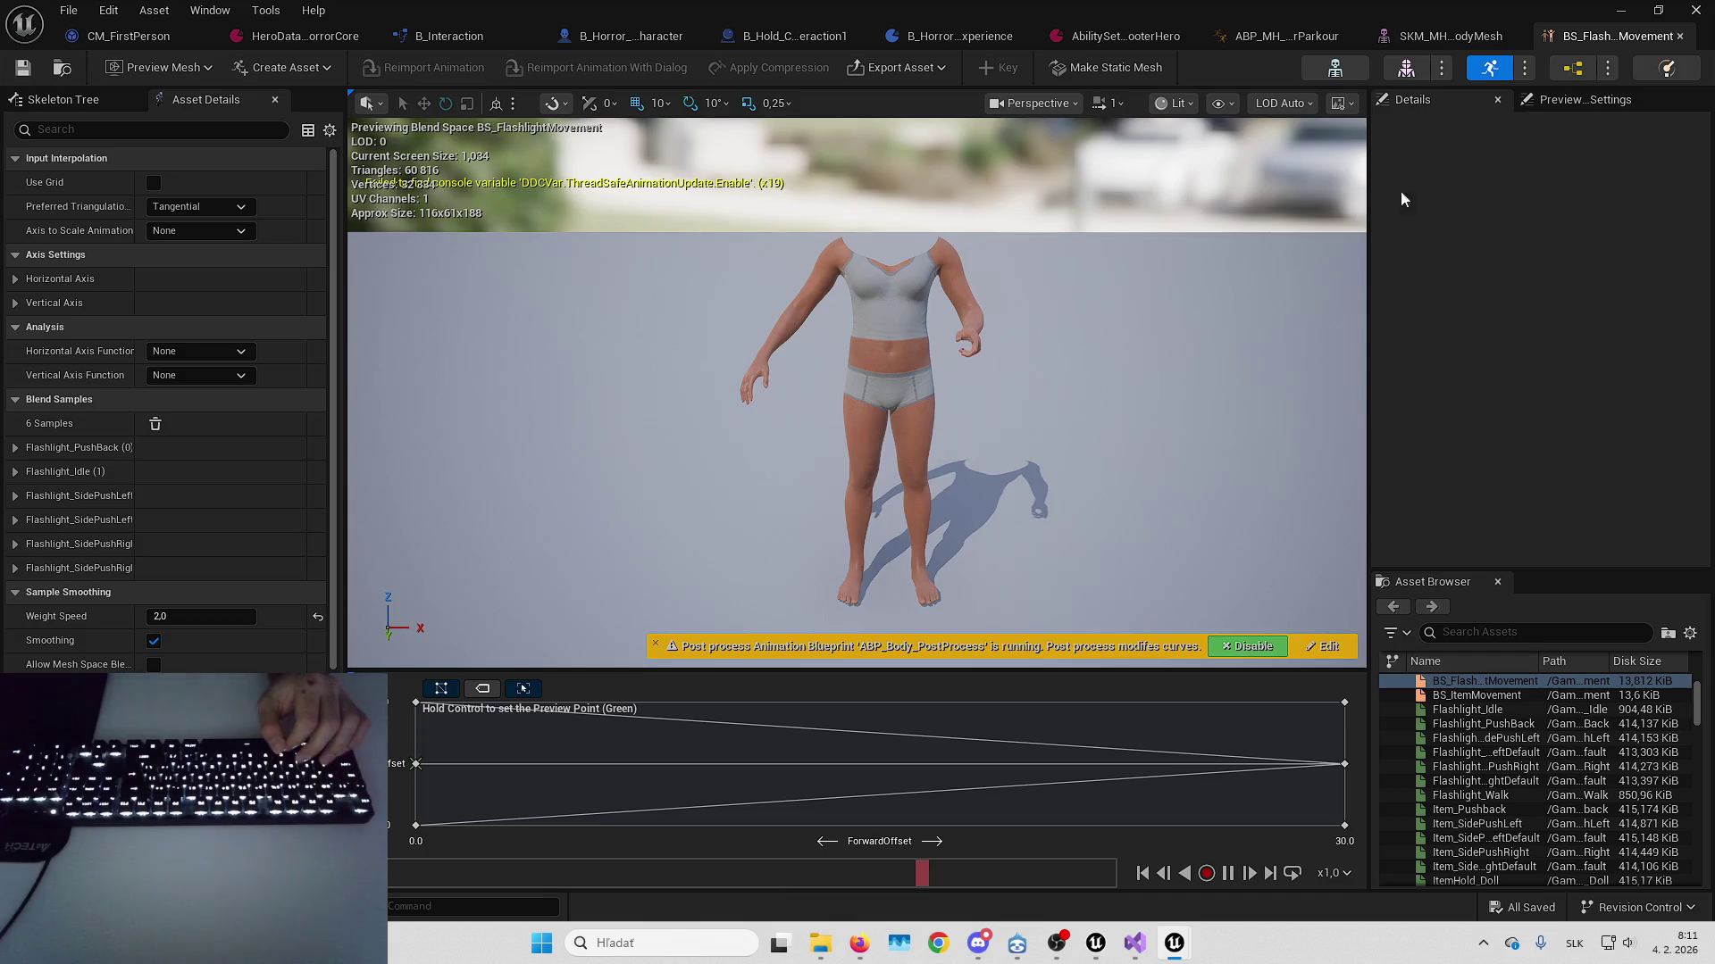
{"action": "left_click", "coordinate": [1439, 38]}
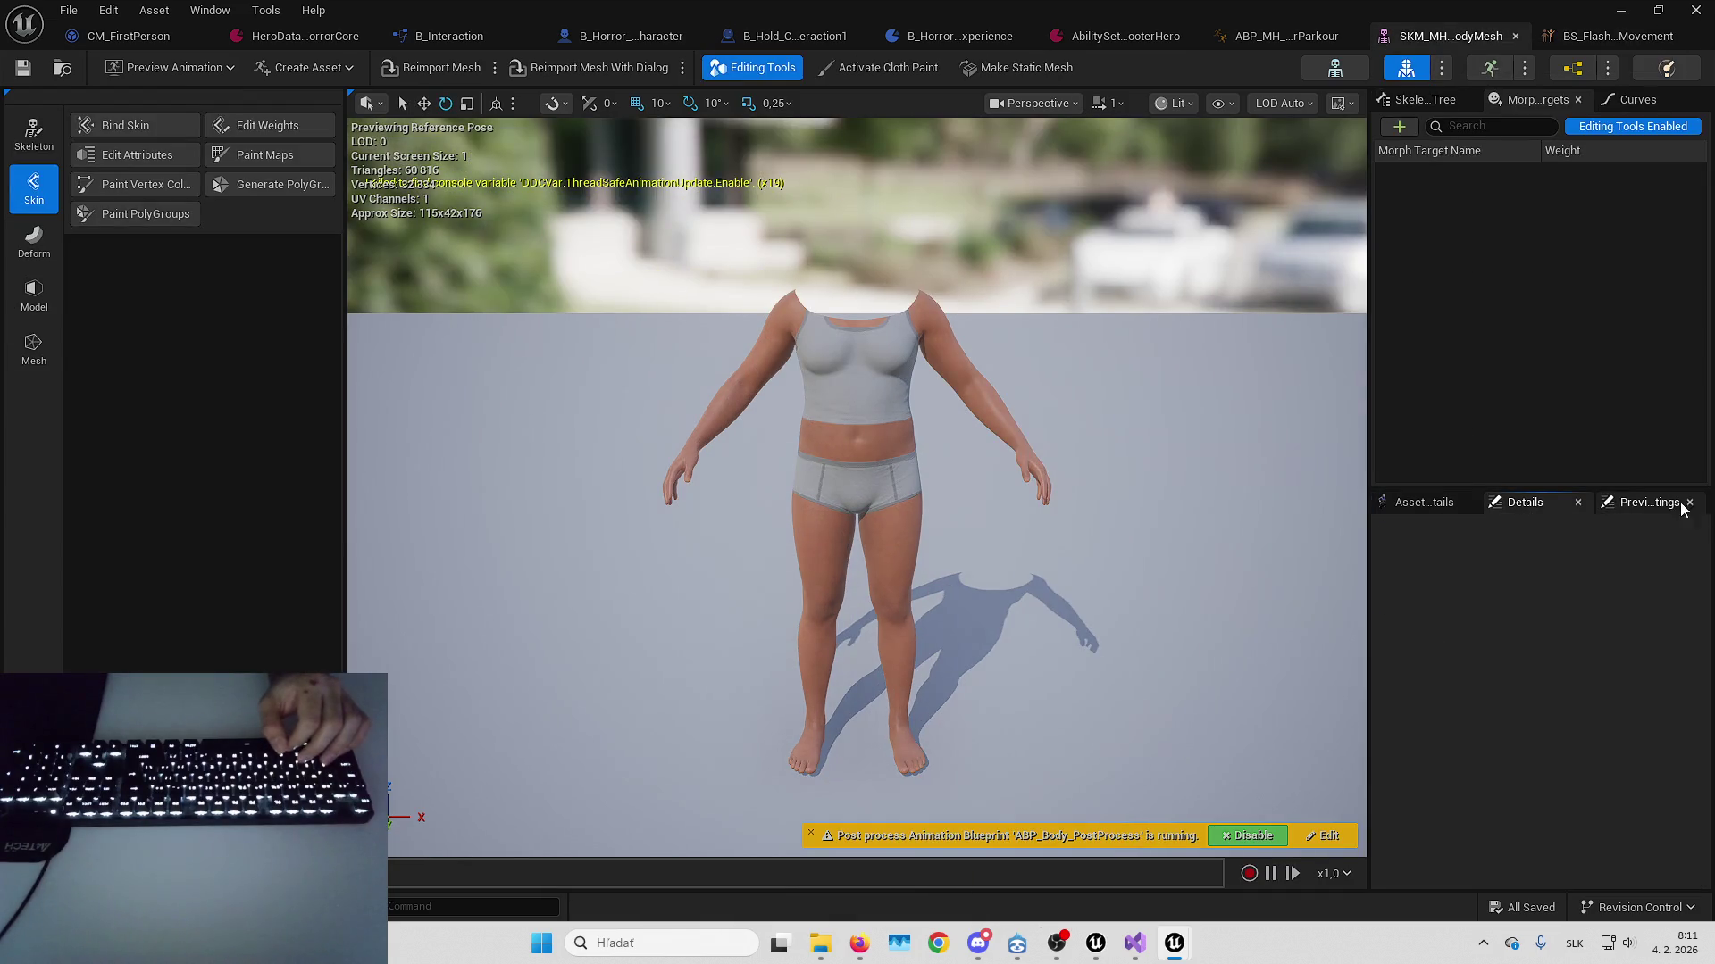
{"action": "left_click", "coordinate": [1616, 504]}
{"action": "left_click", "coordinate": [1427, 500]}
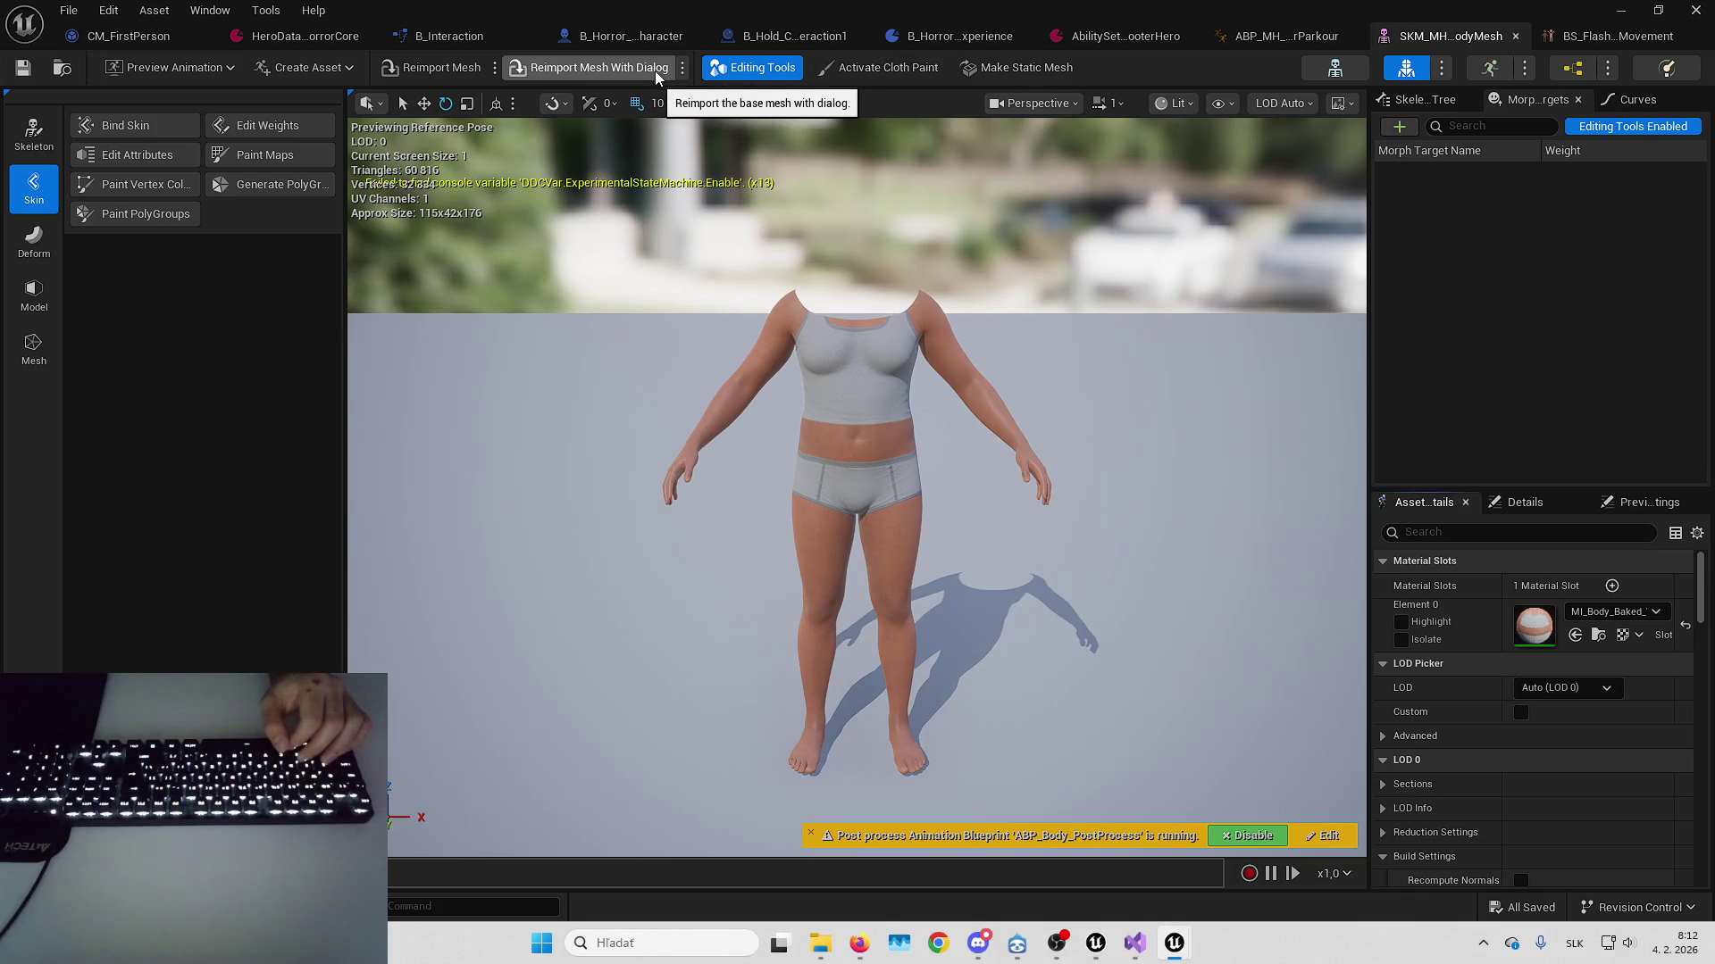
{"action": "key", "text": "alt+Tab"}
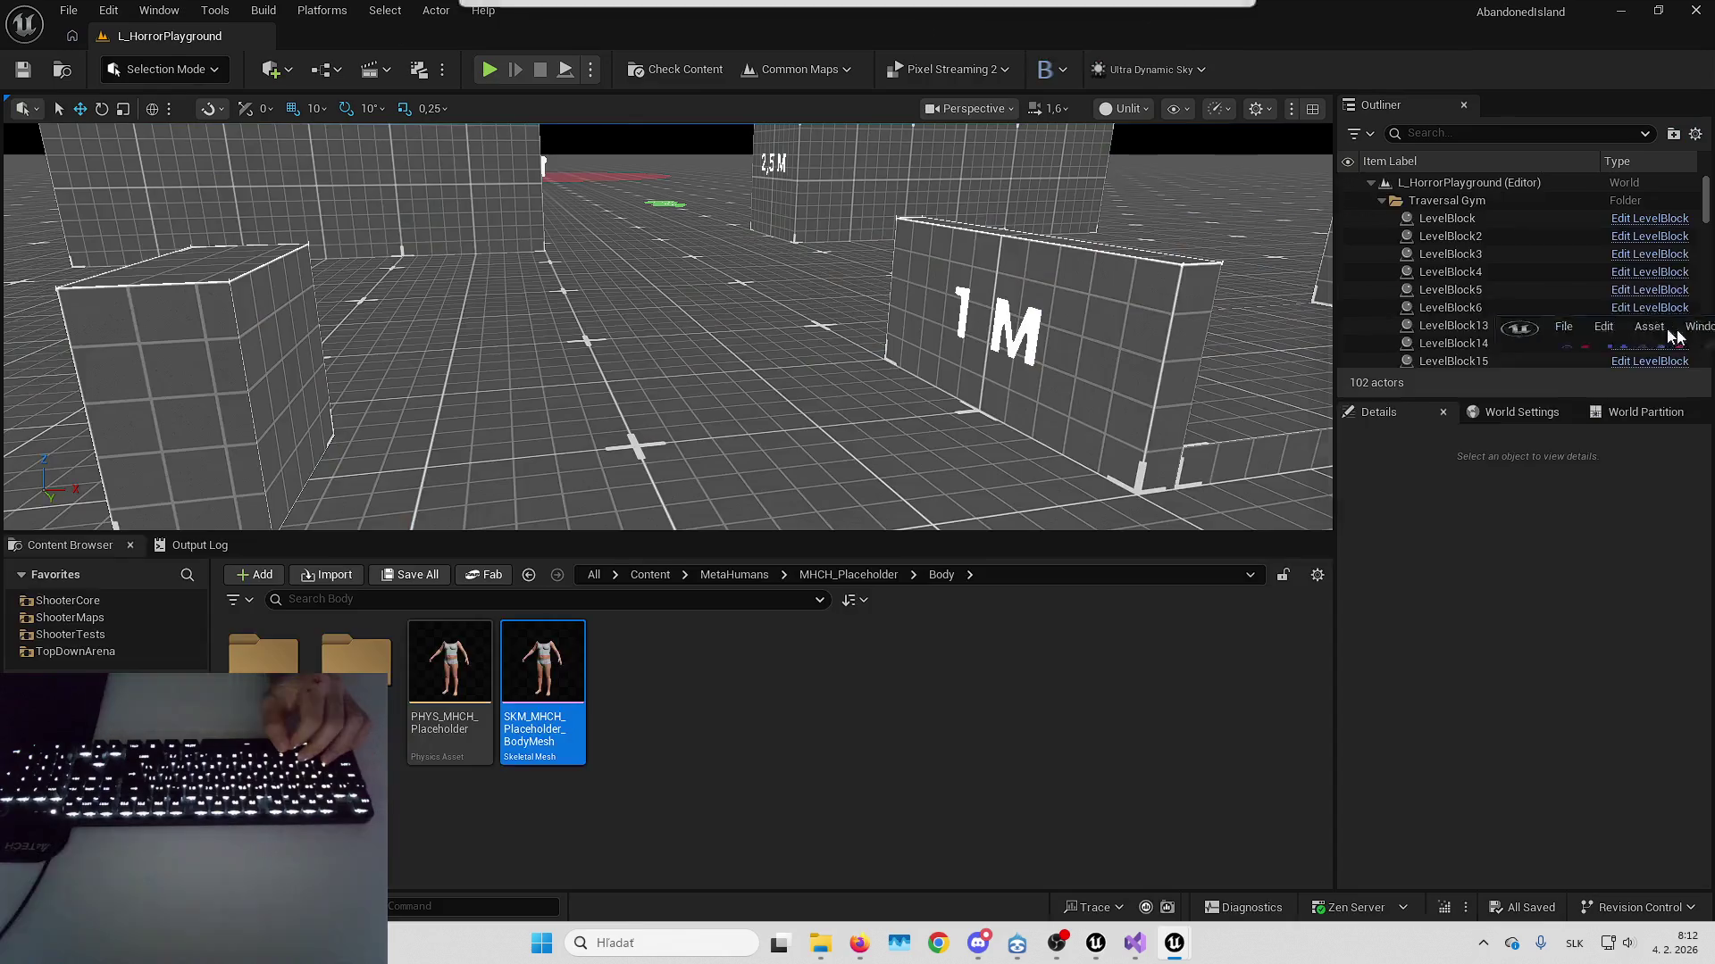
In the MetaHumans folder, filter to Control Rig assets, then remove the Control Rig filter
{"action": "left_click_drag", "start_coordinate": [661, 482], "coordinate": [714, 446]}
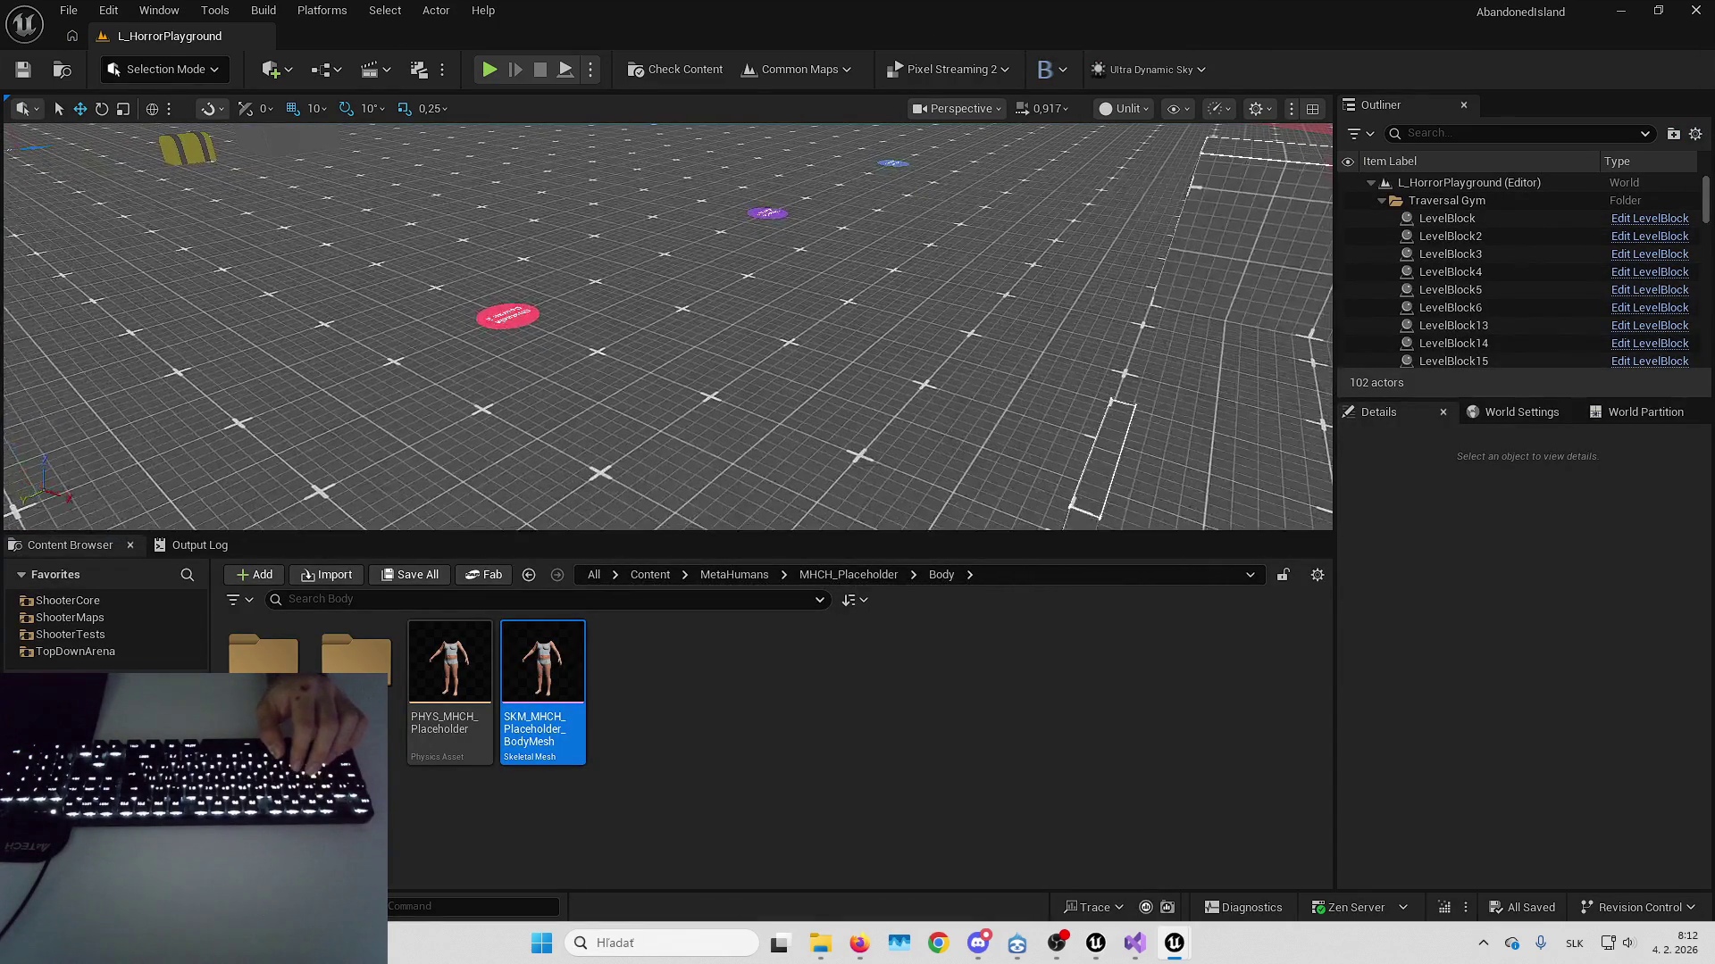
{"action": "mouse_move", "coordinate": [543, 666]}
{"action": "left_mouse_down"}
{"action": "mouse_move", "coordinate": [724, 384]}
{"action": "mouse_move", "coordinate": [571, 703]}
{"action": "left_mouse_up"}
{"action": "left_click", "coordinate": [731, 575]}
{"action": "left_click", "coordinate": [236, 600]}
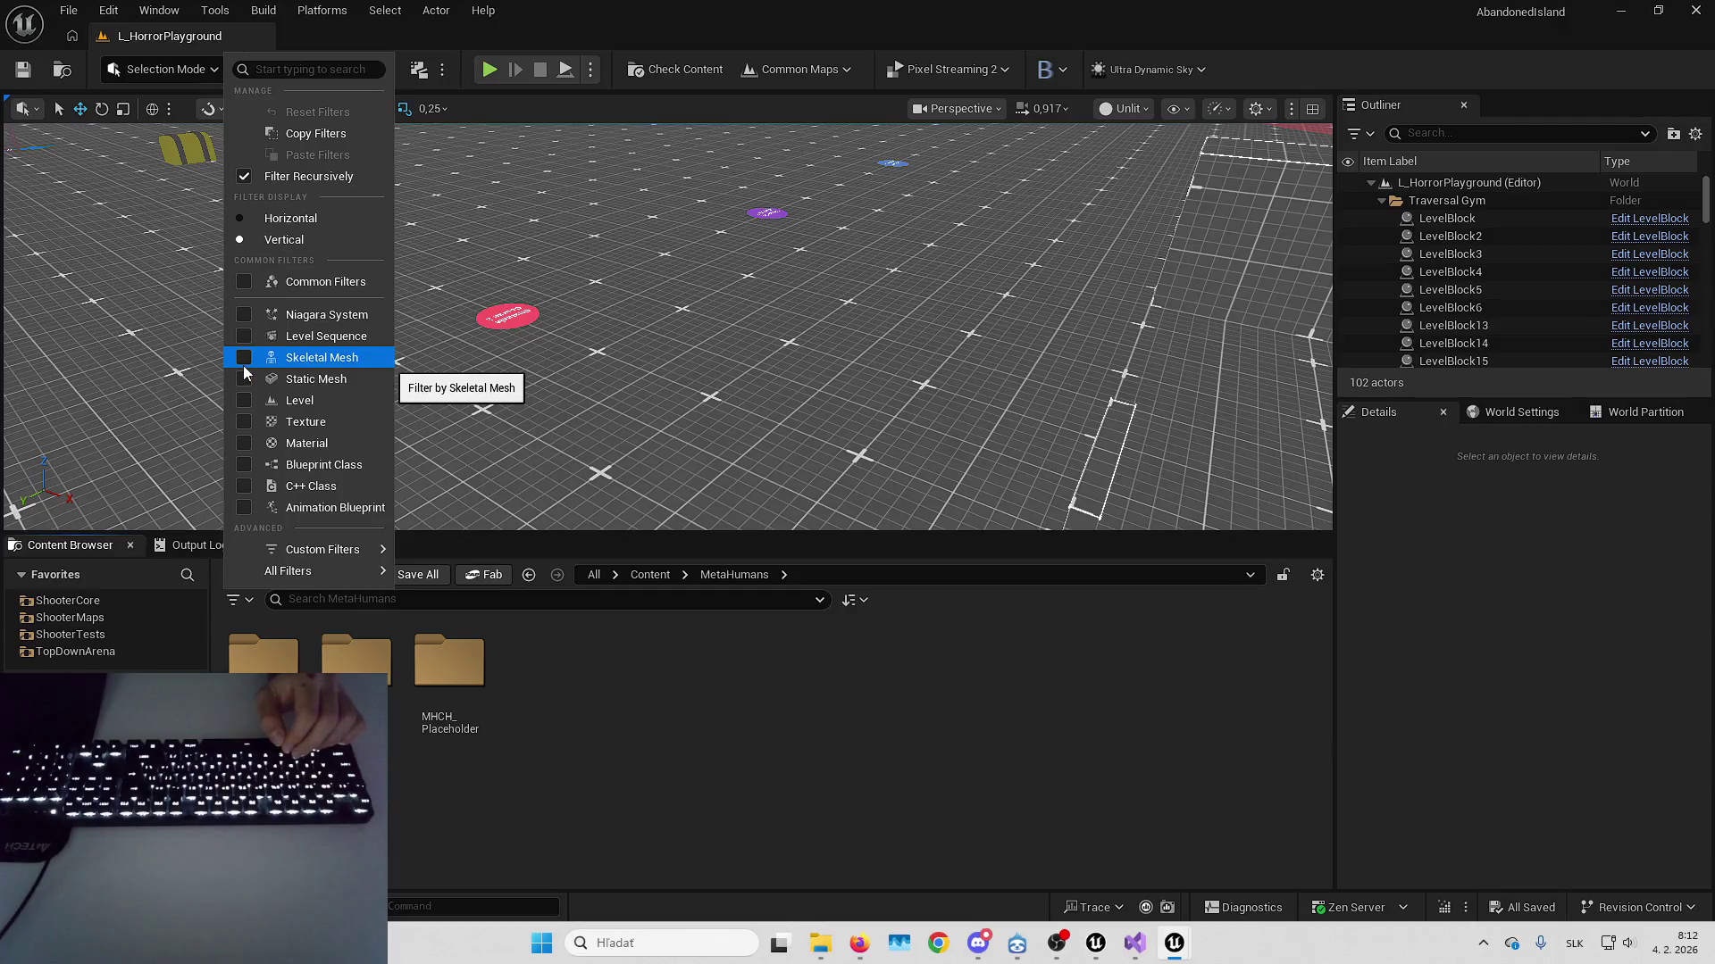
{"action": "type", "text": "control"}
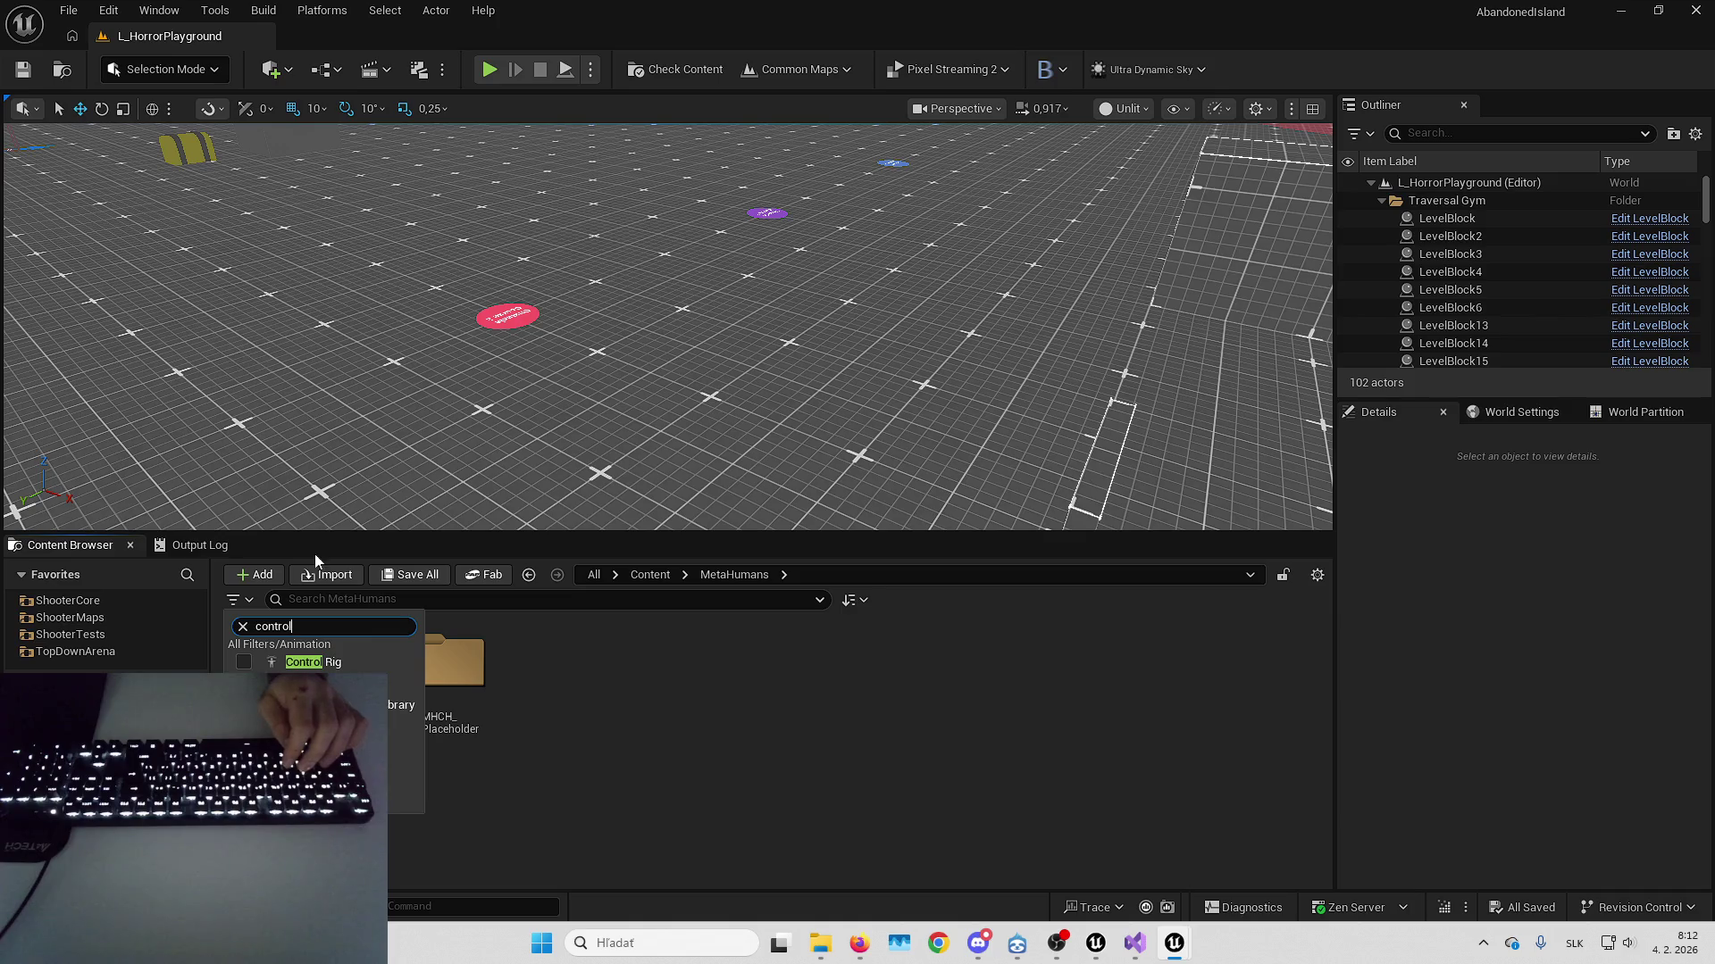
{"action": "left_click", "coordinate": [336, 663]}
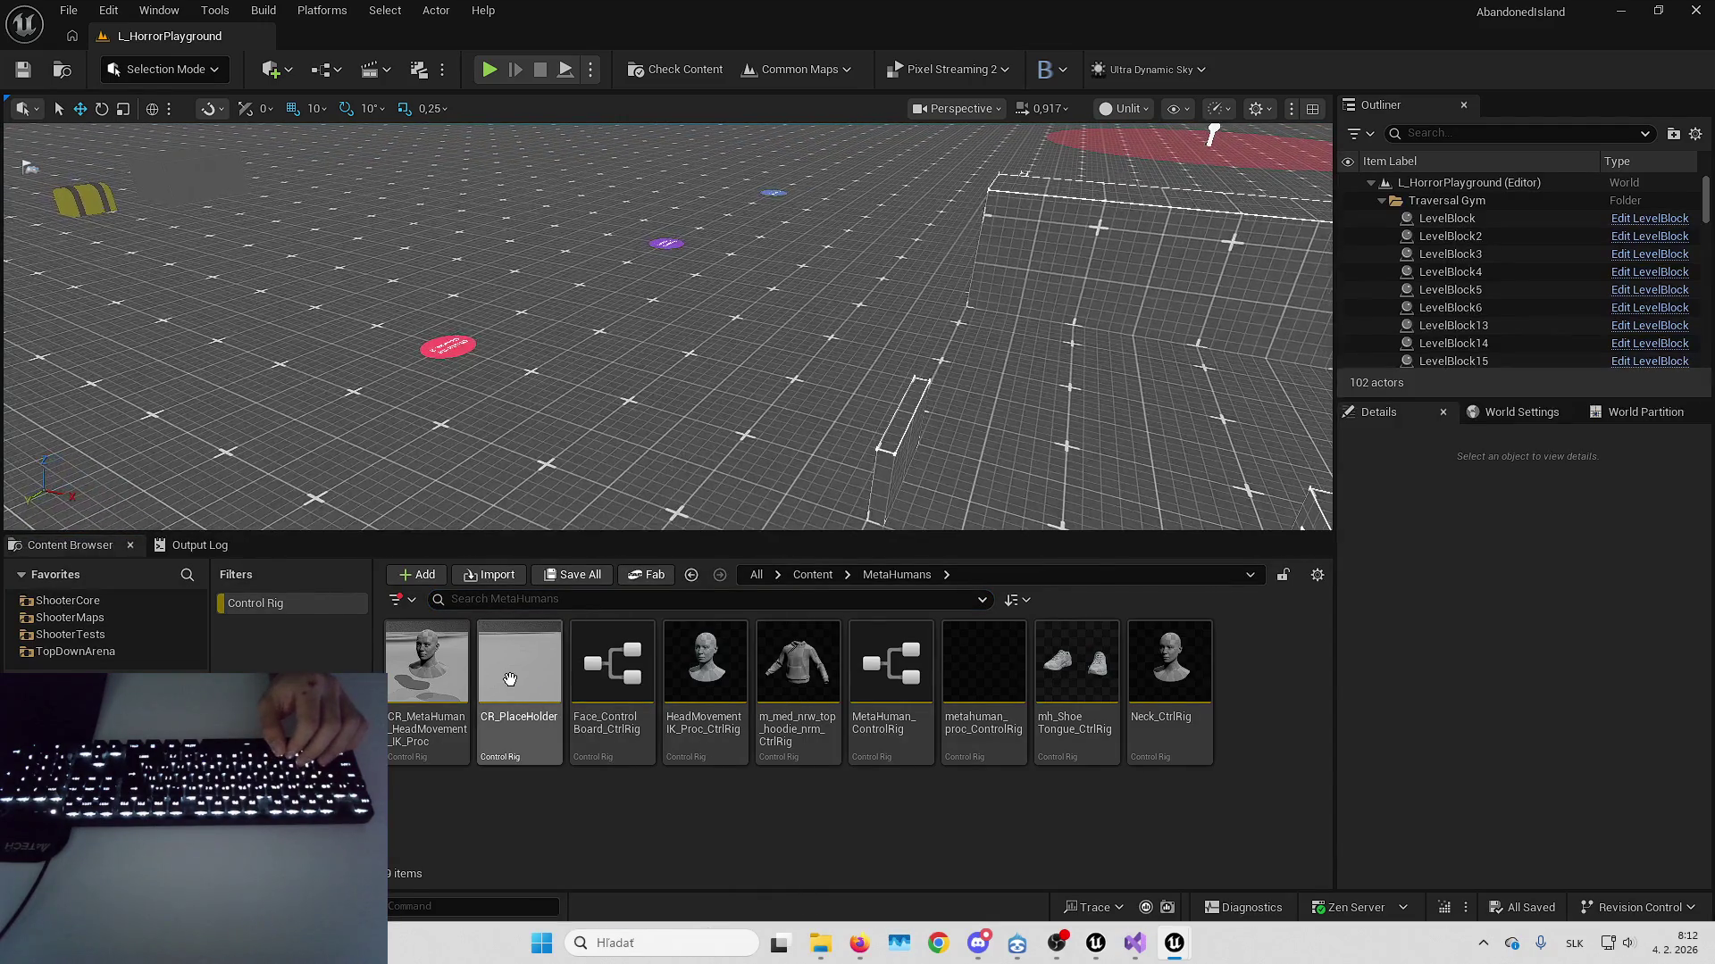
{"action": "mouse_move", "coordinate": [510, 680]}
{"action": "left_mouse_down"}
{"action": "mouse_move", "coordinate": [591, 645]}
{"action": "mouse_move", "coordinate": [632, 455]}
{"action": "mouse_move", "coordinate": [513, 675]}
{"action": "left_mouse_up"}
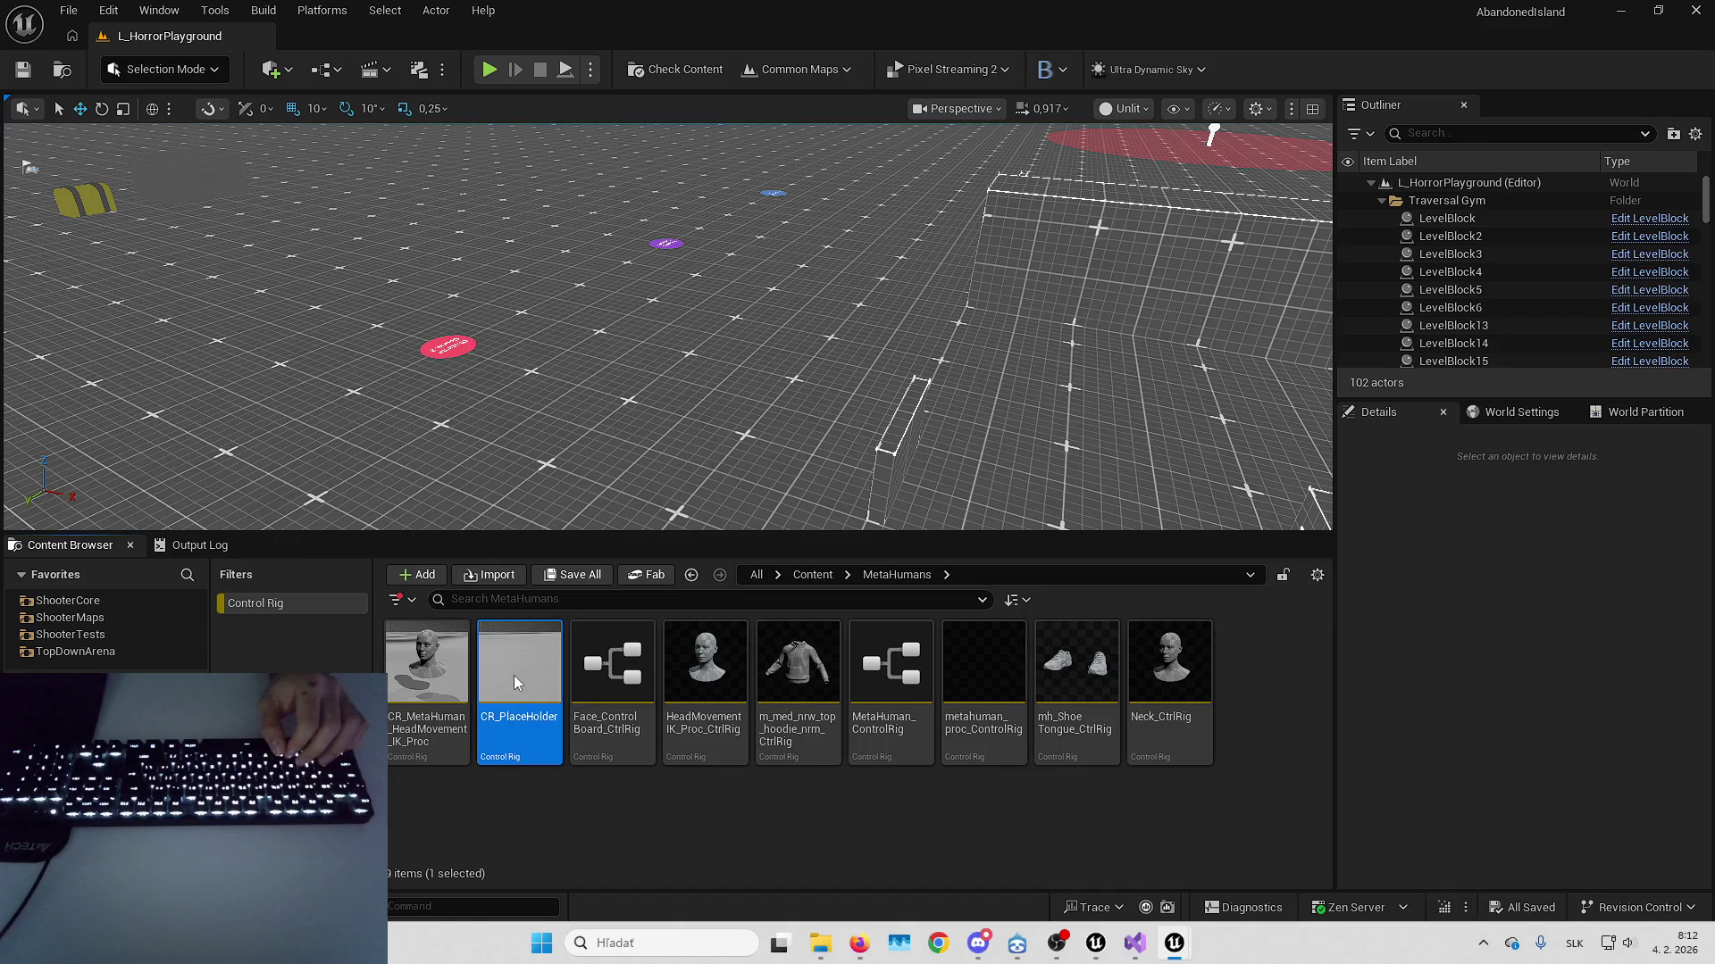
{"action": "left_click", "coordinate": [325, 612]}
{"action": "right_click", "coordinate": [326, 612]}
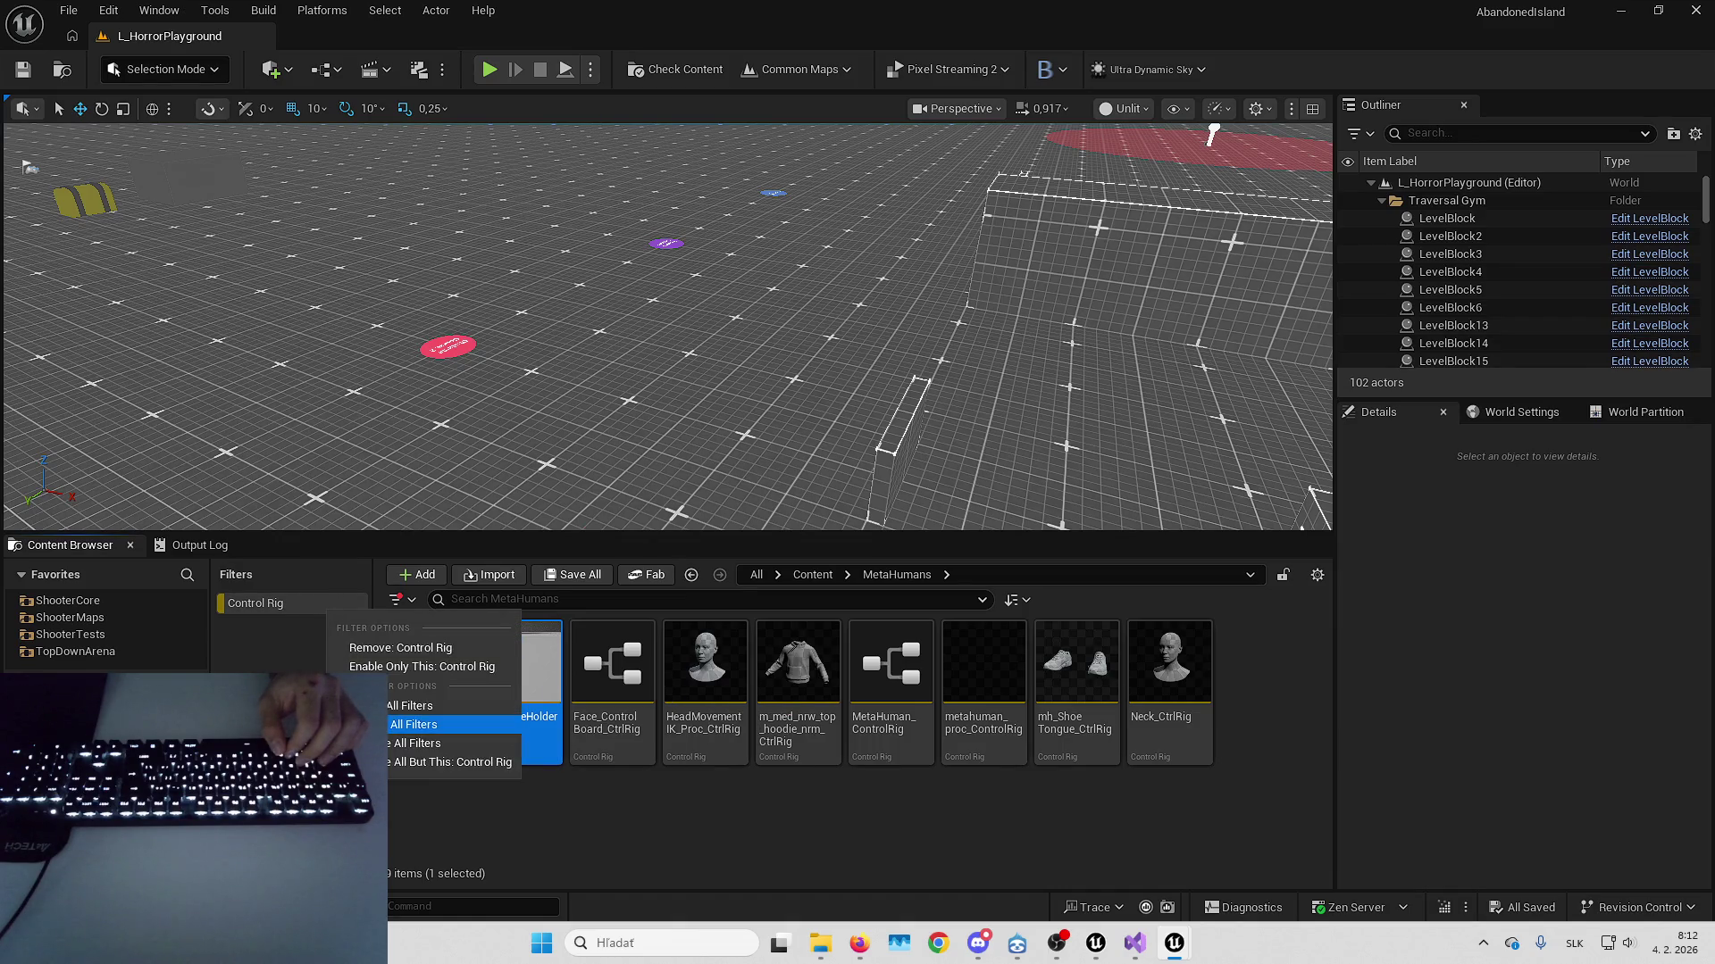
{"action": "left_click", "coordinate": [420, 743]}
Search the MetaHumans folder for 'ik' to list the IK rigs and retargeters
{"action": "left_click", "coordinate": [394, 600]}
{"action": "type", "text": "ik"}
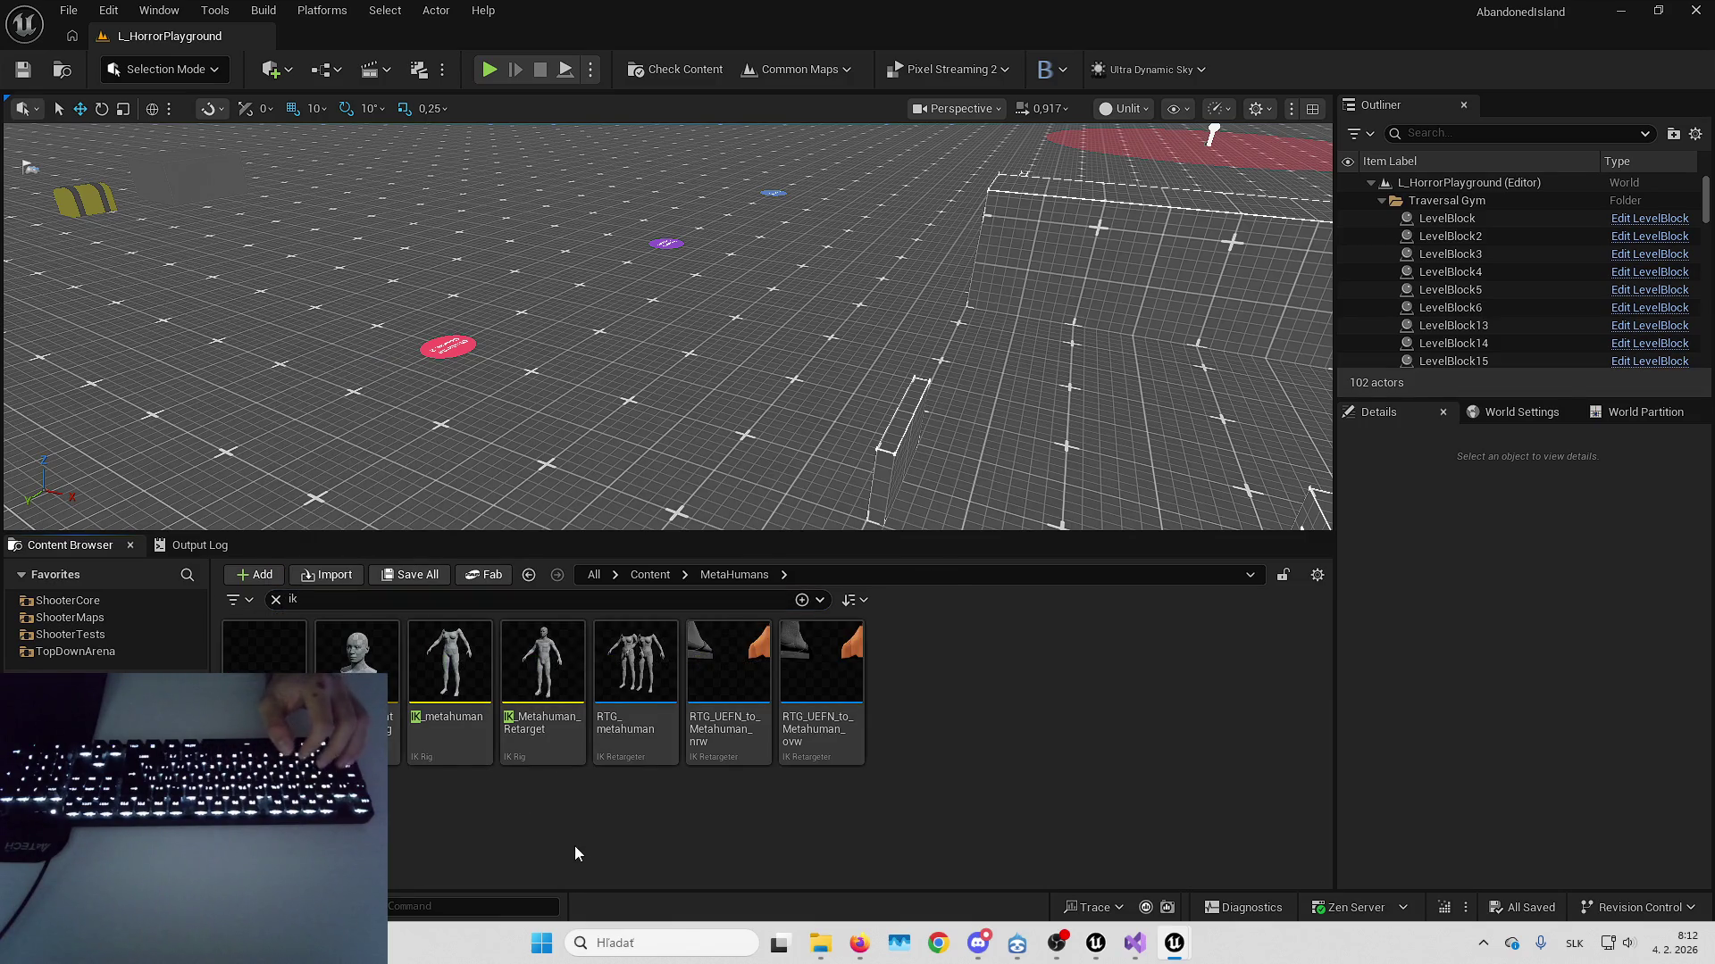
{"action": "mouse_move", "coordinate": [580, 401]}
{"action": "left_mouse_down"}
{"action": "mouse_move", "coordinate": [616, 384]}
{"action": "mouse_move", "coordinate": [616, 429]}
{"action": "left_mouse_up"}
{"action": "mouse_move", "coordinate": [451, 678]}
{"action": "left_mouse_down"}
{"action": "mouse_move", "coordinate": [694, 444]}
{"action": "mouse_move", "coordinate": [524, 671]}
{"action": "mouse_move", "coordinate": [466, 670]}
{"action": "left_mouse_up"}
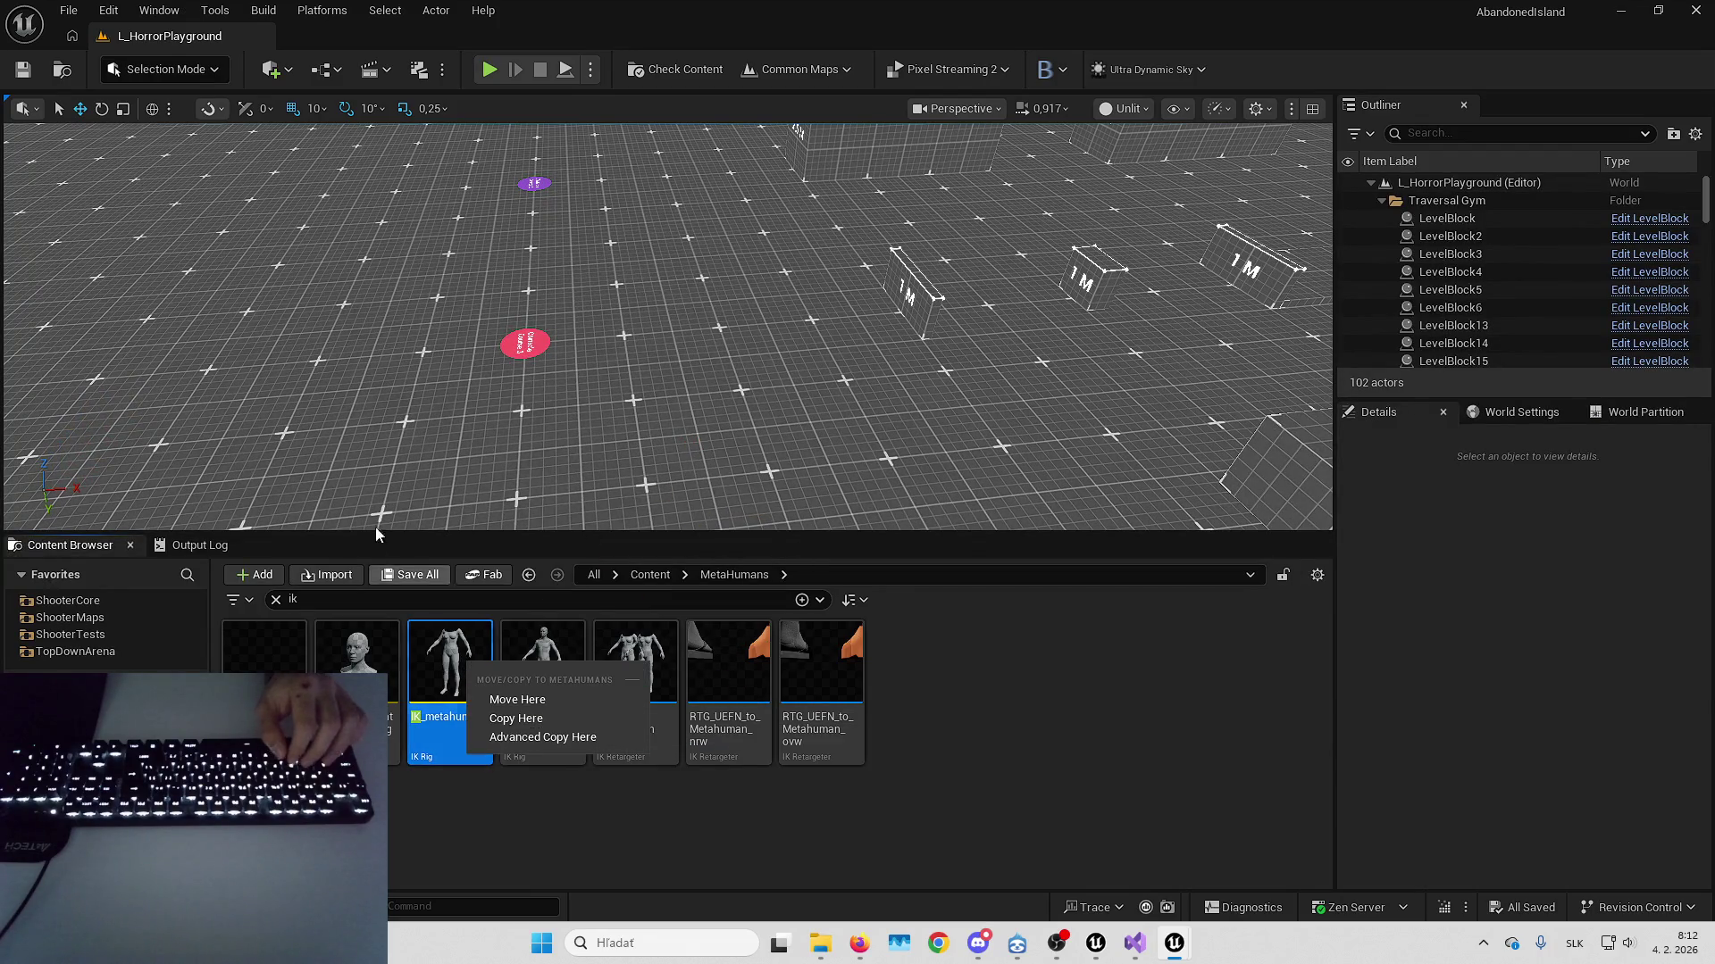
Add a new level sequence via Cinematics and browse the Content folders for a save location
{"action": "left_click", "coordinate": [384, 77]}
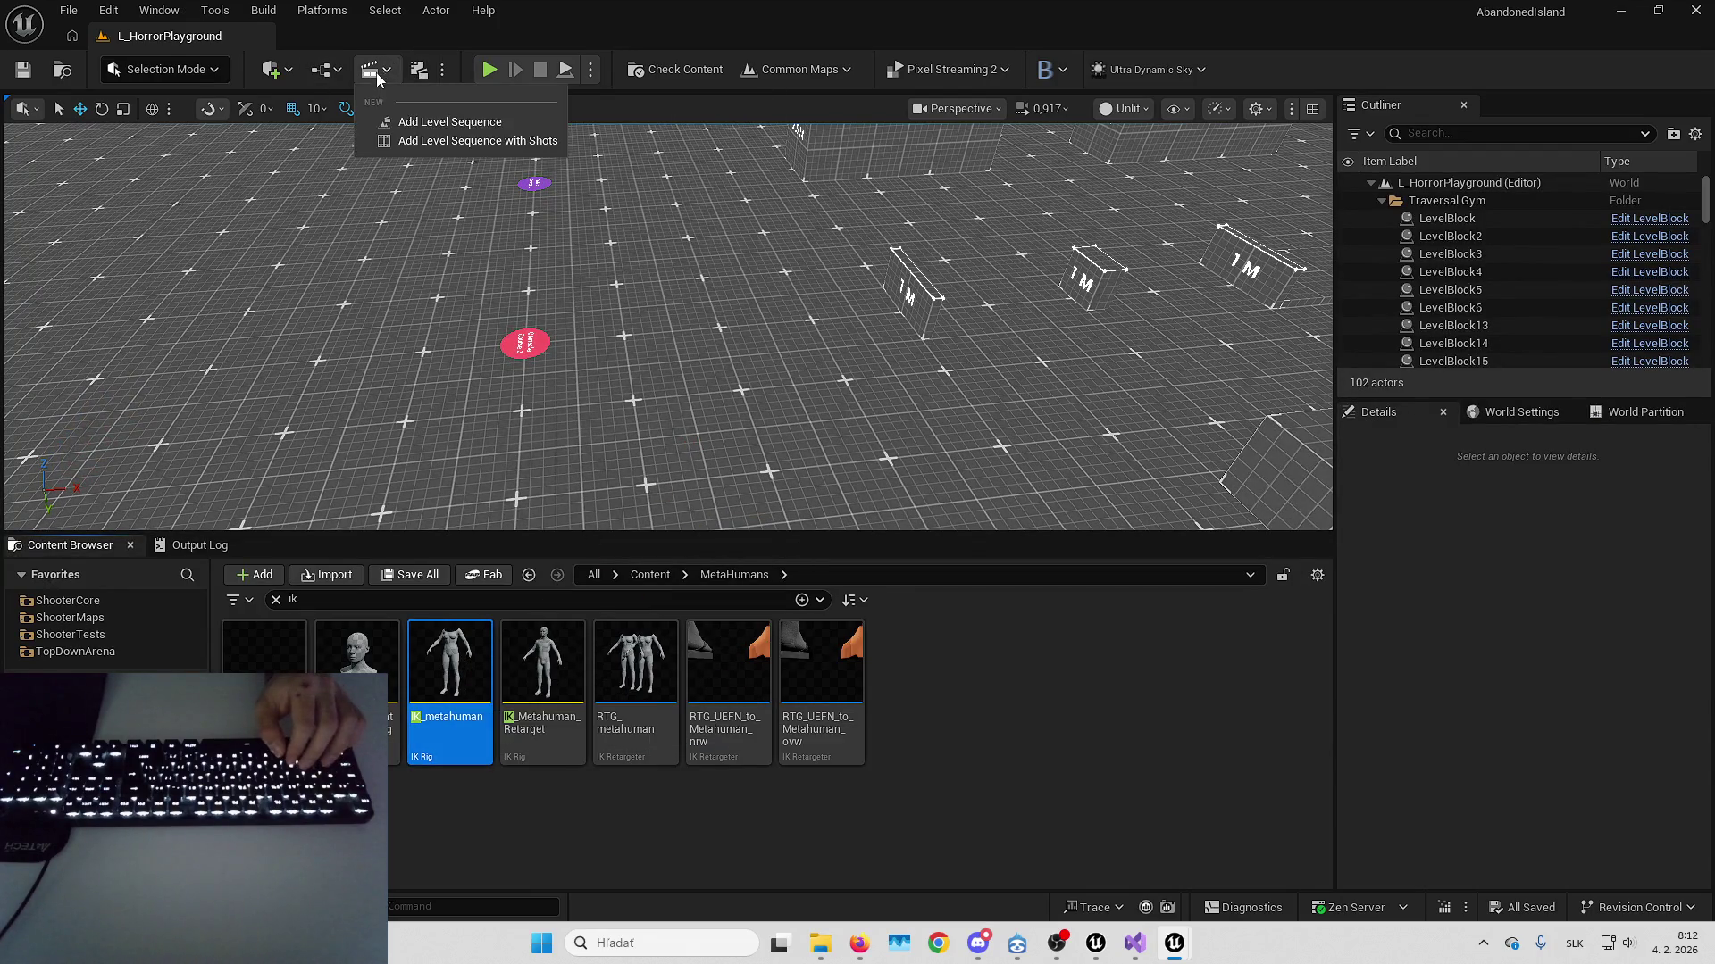
{"action": "left_click", "coordinate": [420, 129]}
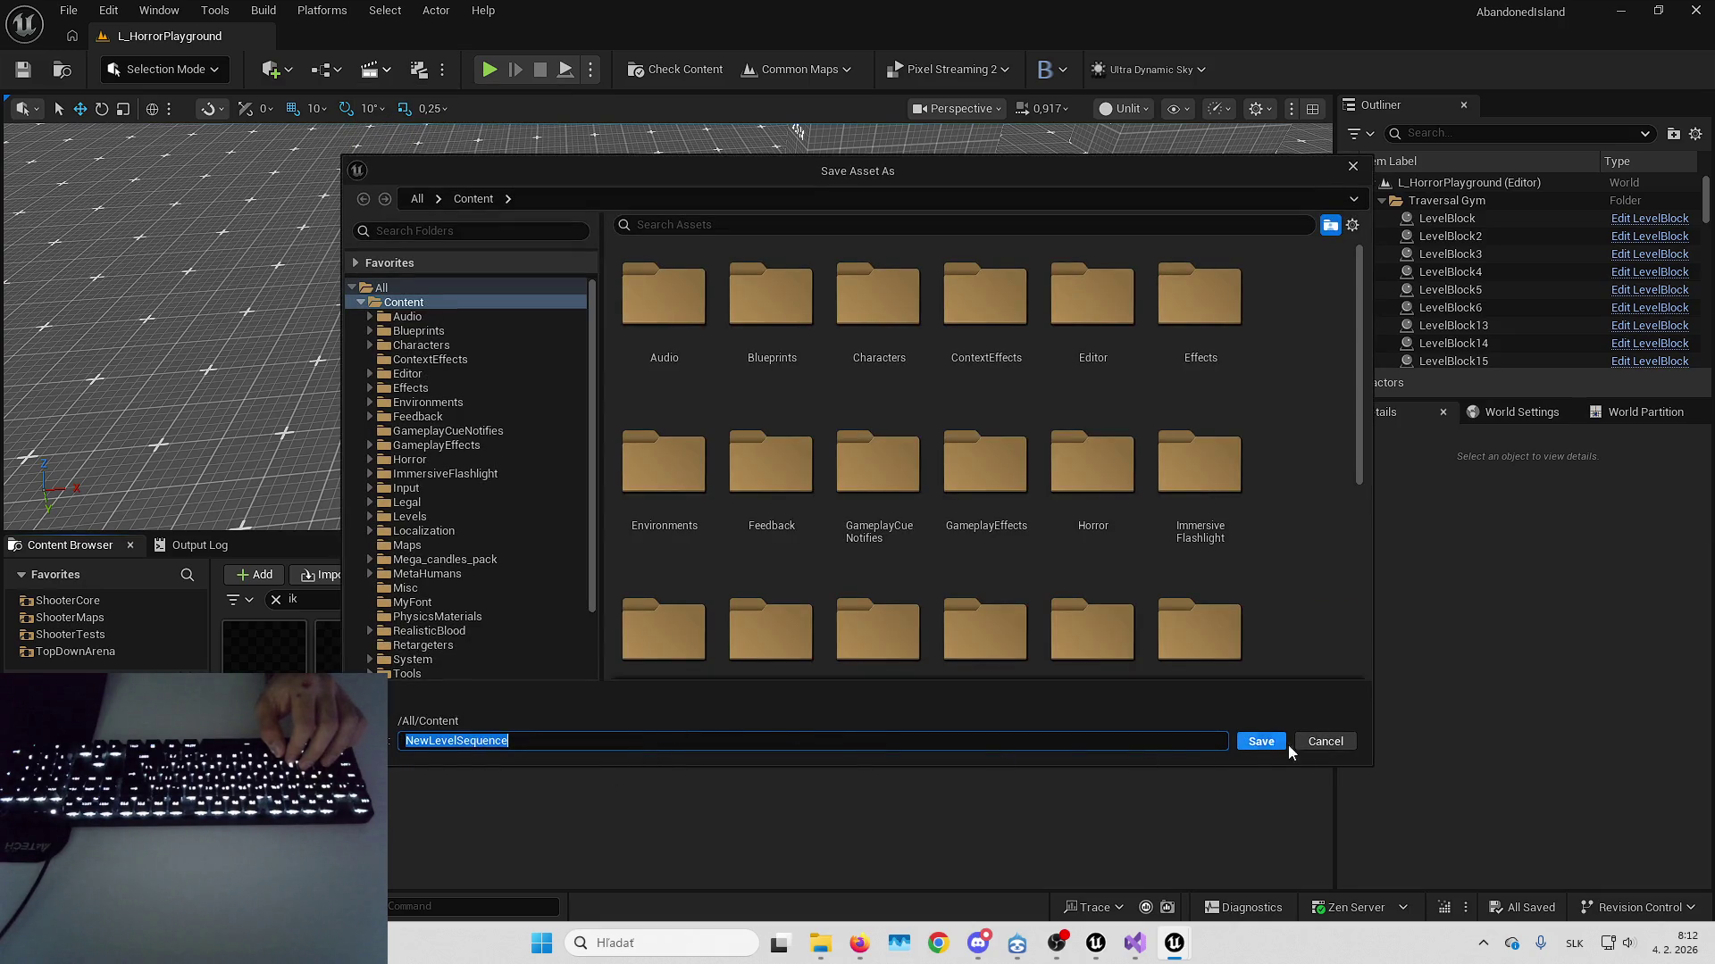
{"action": "left_click", "coordinate": [1099, 500]}
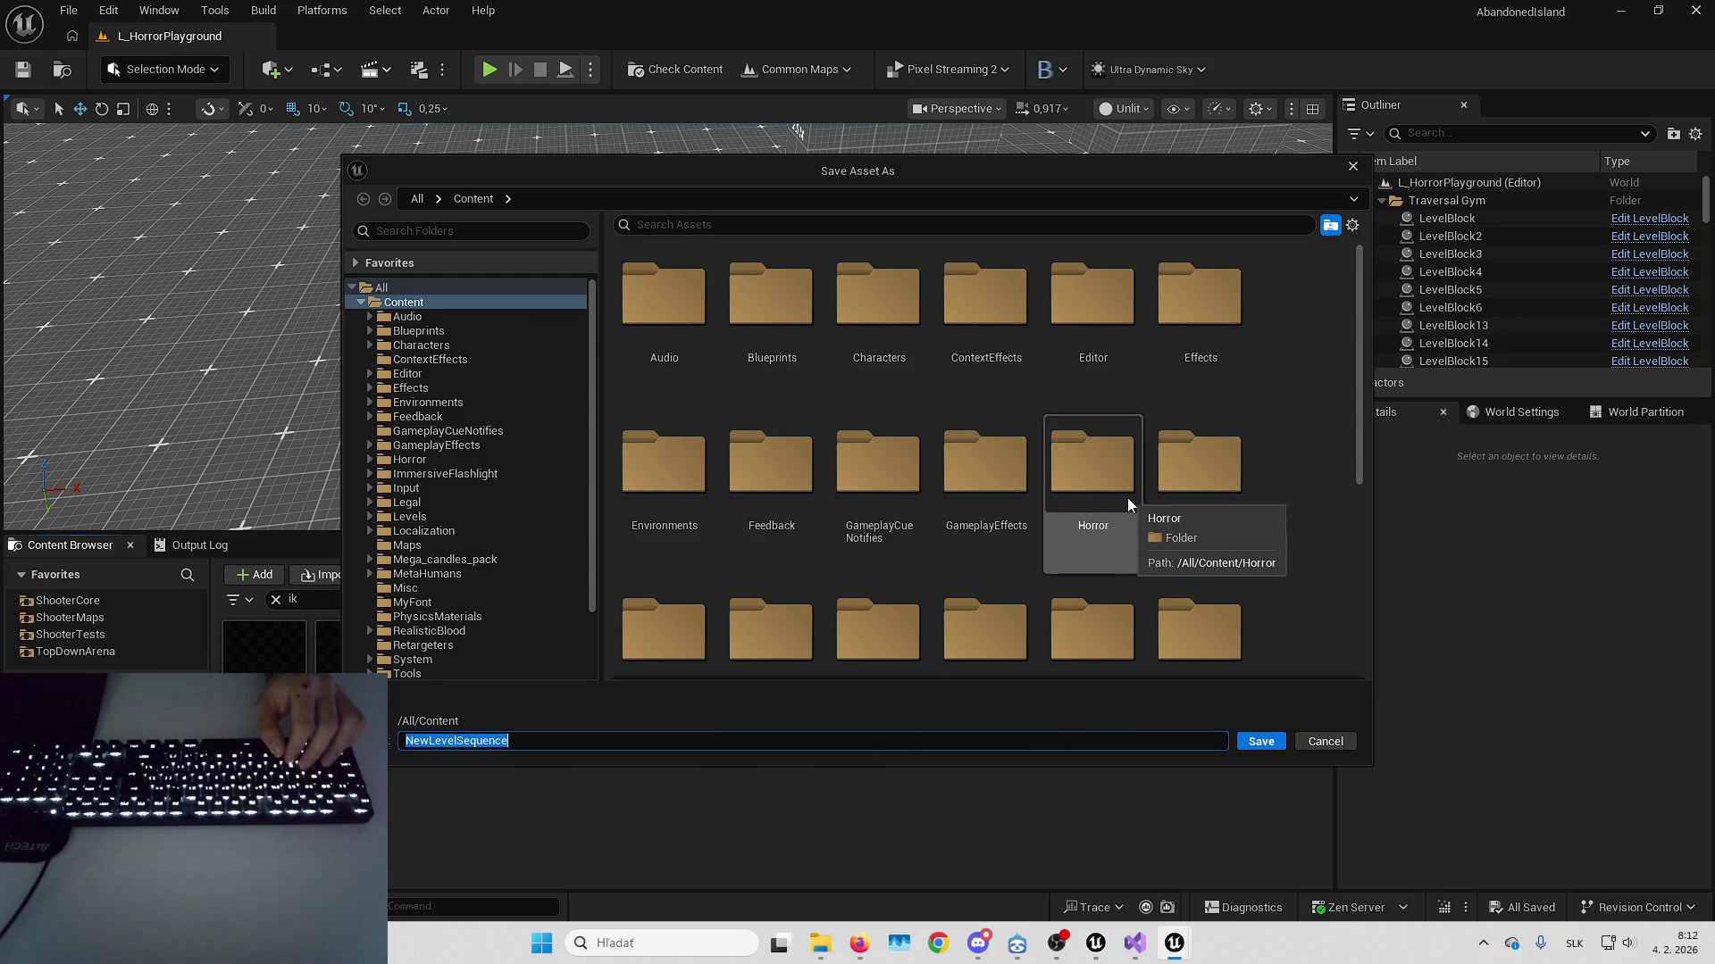
{"action": "scroll", "coordinate": [1127, 496], "scroll_direction": "down", "scroll_amount": 1}
{"action": "double_click", "coordinate": [1127, 454]}
{"action": "key", "text": "alt+Left"}
{"action": "scroll", "coordinate": [1117, 437], "scroll_direction": "down", "scroll_amount": 3}
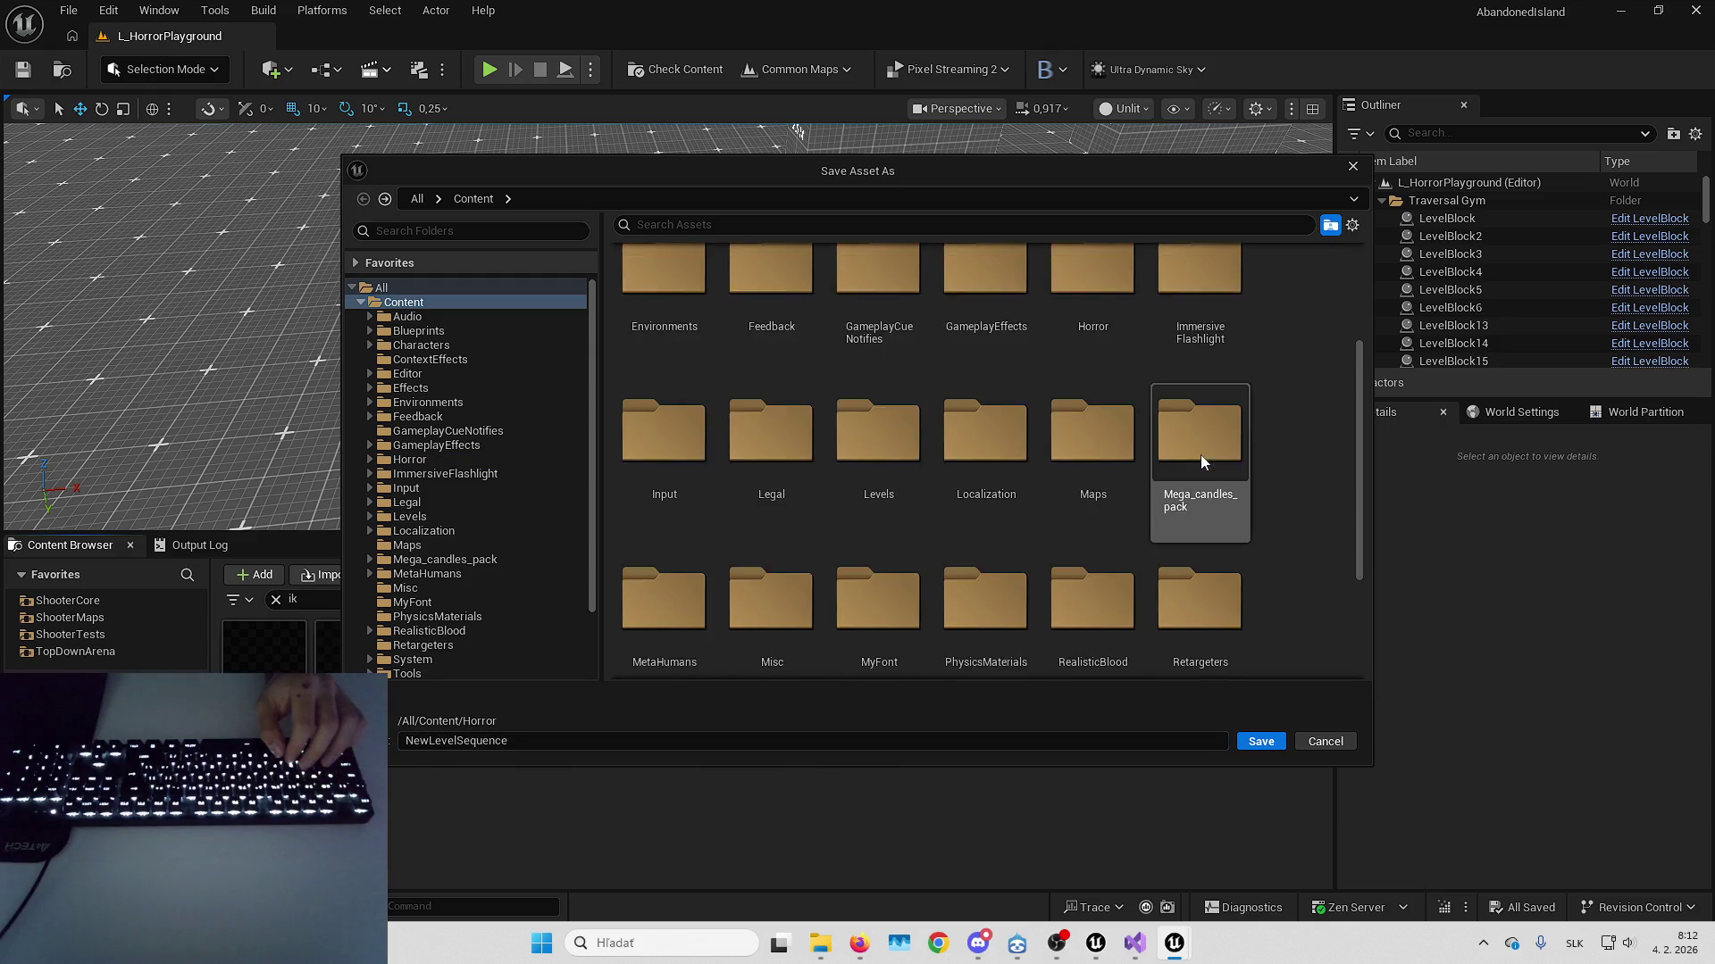
Create a SequencerAnimations folder under Content and save NewLevelSequence into it
{"action": "right_click", "coordinate": [1200, 465]}
{"action": "left_click", "coordinate": [1289, 505]}
{"action": "right_click", "coordinate": [1302, 511]}
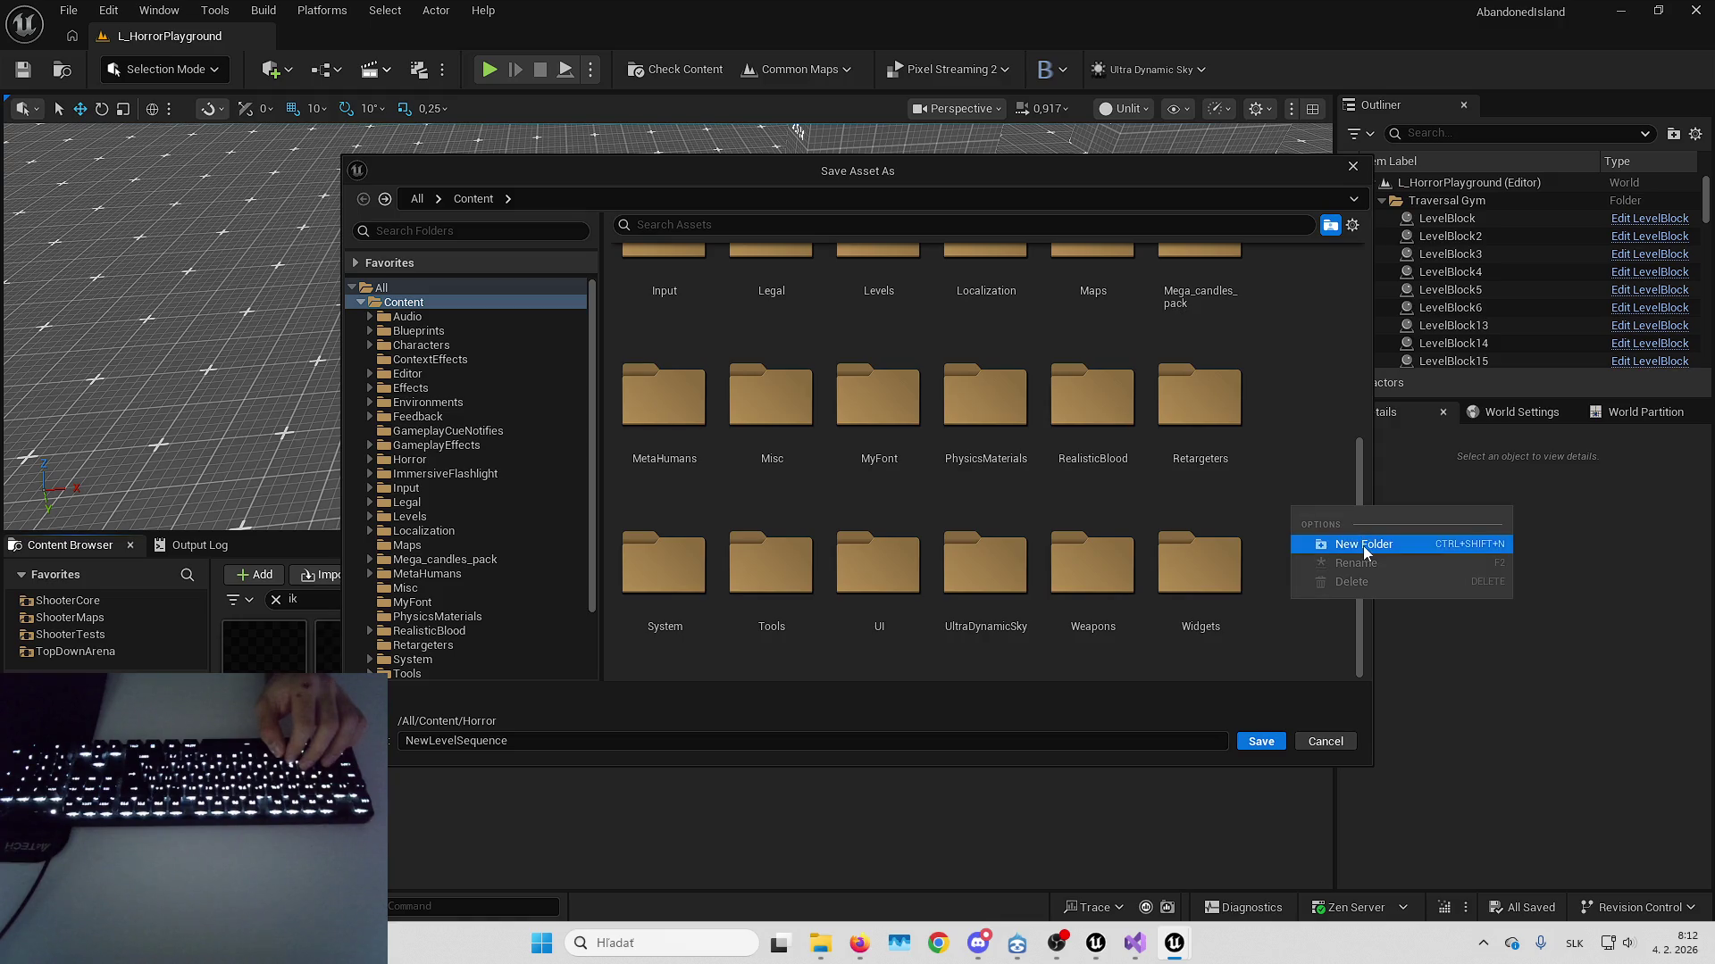
{"action": "left_click", "coordinate": [1354, 545]}
{"action": "type", "text": "Seq"}
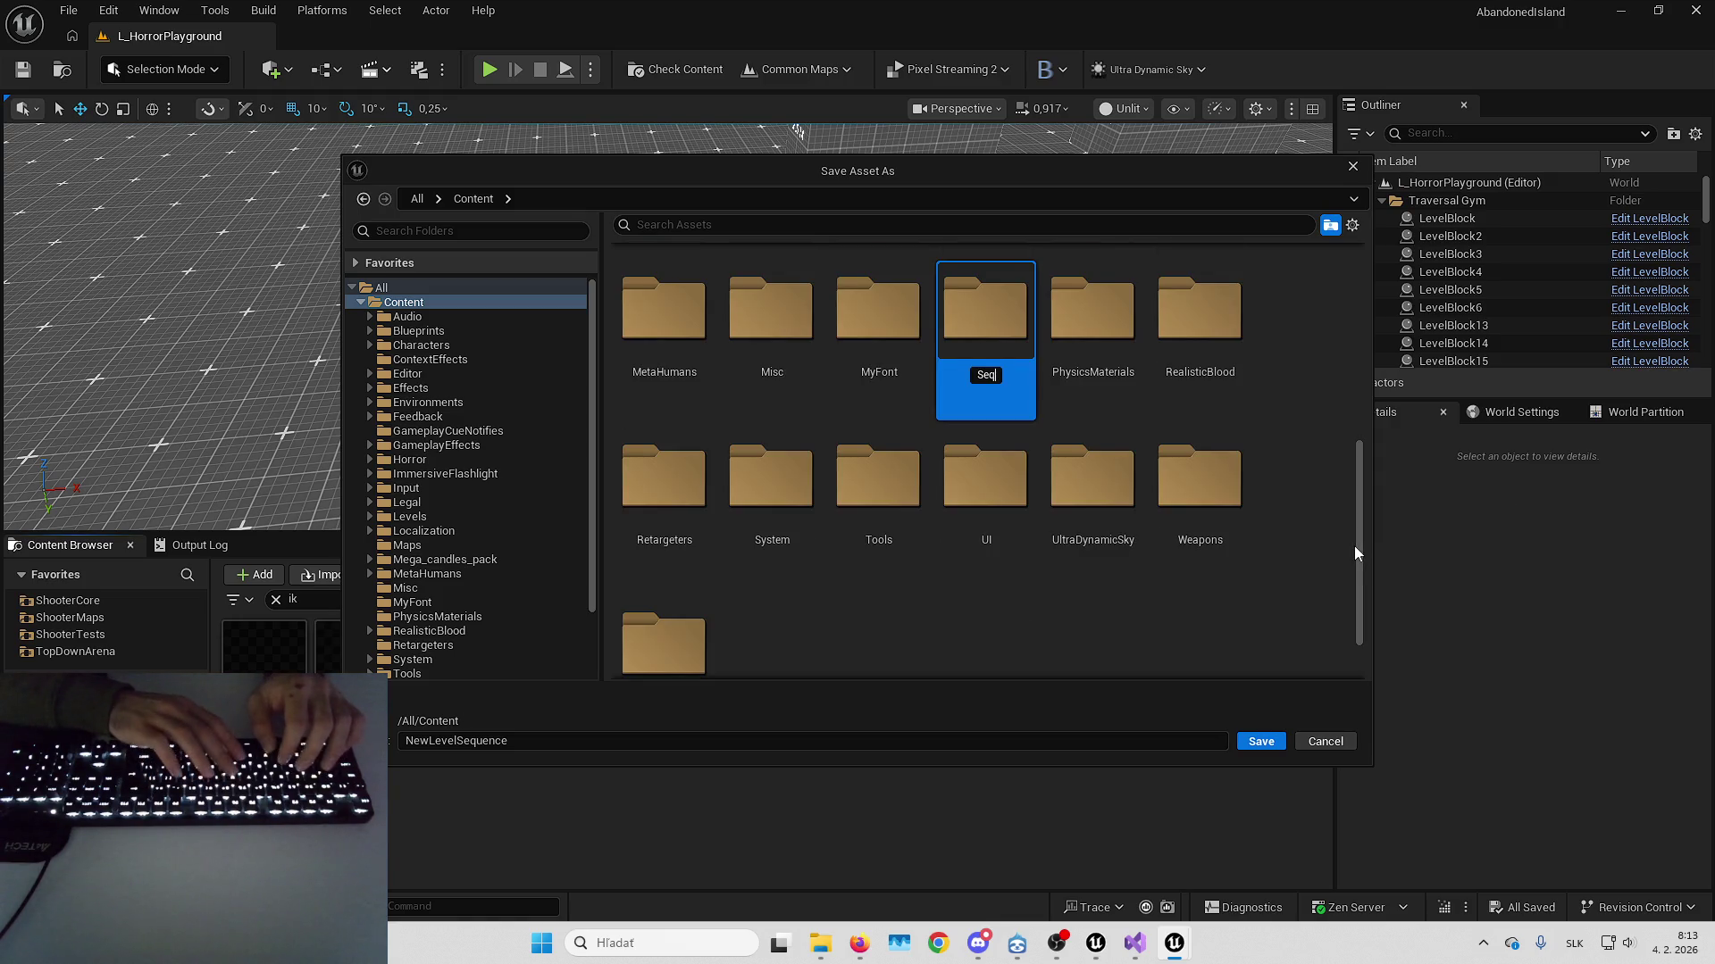
{"action": "type", "text": "uencerAnimations"}
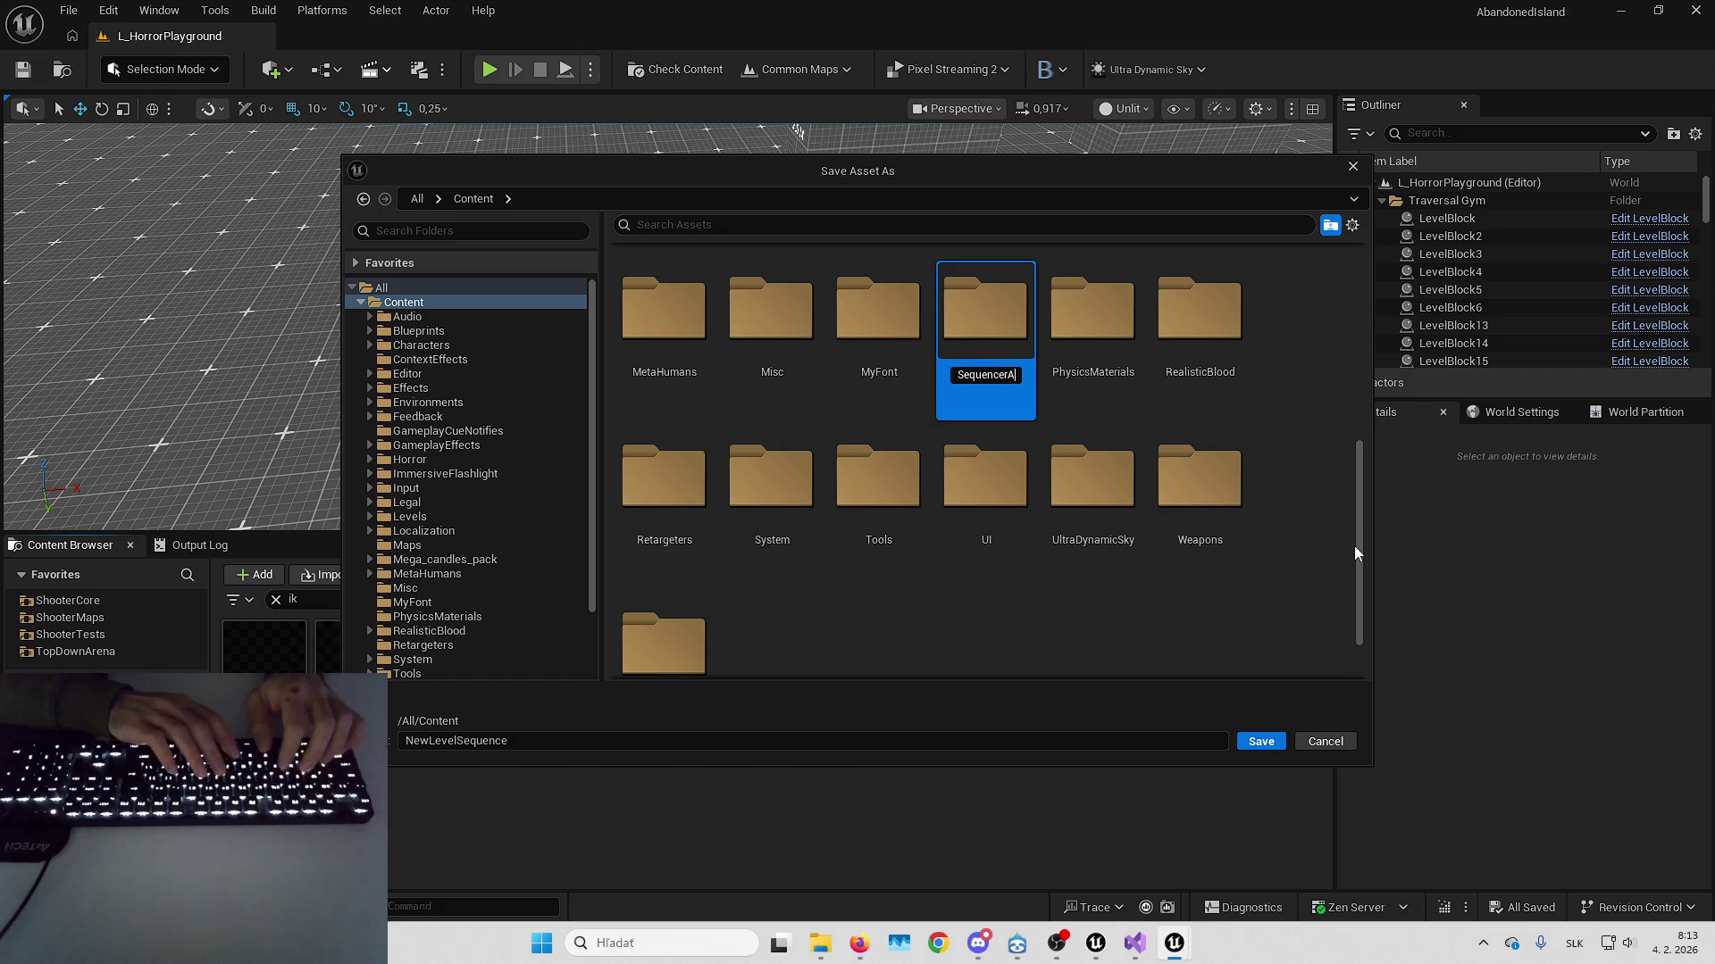
{"action": "key", "text": "Return"}
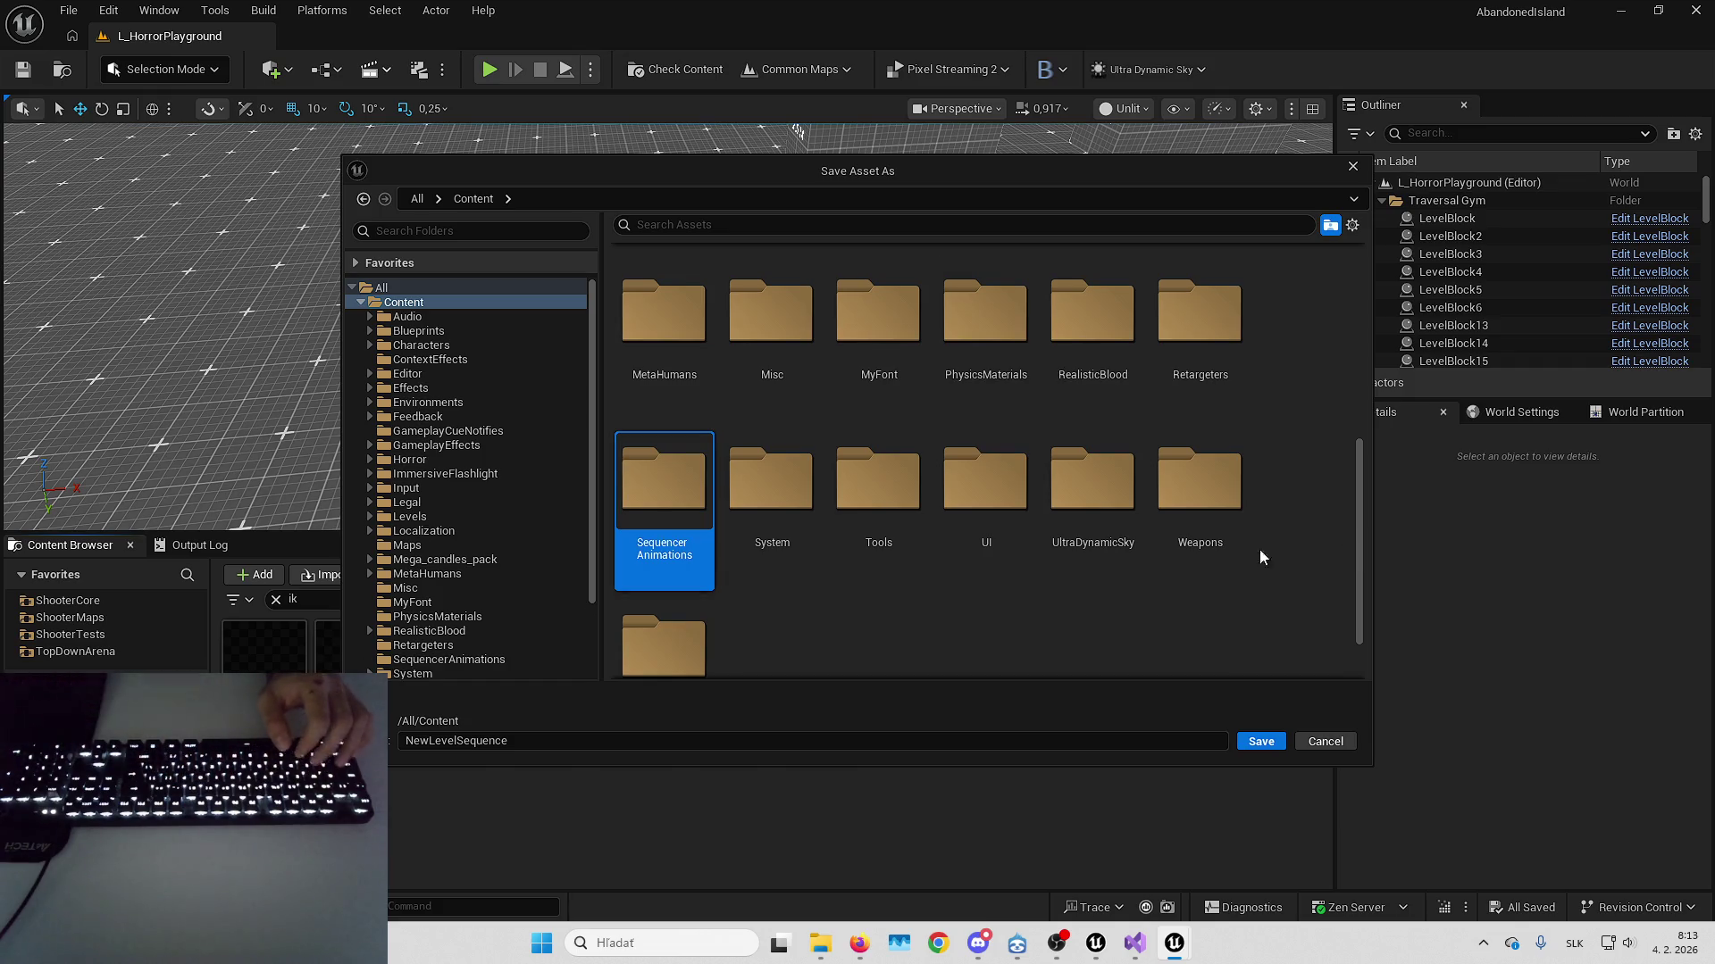
{"action": "double_click", "coordinate": [663, 486]}
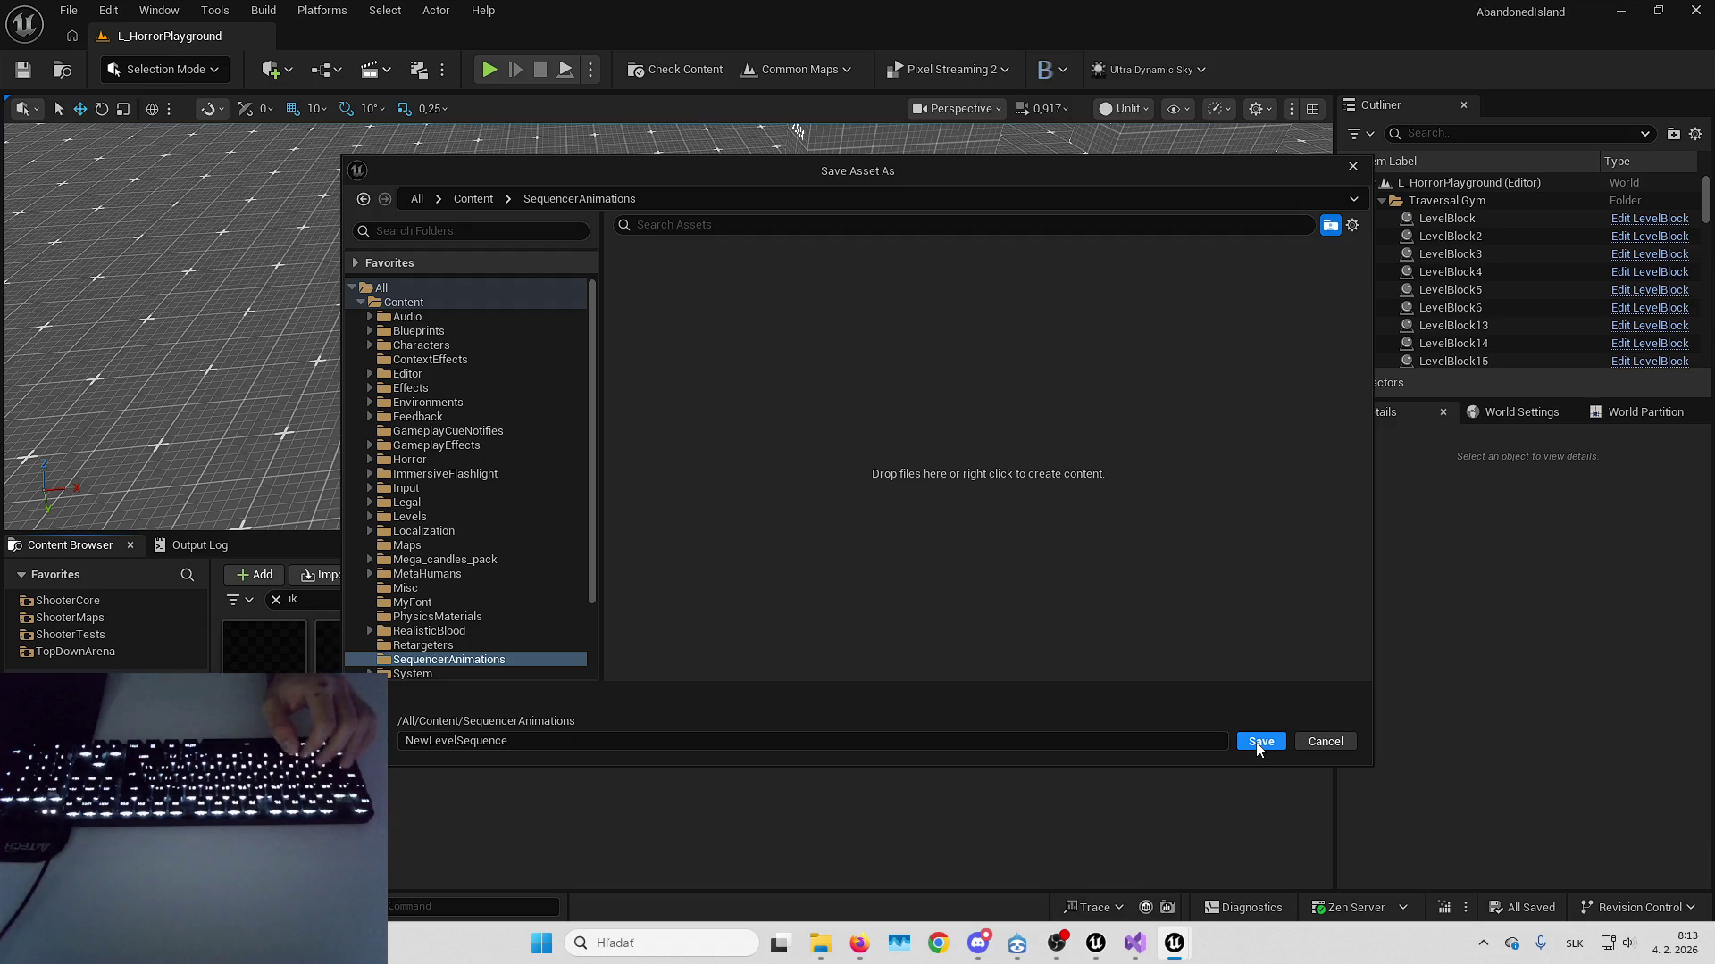
{"action": "left_click", "coordinate": [1258, 748]}
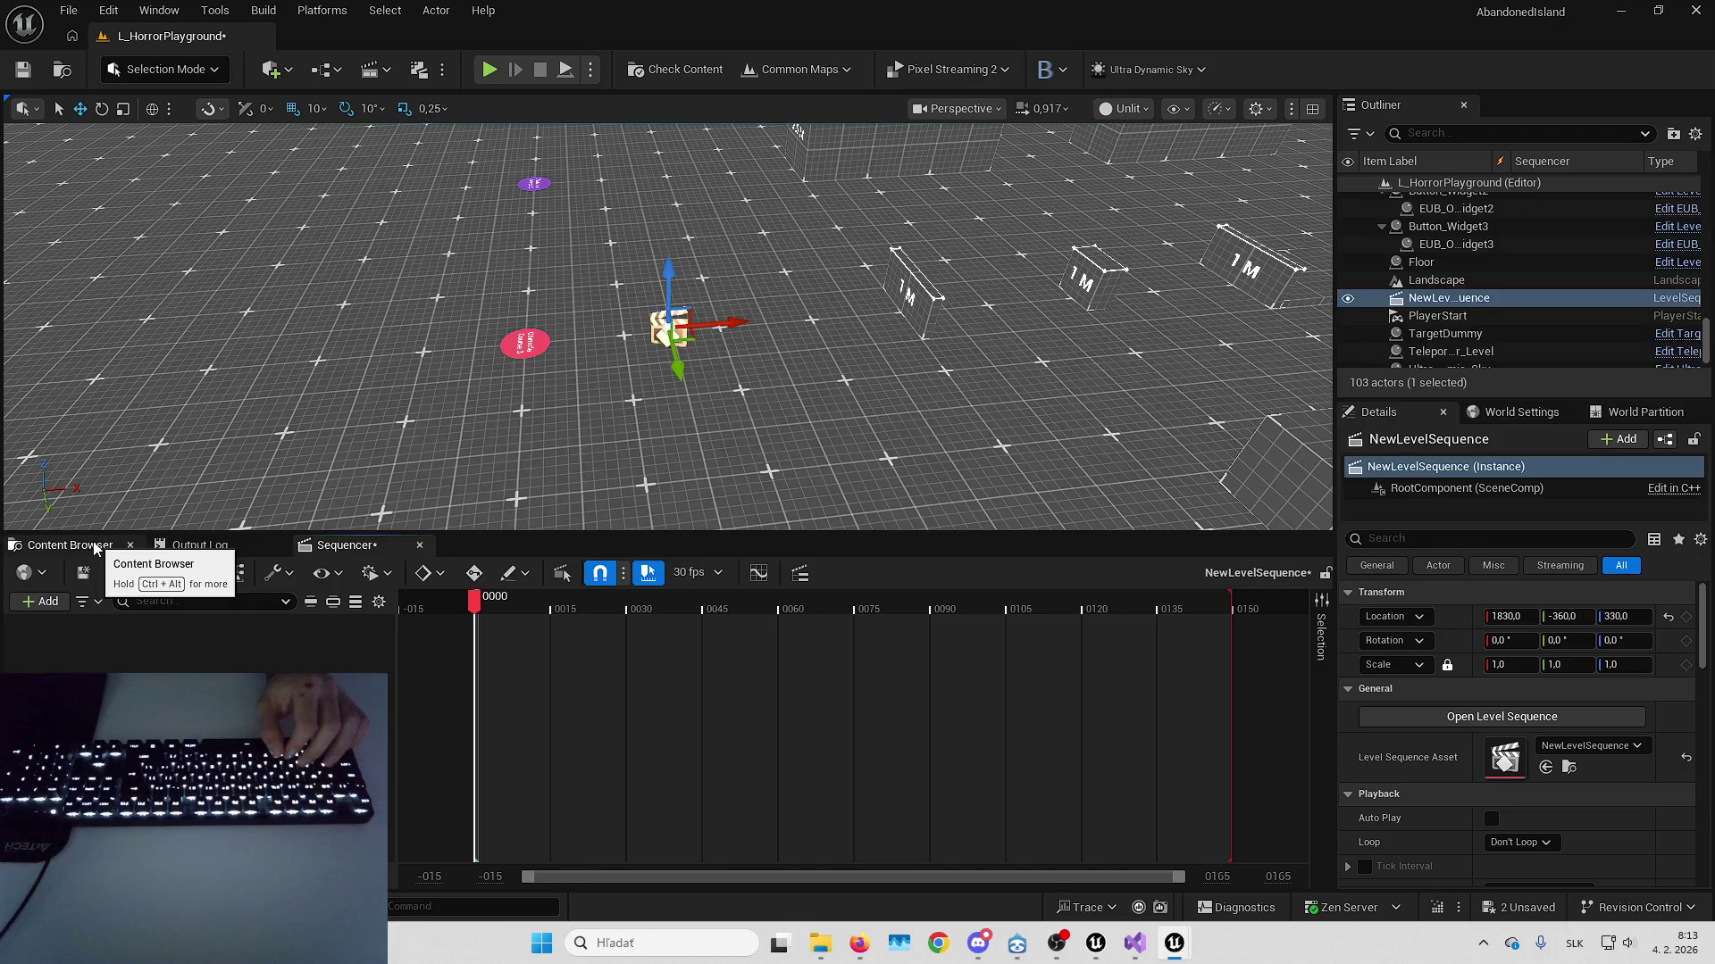
Undock and reposition the Sequencer panel, then delete the NewLevelSequence actor from the level
{"action": "left_click_drag", "start_coordinate": [357, 545], "coordinate": [452, 511]}
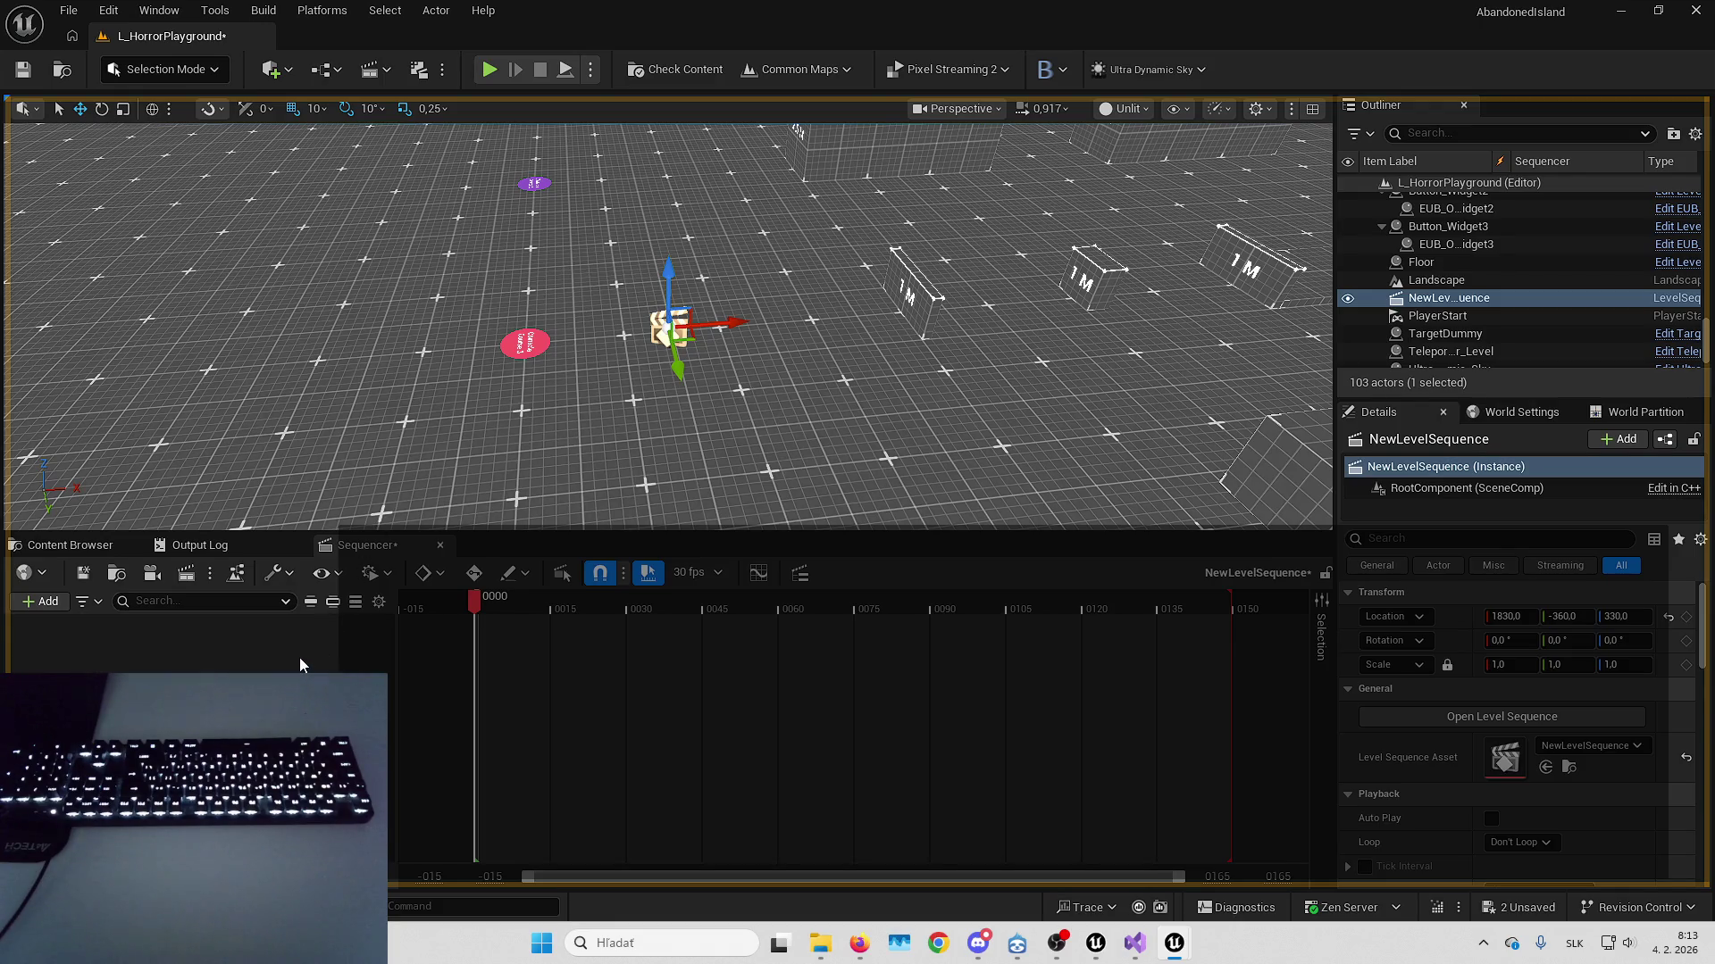
{"action": "mouse_move", "coordinate": [358, 545]}
{"action": "left_mouse_down"}
{"action": "mouse_move", "coordinate": [614, 399]}
{"action": "mouse_move", "coordinate": [505, 498]}
{"action": "mouse_move", "coordinate": [404, 548]}
{"action": "left_mouse_up"}
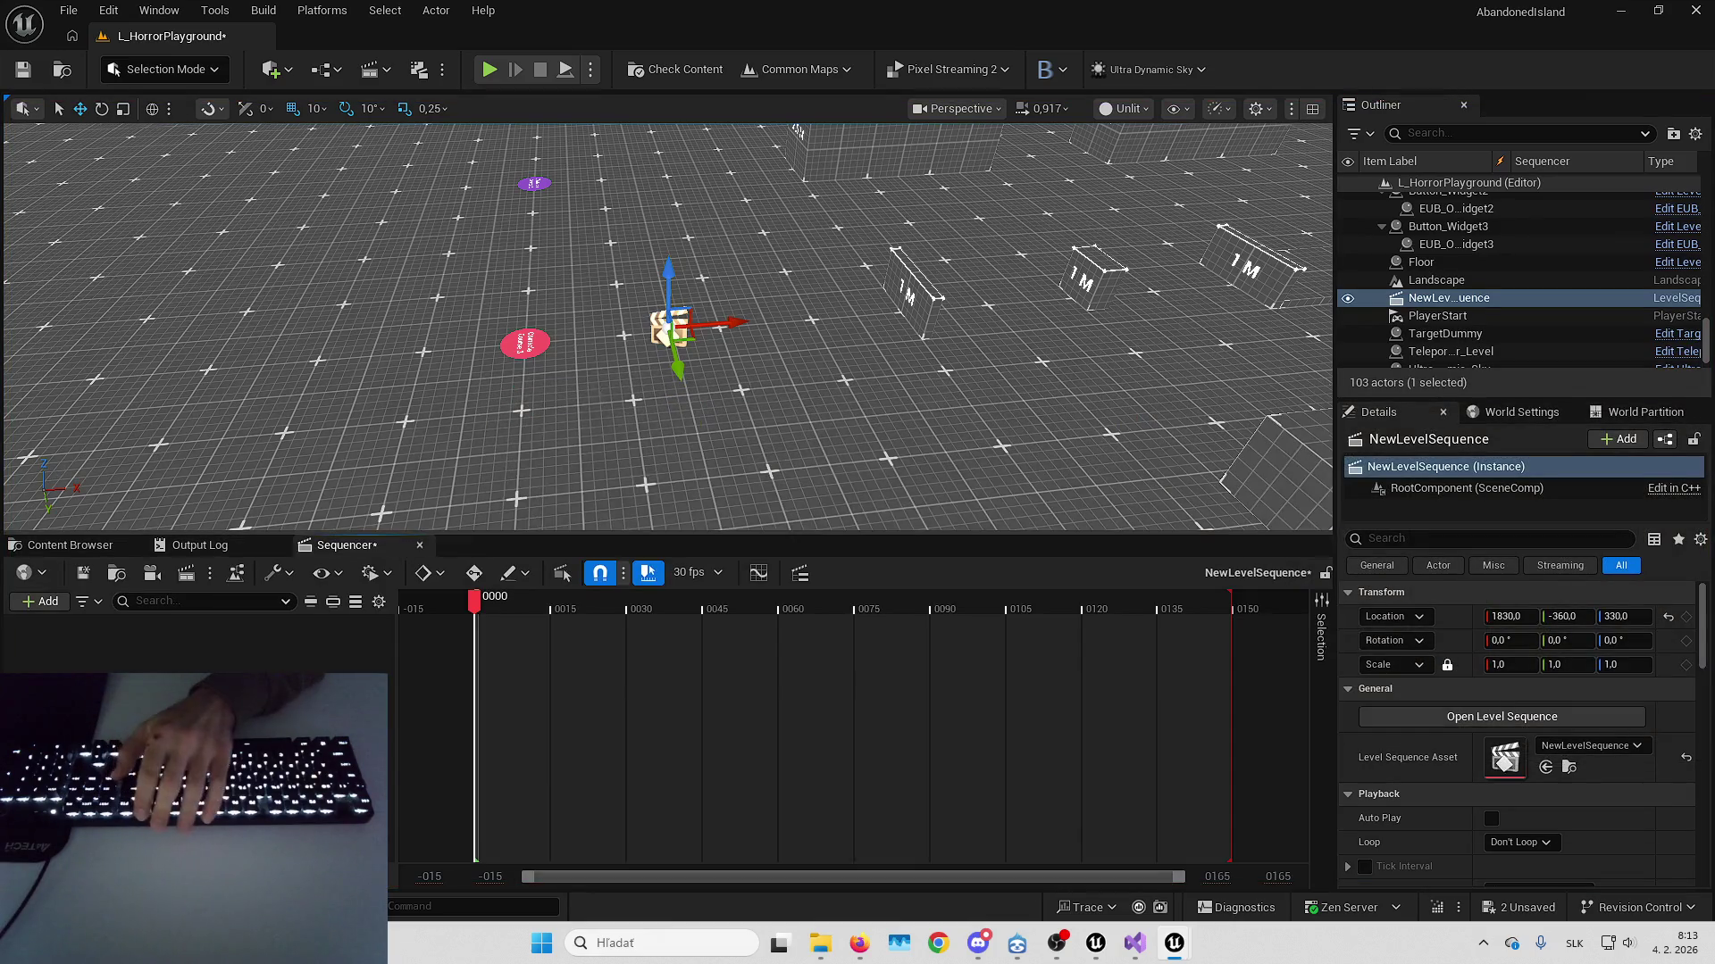
{"action": "key", "text": "Up"}
{"action": "key", "text": "Up"}
{"action": "key", "text": "Delete"}
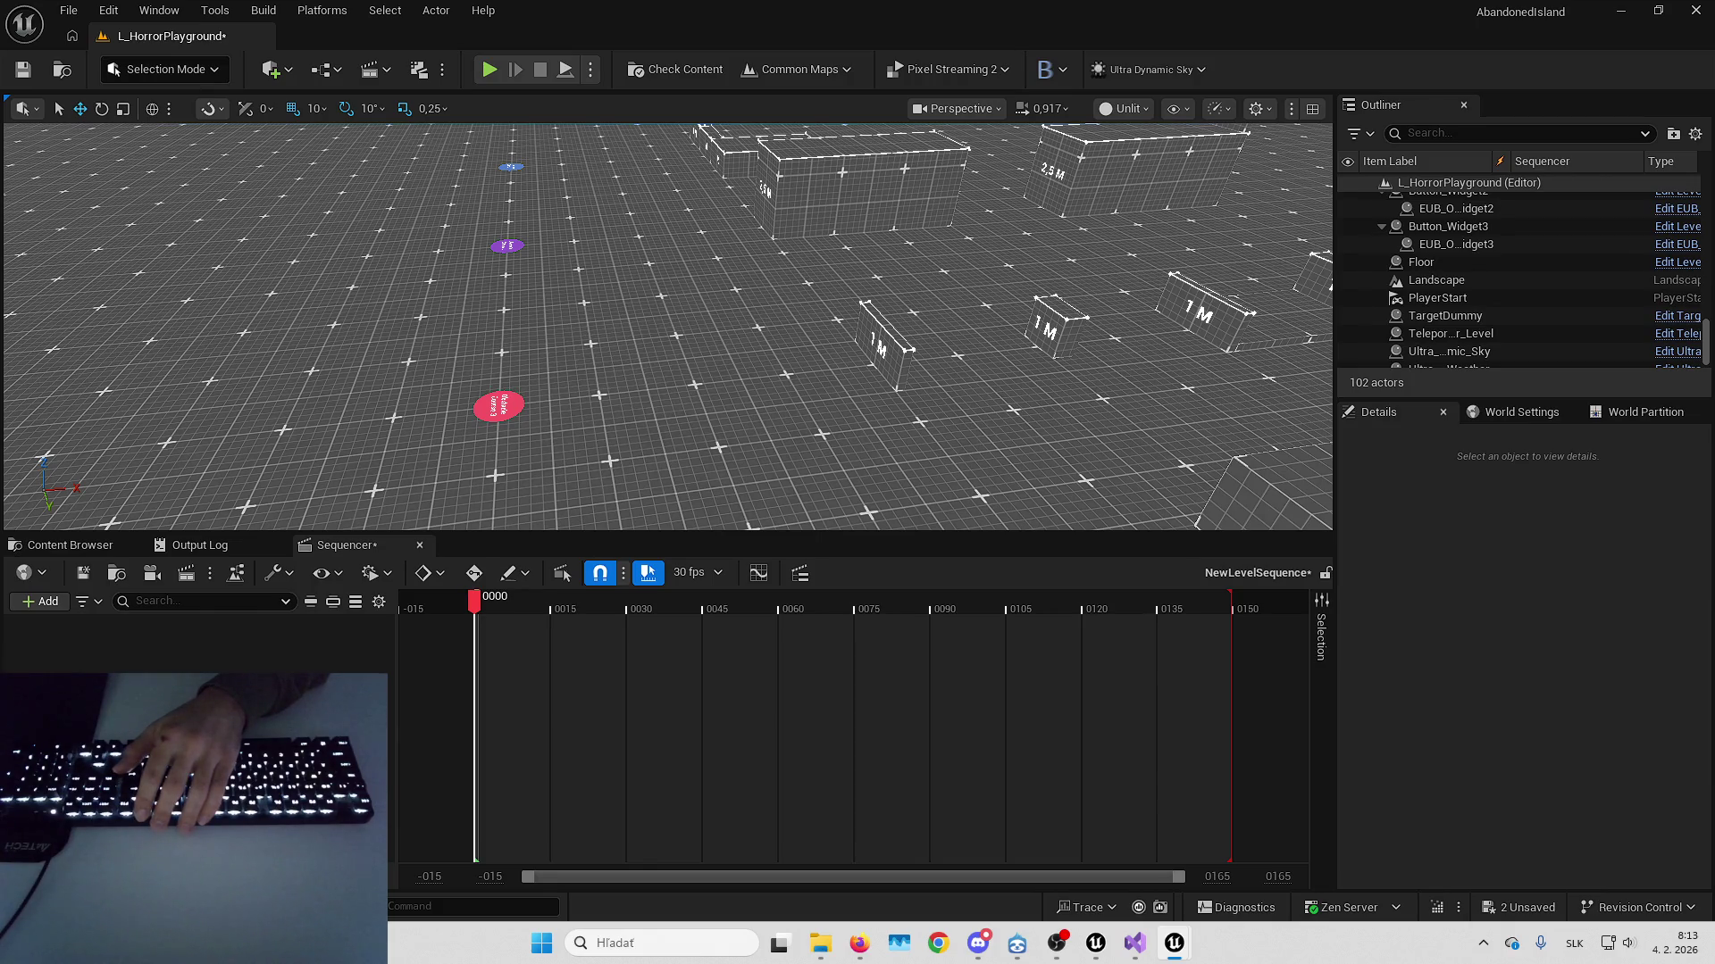
{"action": "key", "text": "alt+Tab"}
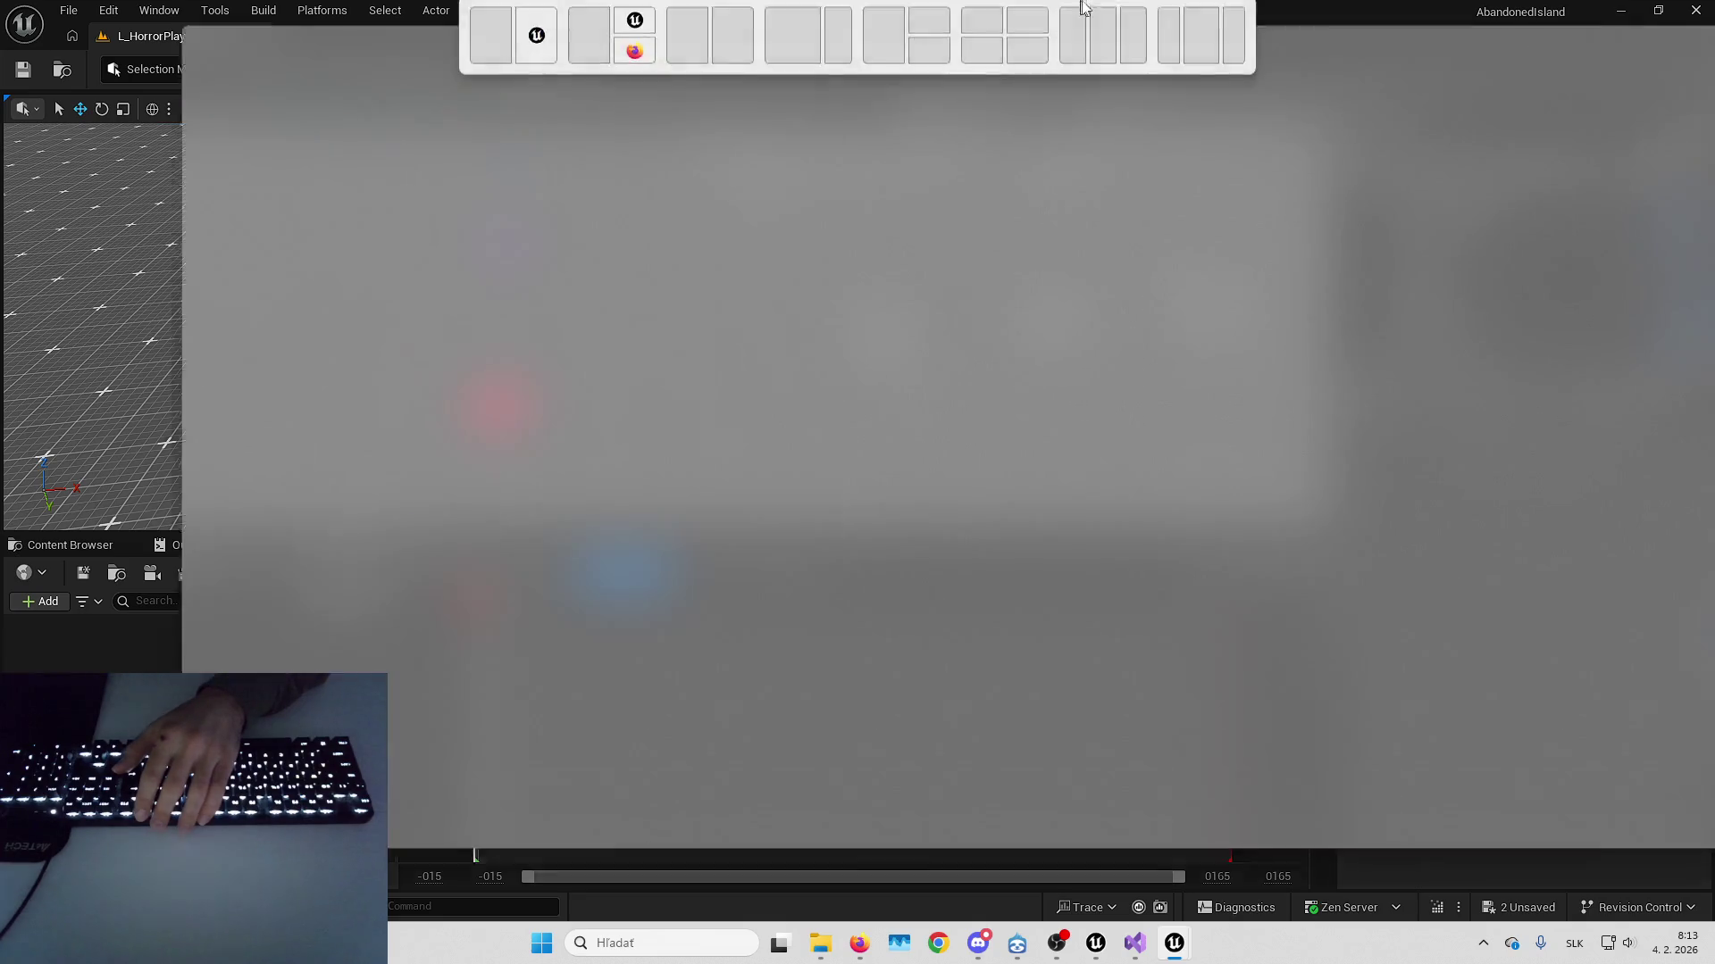
Preview Flashlight_Idle and the f_med_nrw_pinky_02_r and m_med_nrw_index_03_l pose animations
{"action": "double_click", "coordinate": [1489, 787]}
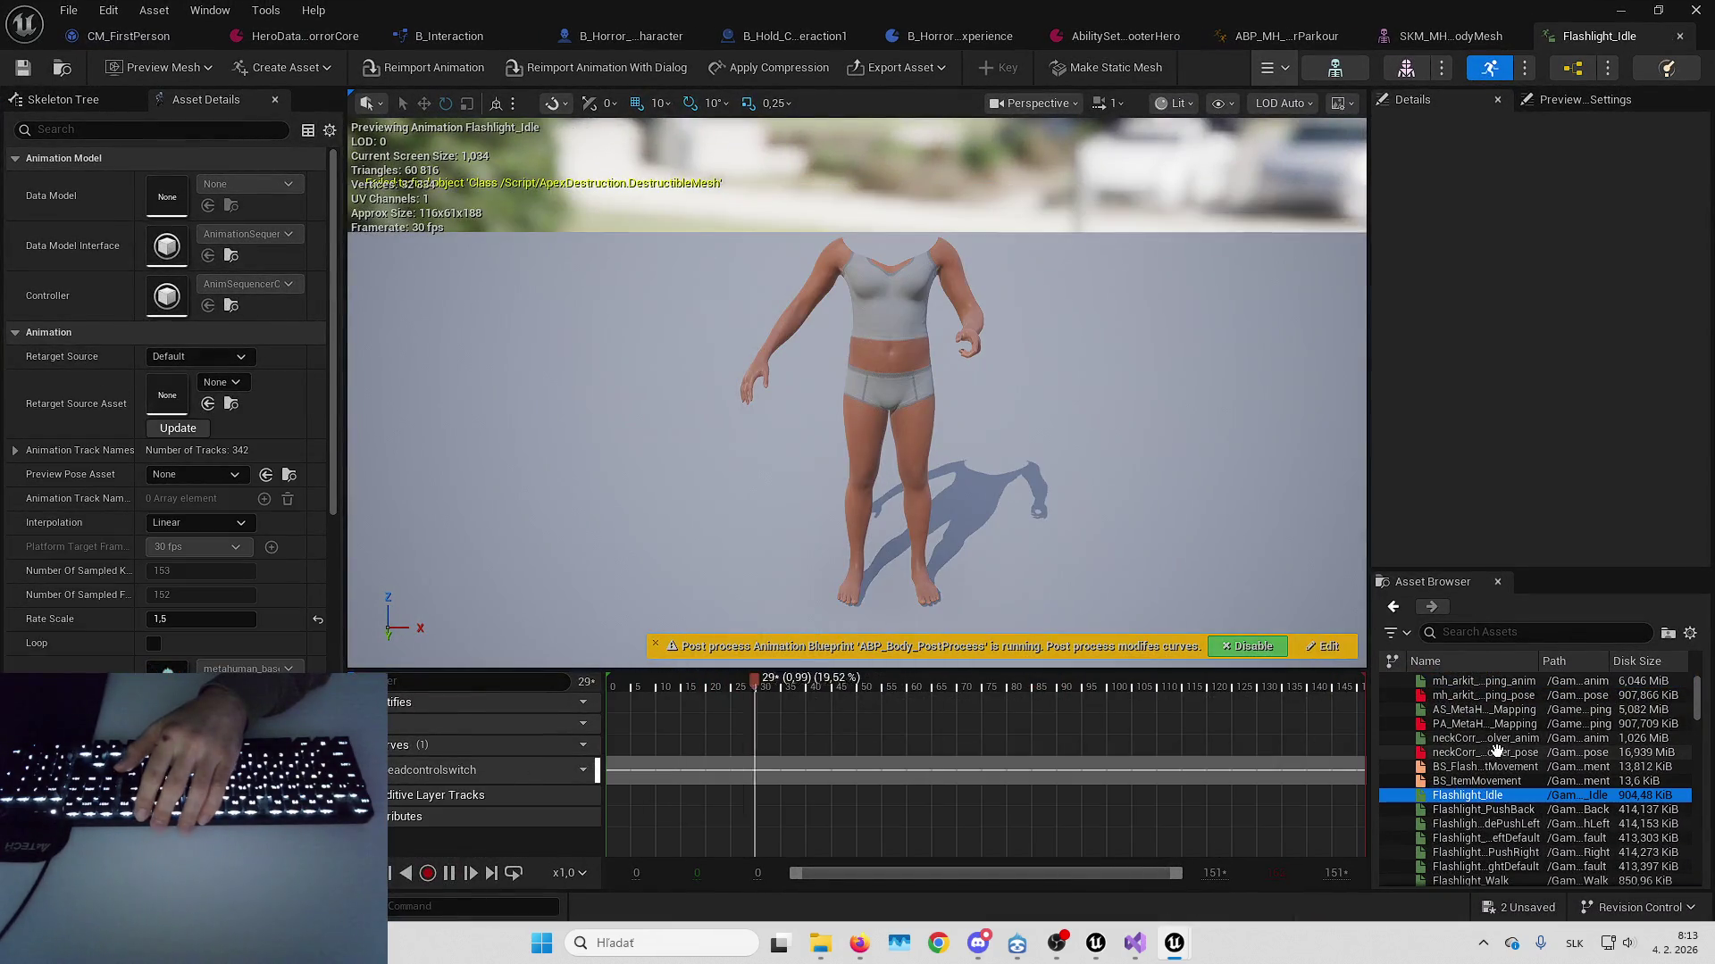
{"action": "scroll", "coordinate": [1493, 768], "scroll_direction": "down", "scroll_amount": 10}
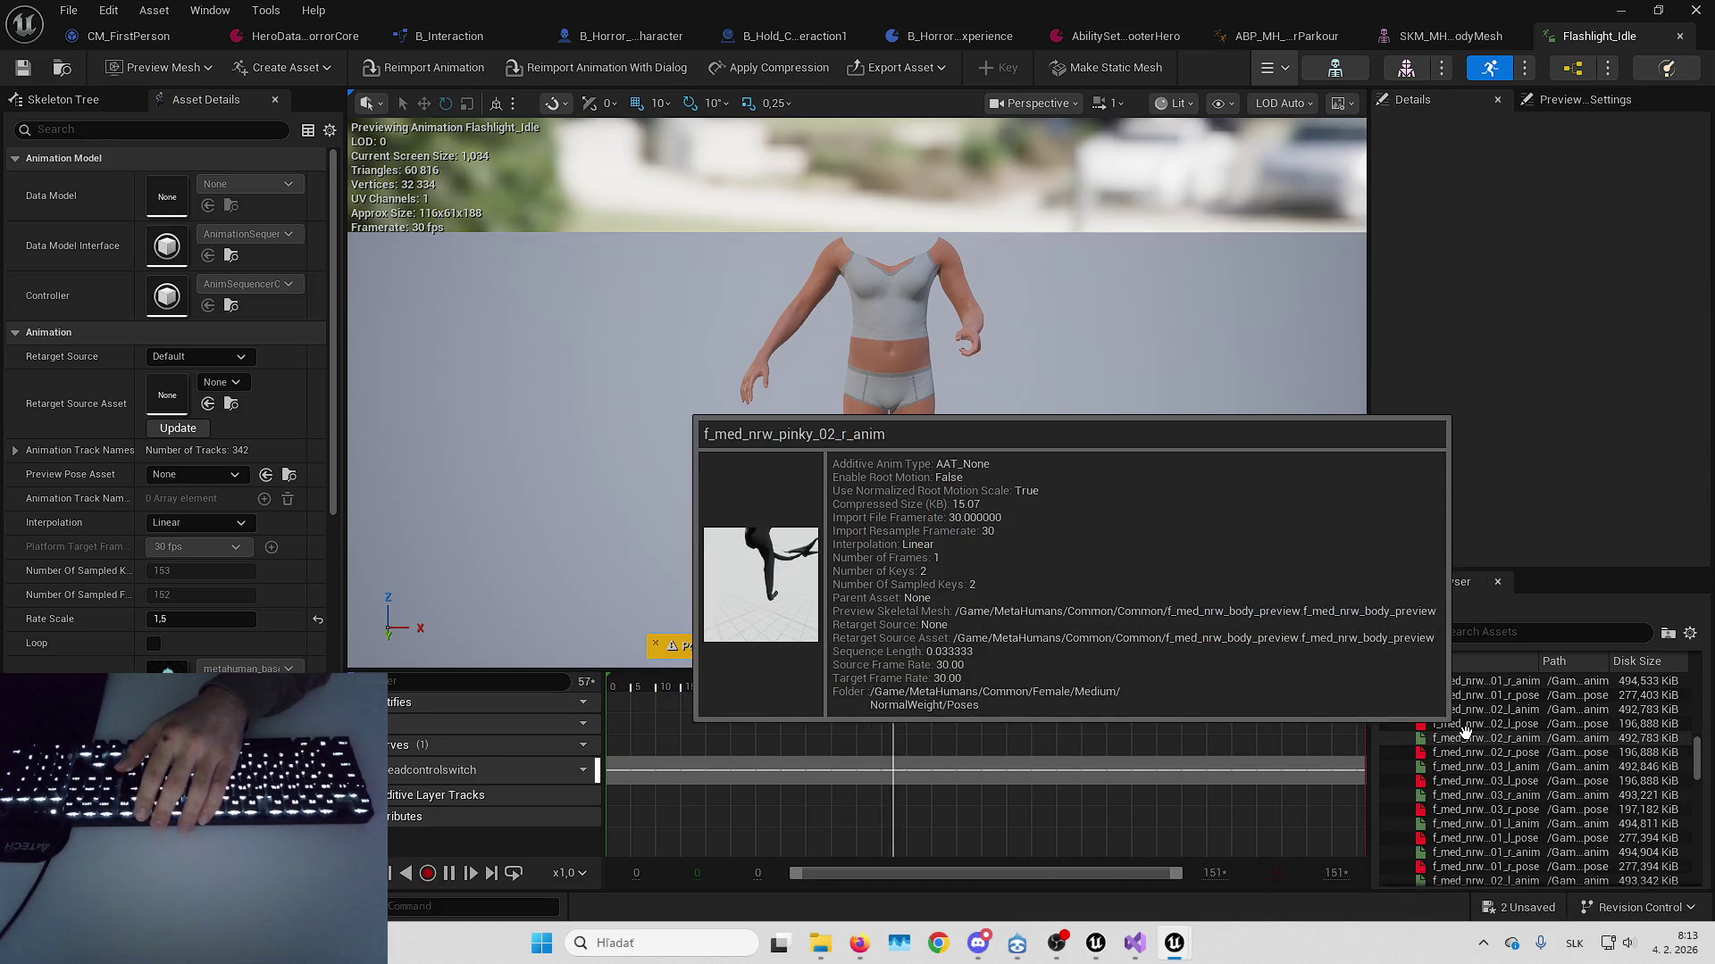
{"action": "double_click", "coordinate": [1464, 736]}
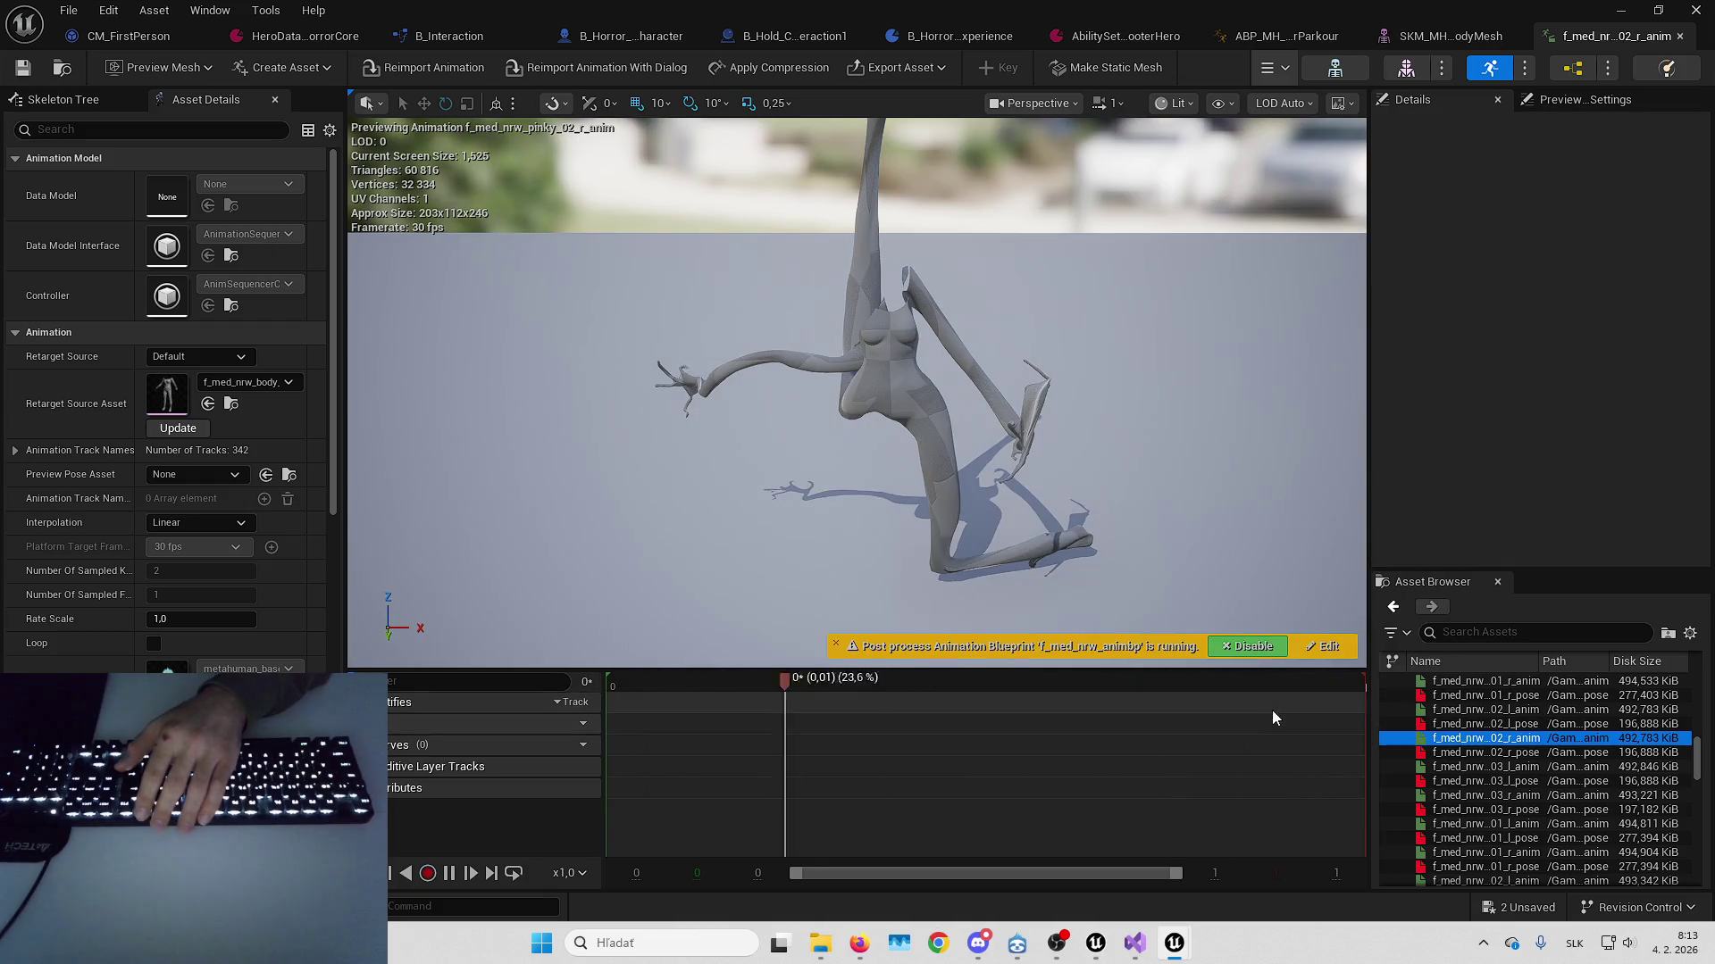
{"action": "scroll", "coordinate": [1487, 743], "scroll_direction": "down", "scroll_amount": 10}
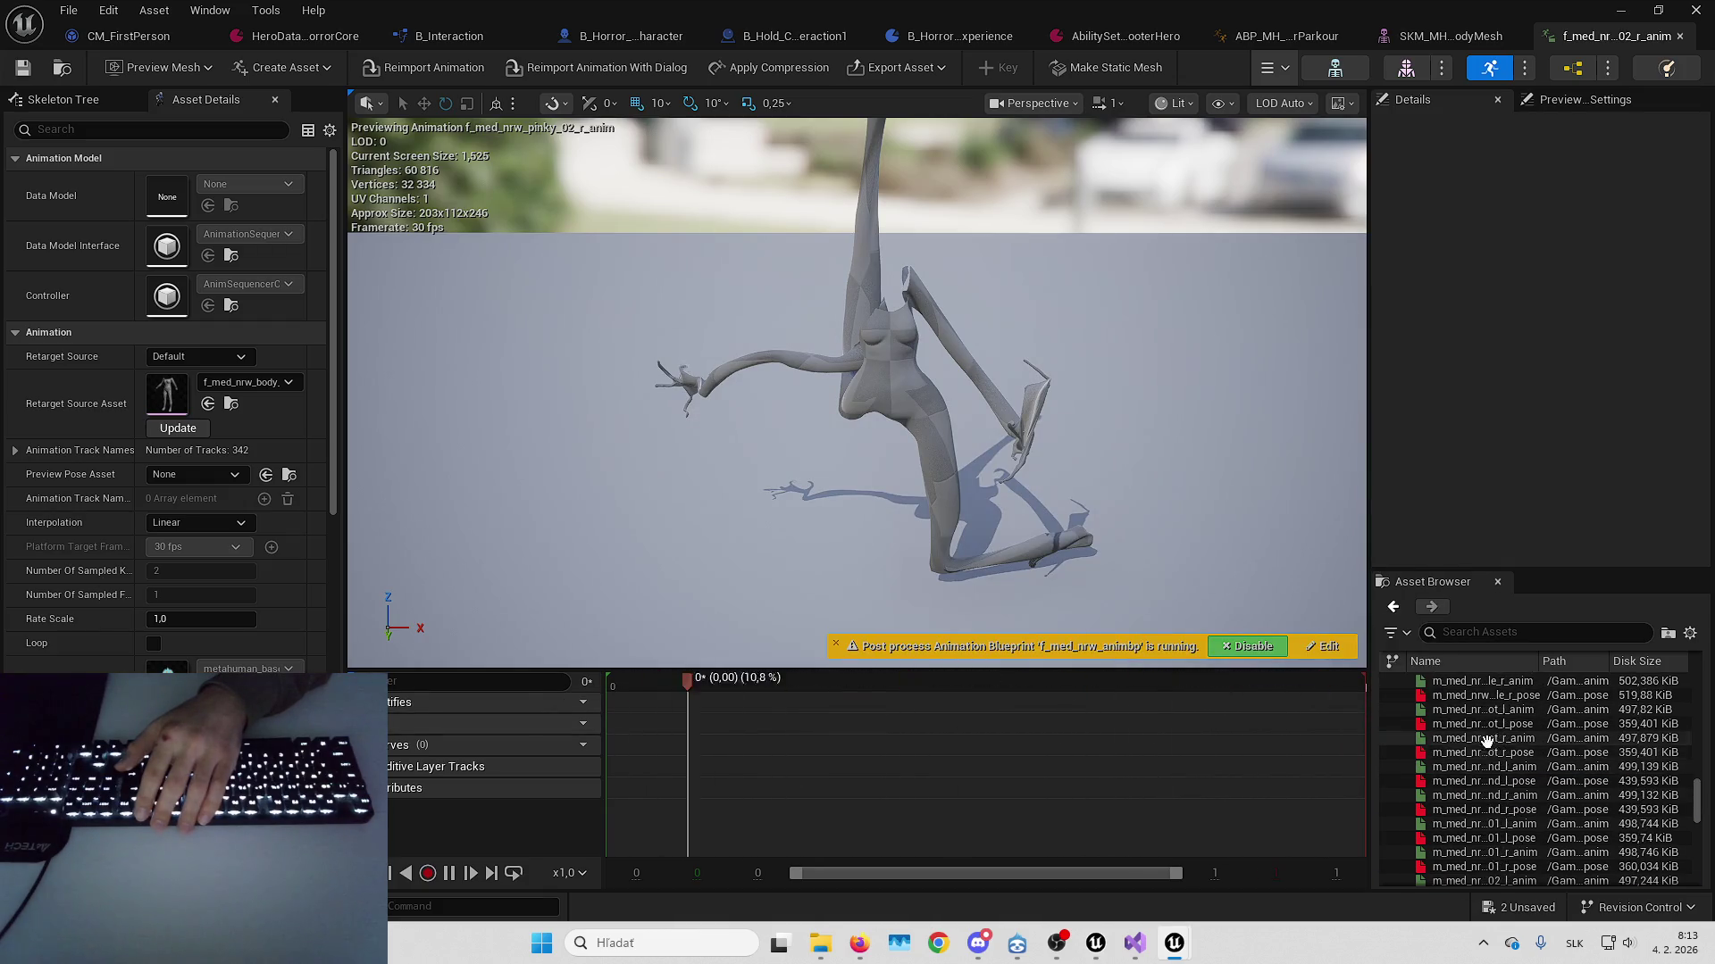
{"action": "scroll", "coordinate": [1484, 739], "scroll_direction": "down", "scroll_amount": 5}
{"action": "double_click", "coordinate": [1481, 738]}
{"action": "mouse_move", "coordinate": [1481, 738]}
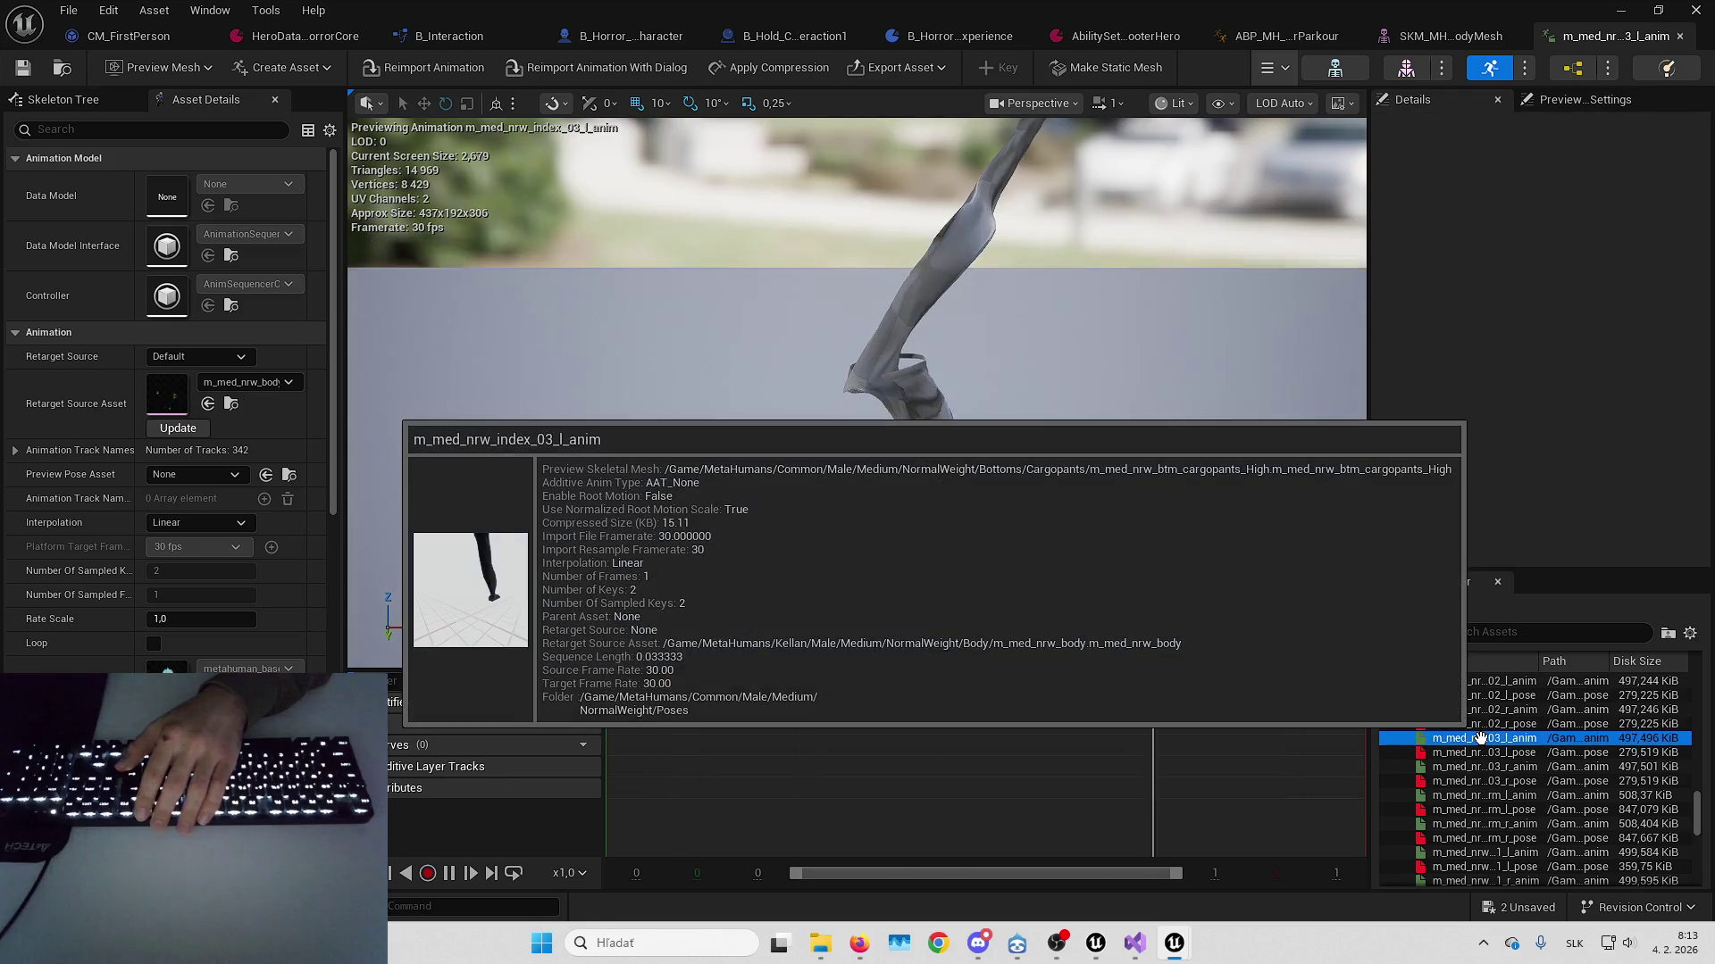
Save the index pose animation, preview Flashlight_PushBack, then go back to Flashlight_Idle
{"action": "mouse_move", "coordinate": [1064, 11]}
{"action": "left_mouse_down"}
{"action": "mouse_move", "coordinate": [1065, 180]}
{"action": "mouse_move", "coordinate": [1065, 4]}
{"action": "left_mouse_up"}
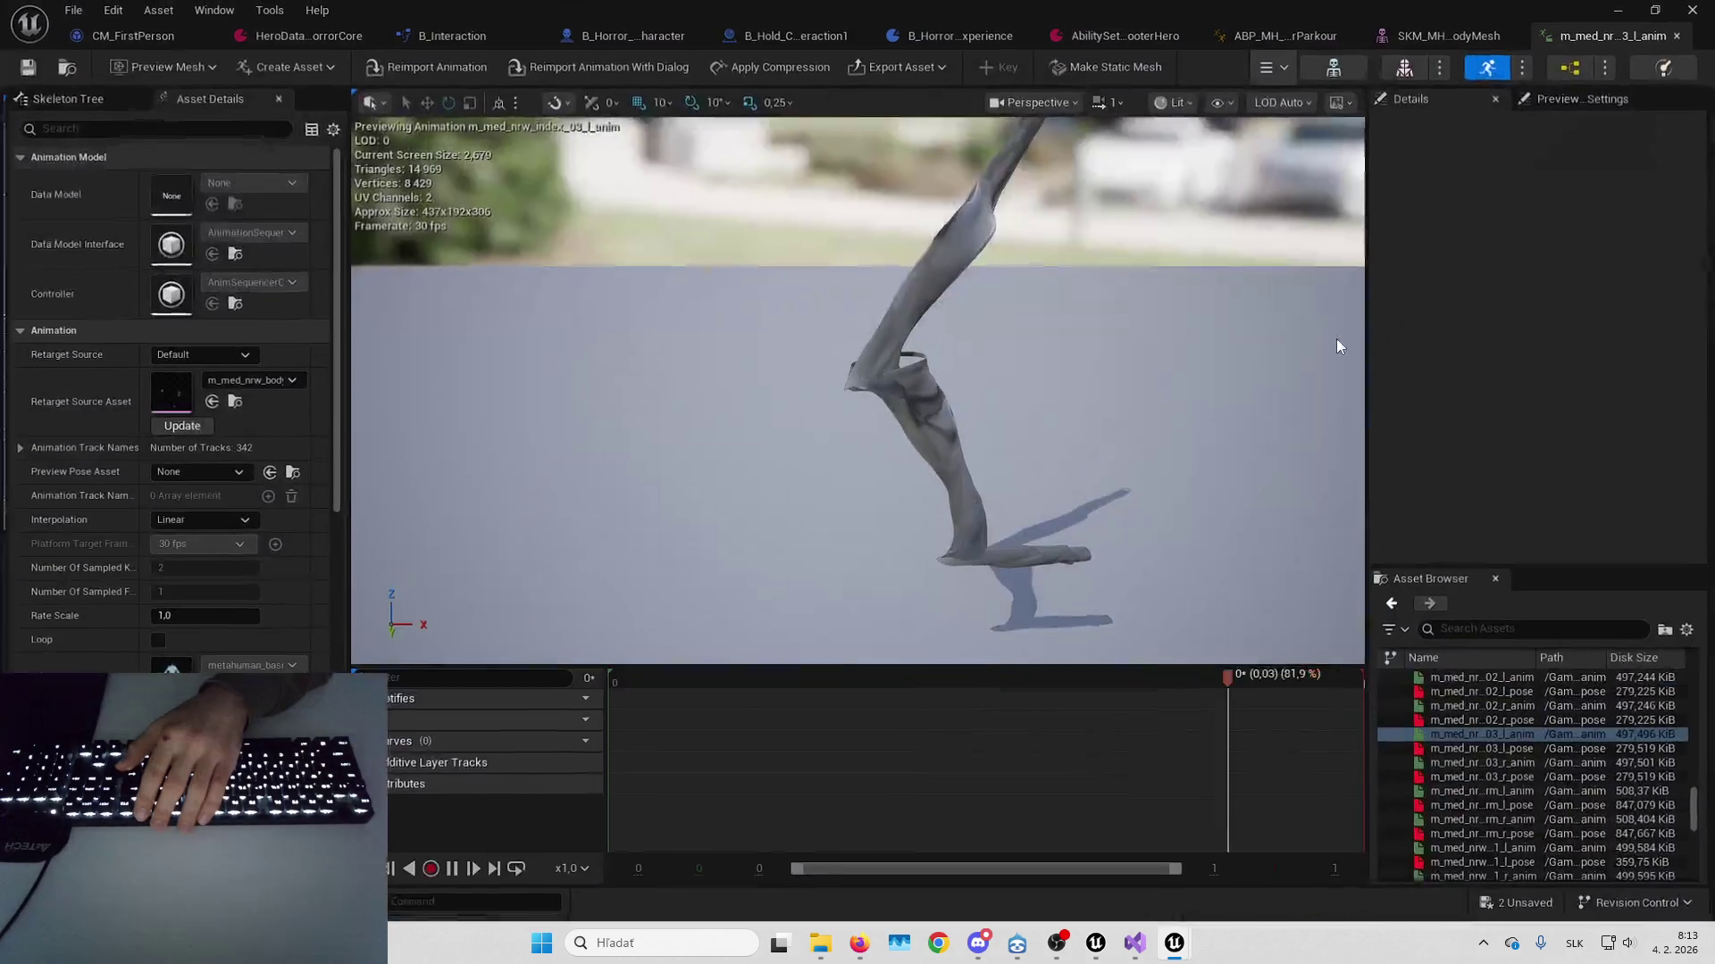
{"action": "left_click", "coordinate": [23, 67]}
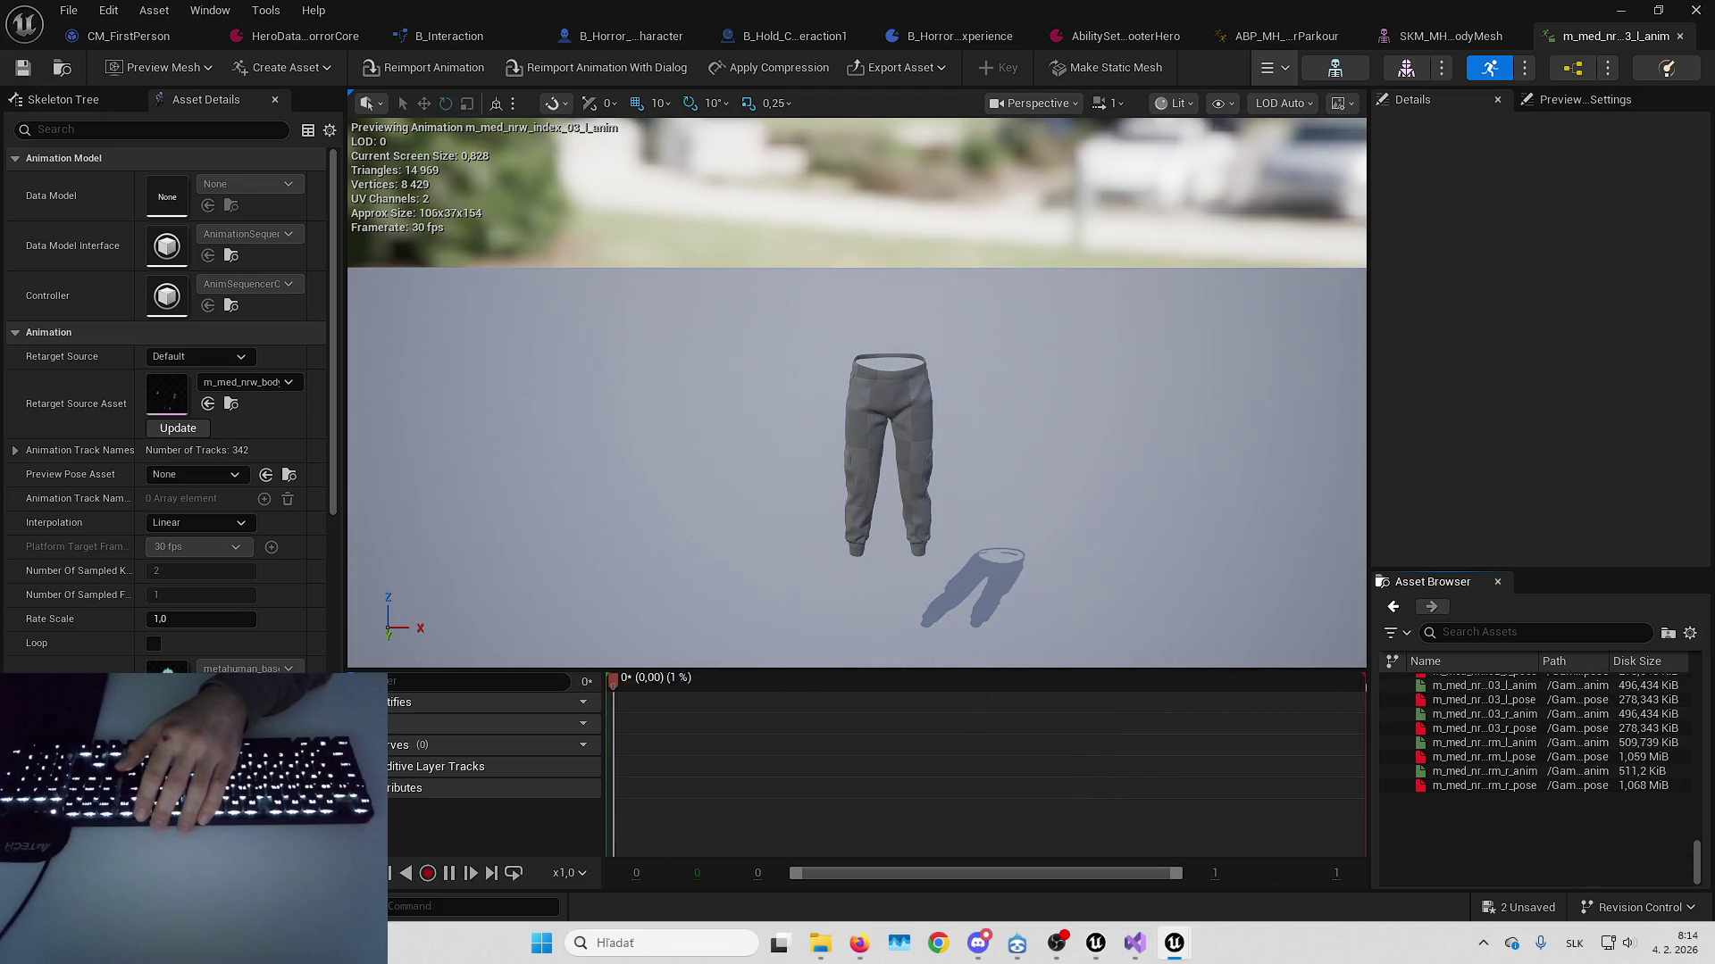
{"action": "scroll", "coordinate": [1462, 799], "scroll_direction": "up", "scroll_amount": 10}
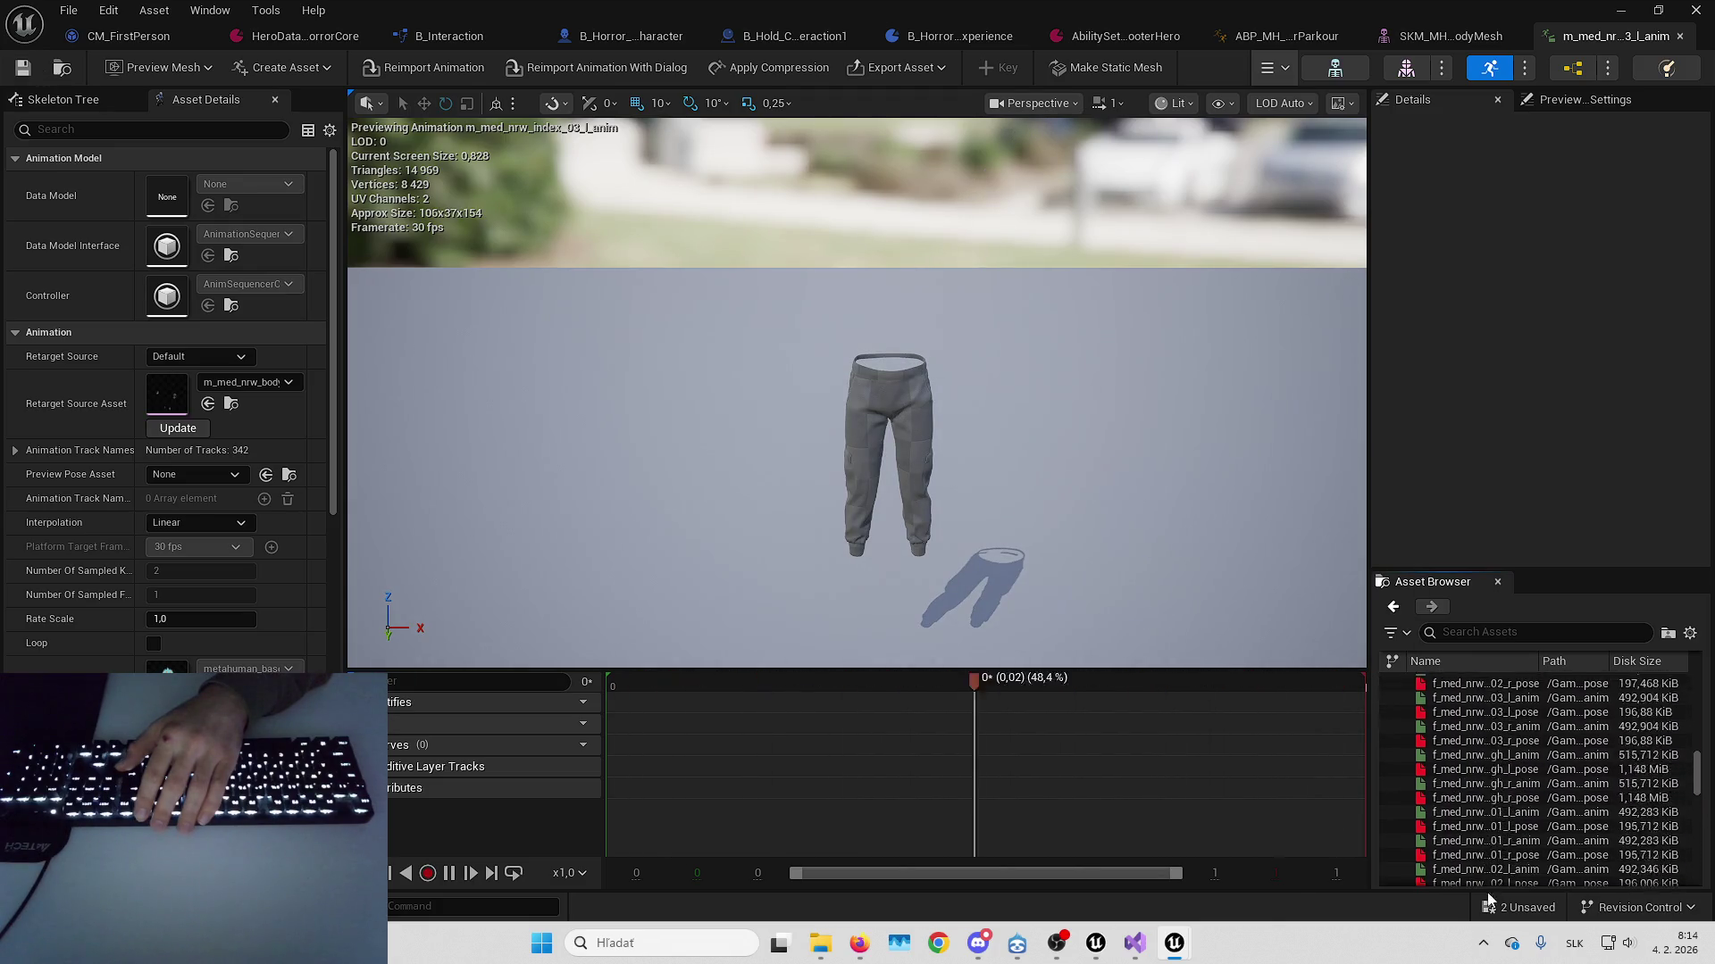
{"action": "scroll", "coordinate": [1462, 799], "scroll_direction": "up", "scroll_amount": 15}
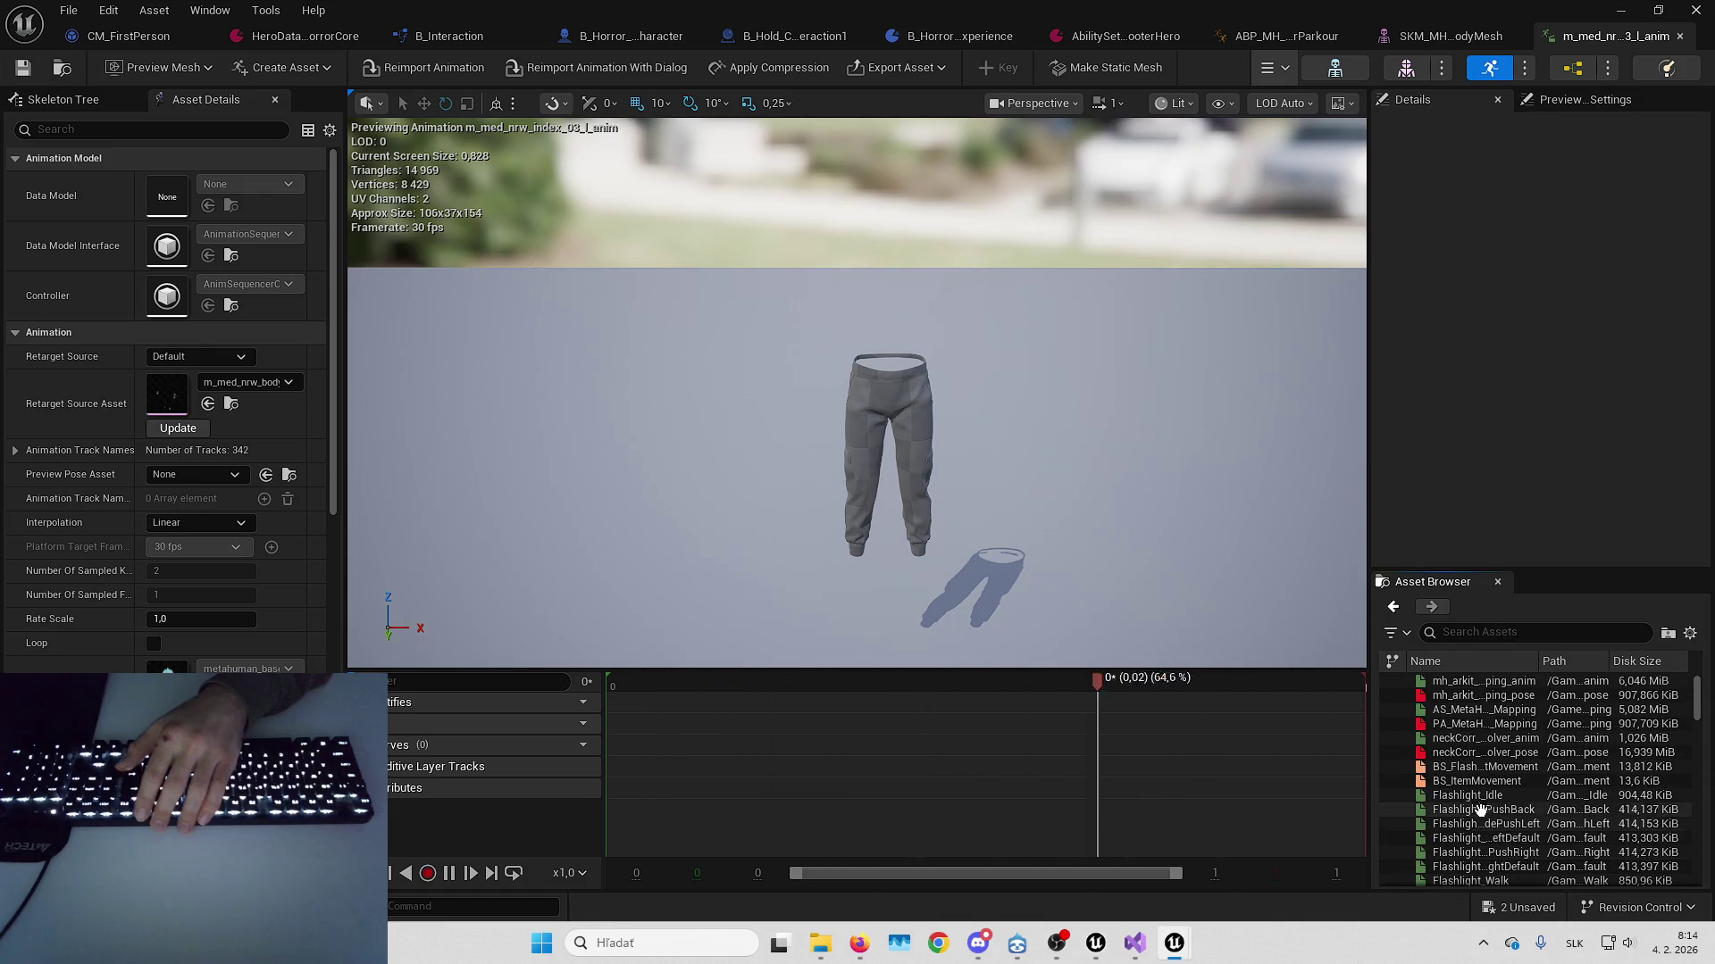
{"action": "left_click", "coordinate": [1480, 804]}
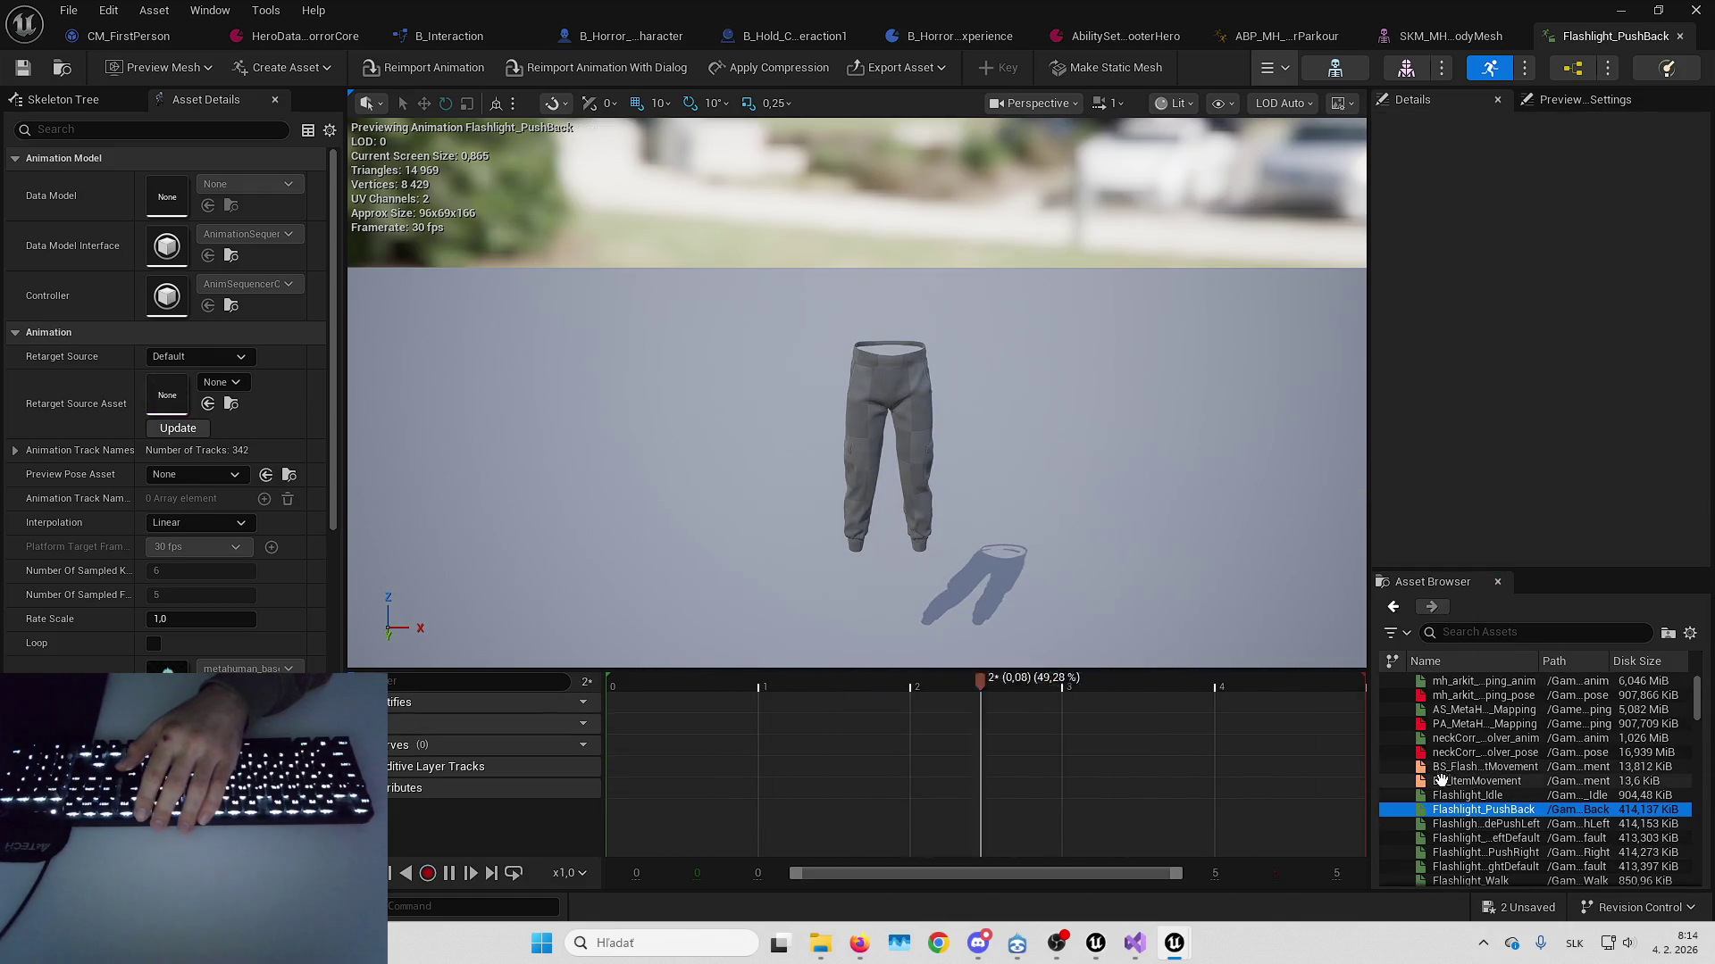
{"action": "left_click", "coordinate": [1462, 793]}
{"action": "left_click", "coordinate": [1469, 809]}
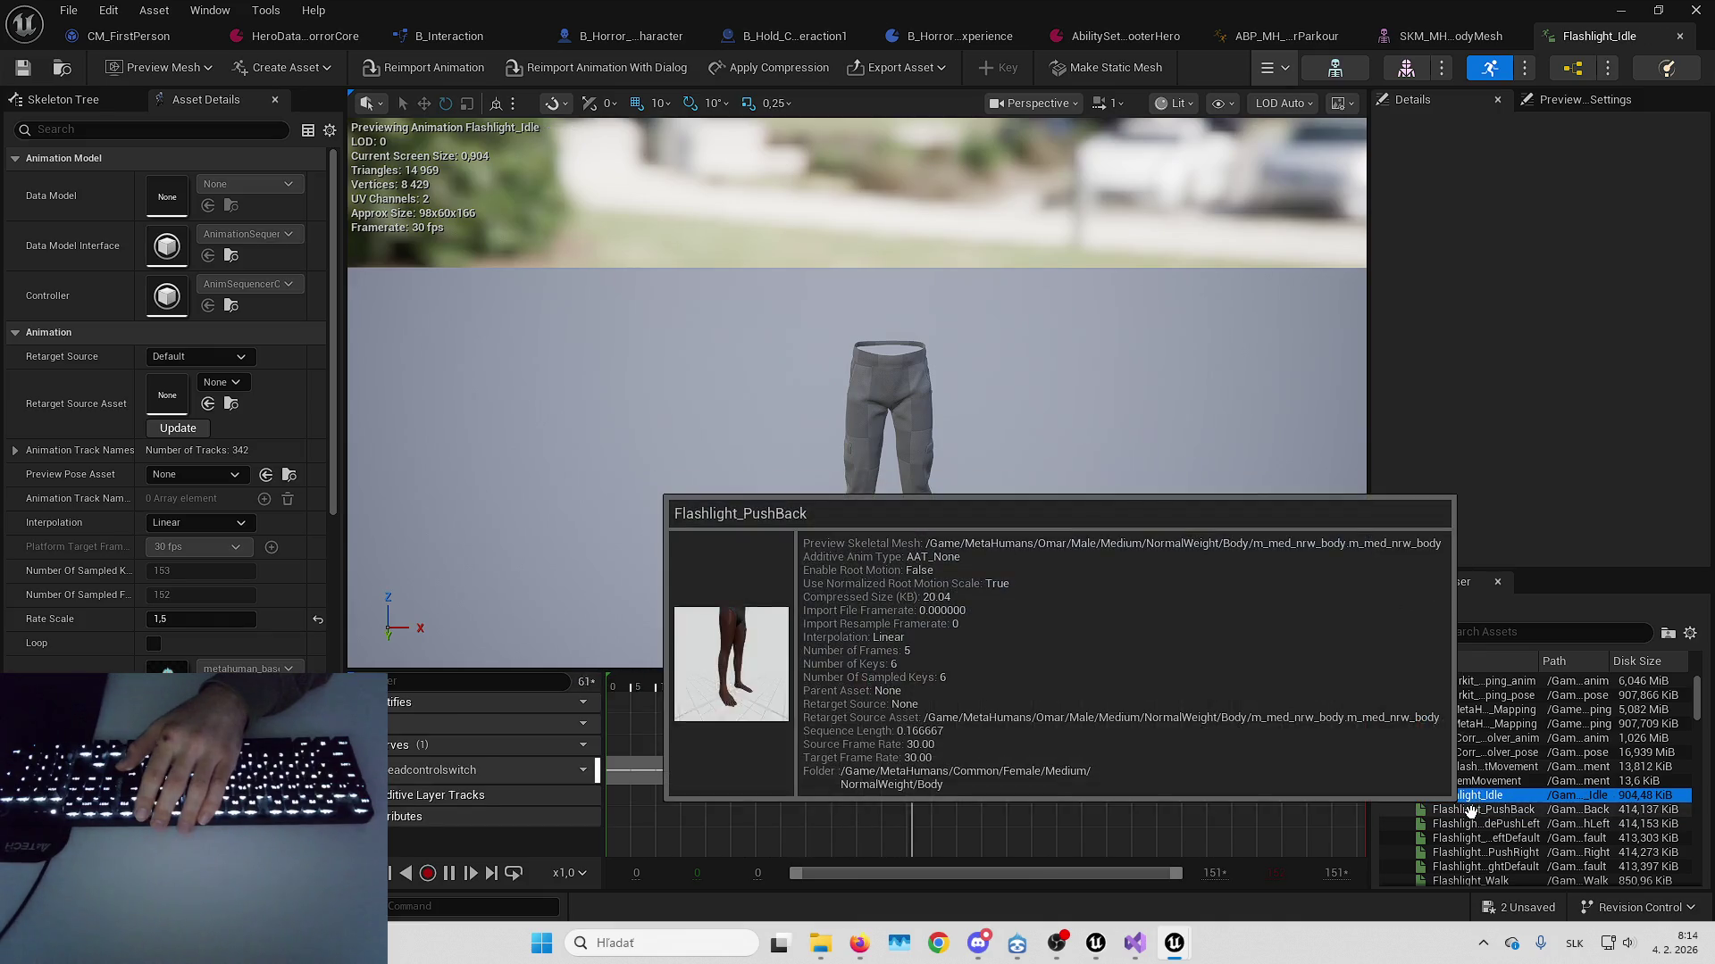
{"action": "left_click", "coordinate": [1469, 795]}
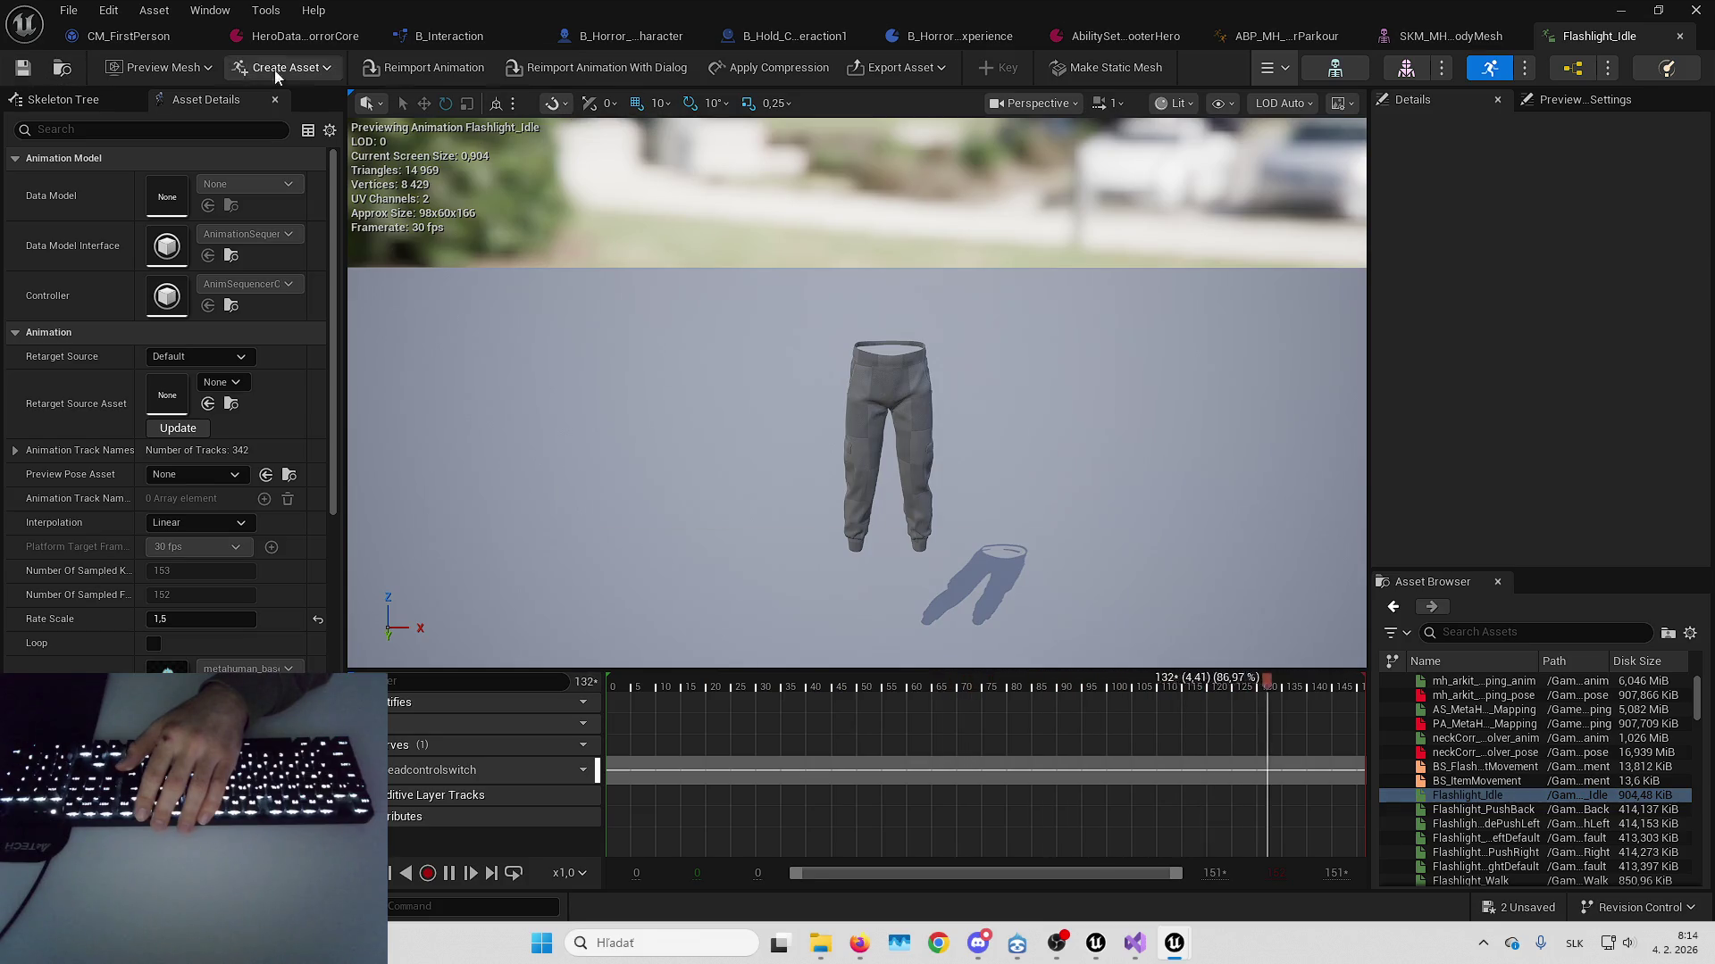
Minimize the asset editor and go up to the MetaHumans folder in the Content Browser
{"action": "left_click", "coordinate": [1406, 67]}
{"action": "left_click", "coordinate": [1489, 67]}
{"action": "left_click", "coordinate": [1680, 36]}
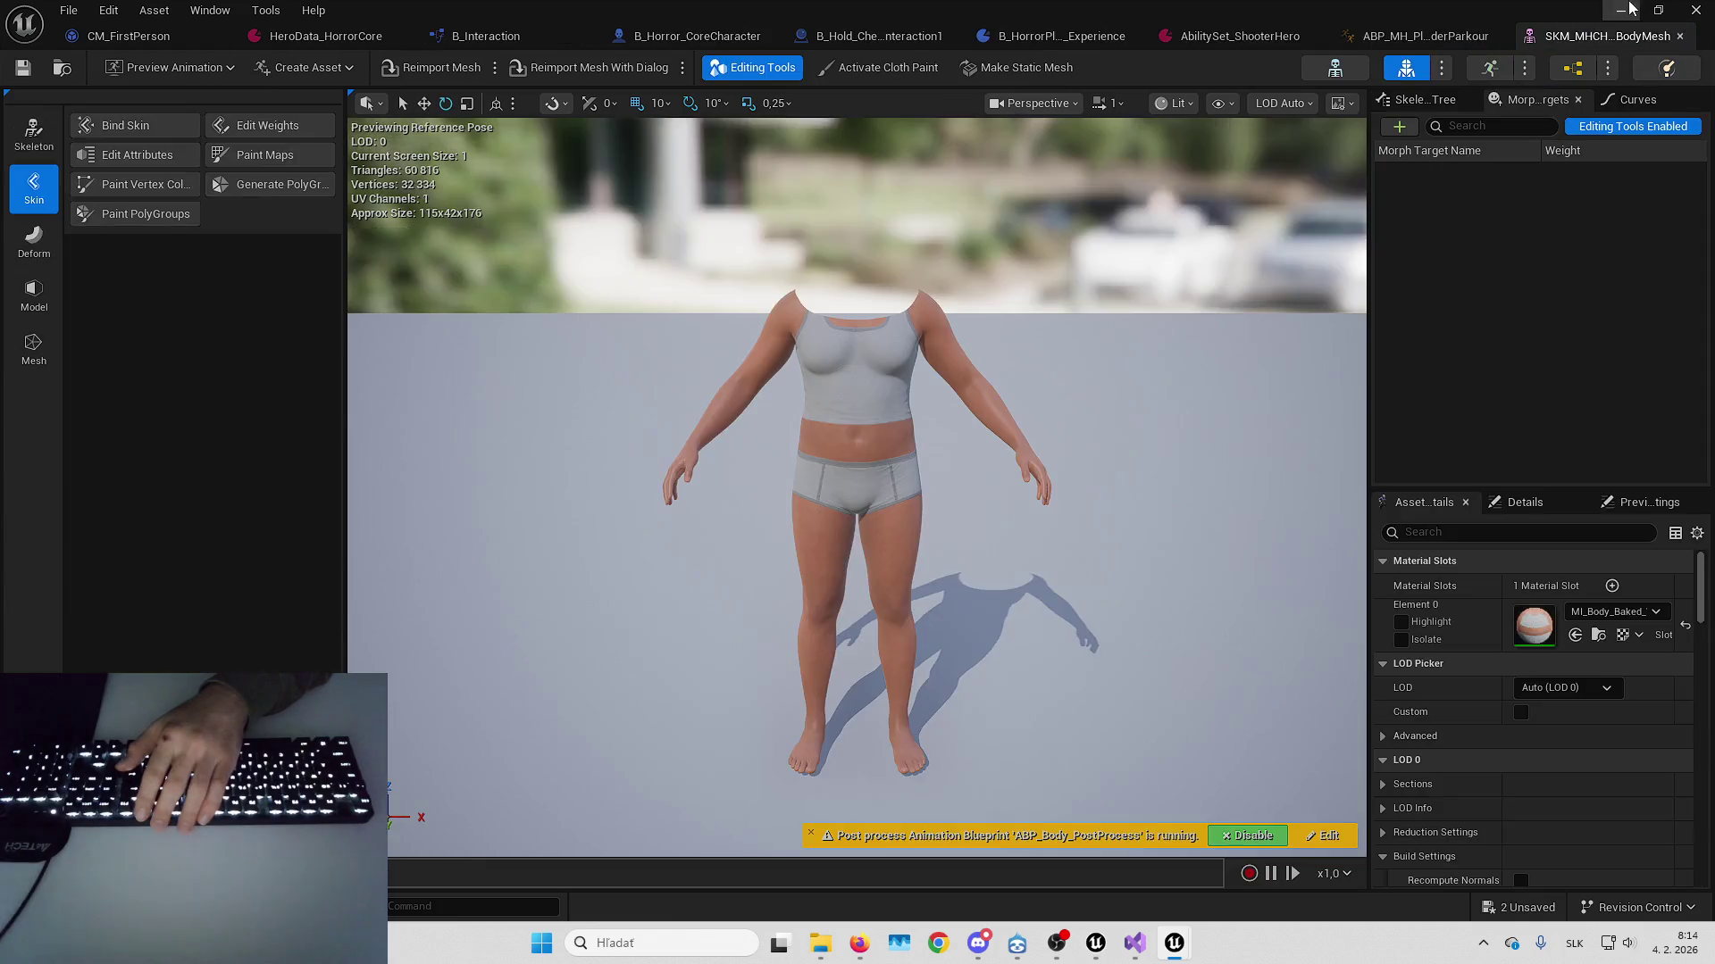
{"action": "left_click", "coordinate": [730, 574]}
{"action": "left_click", "coordinate": [707, 596]}
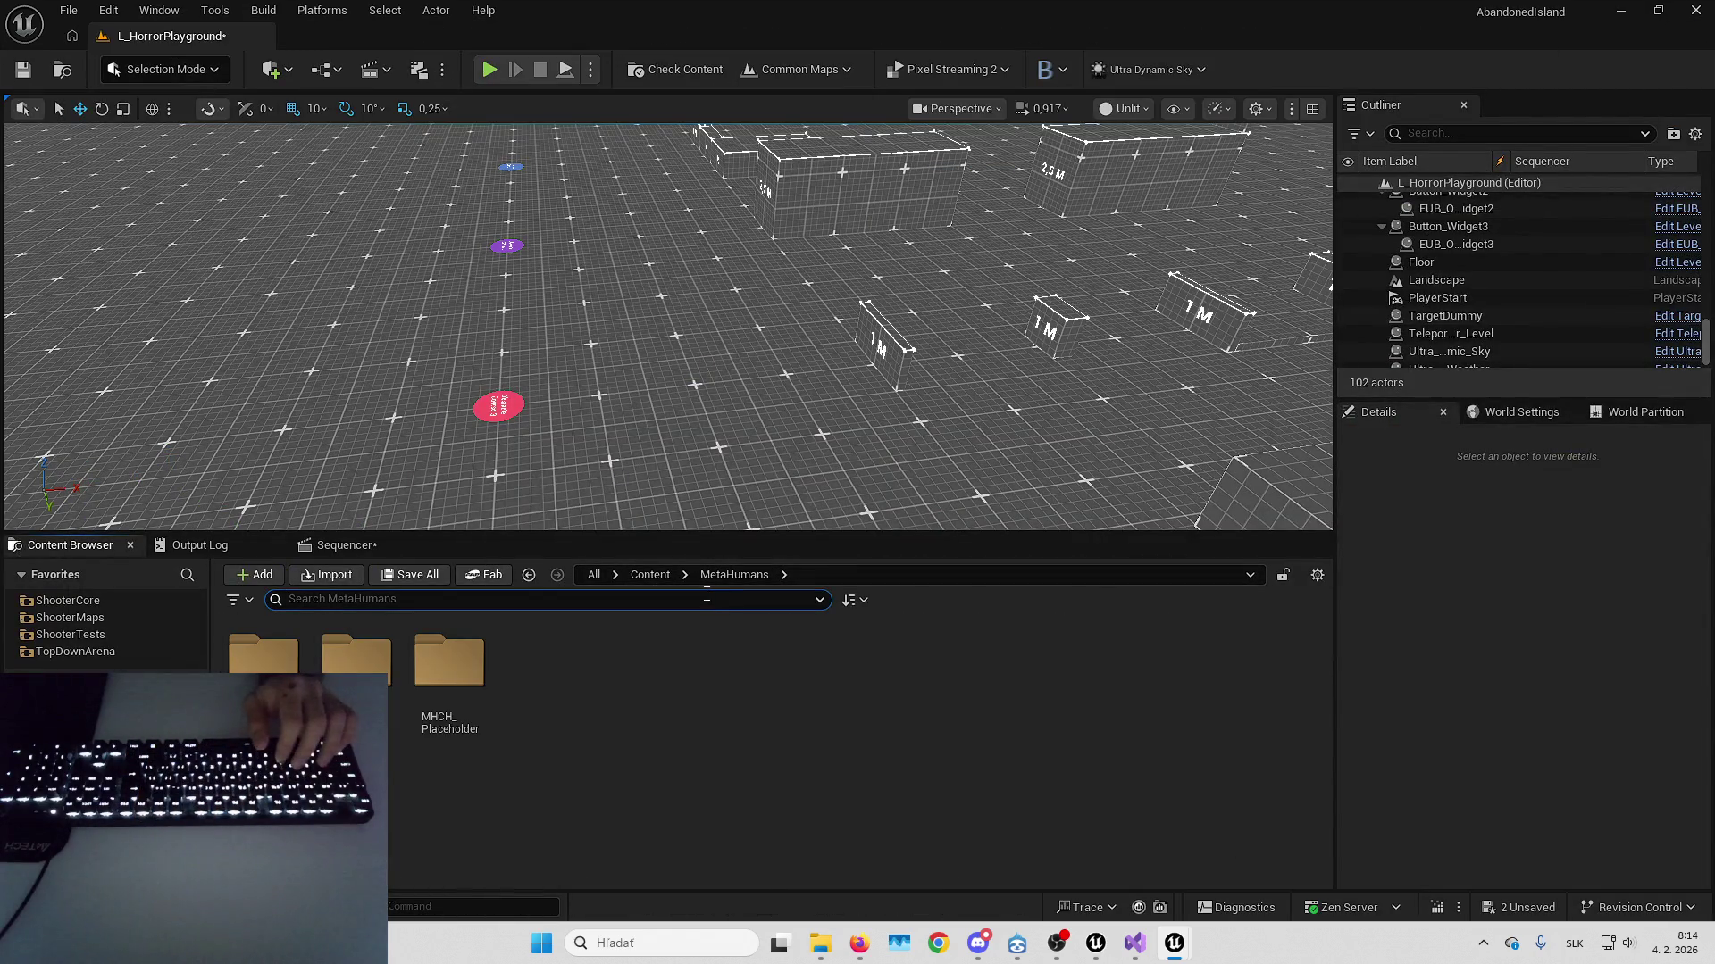
Search all project content for 'flashlight' and open the Flashlight_Idle animation
{"action": "left_click", "coordinate": [634, 582]}
{"action": "left_click", "coordinate": [645, 606]}
{"action": "type", "text": "flashlight"}
{"action": "double_click", "coordinate": [919, 699]}
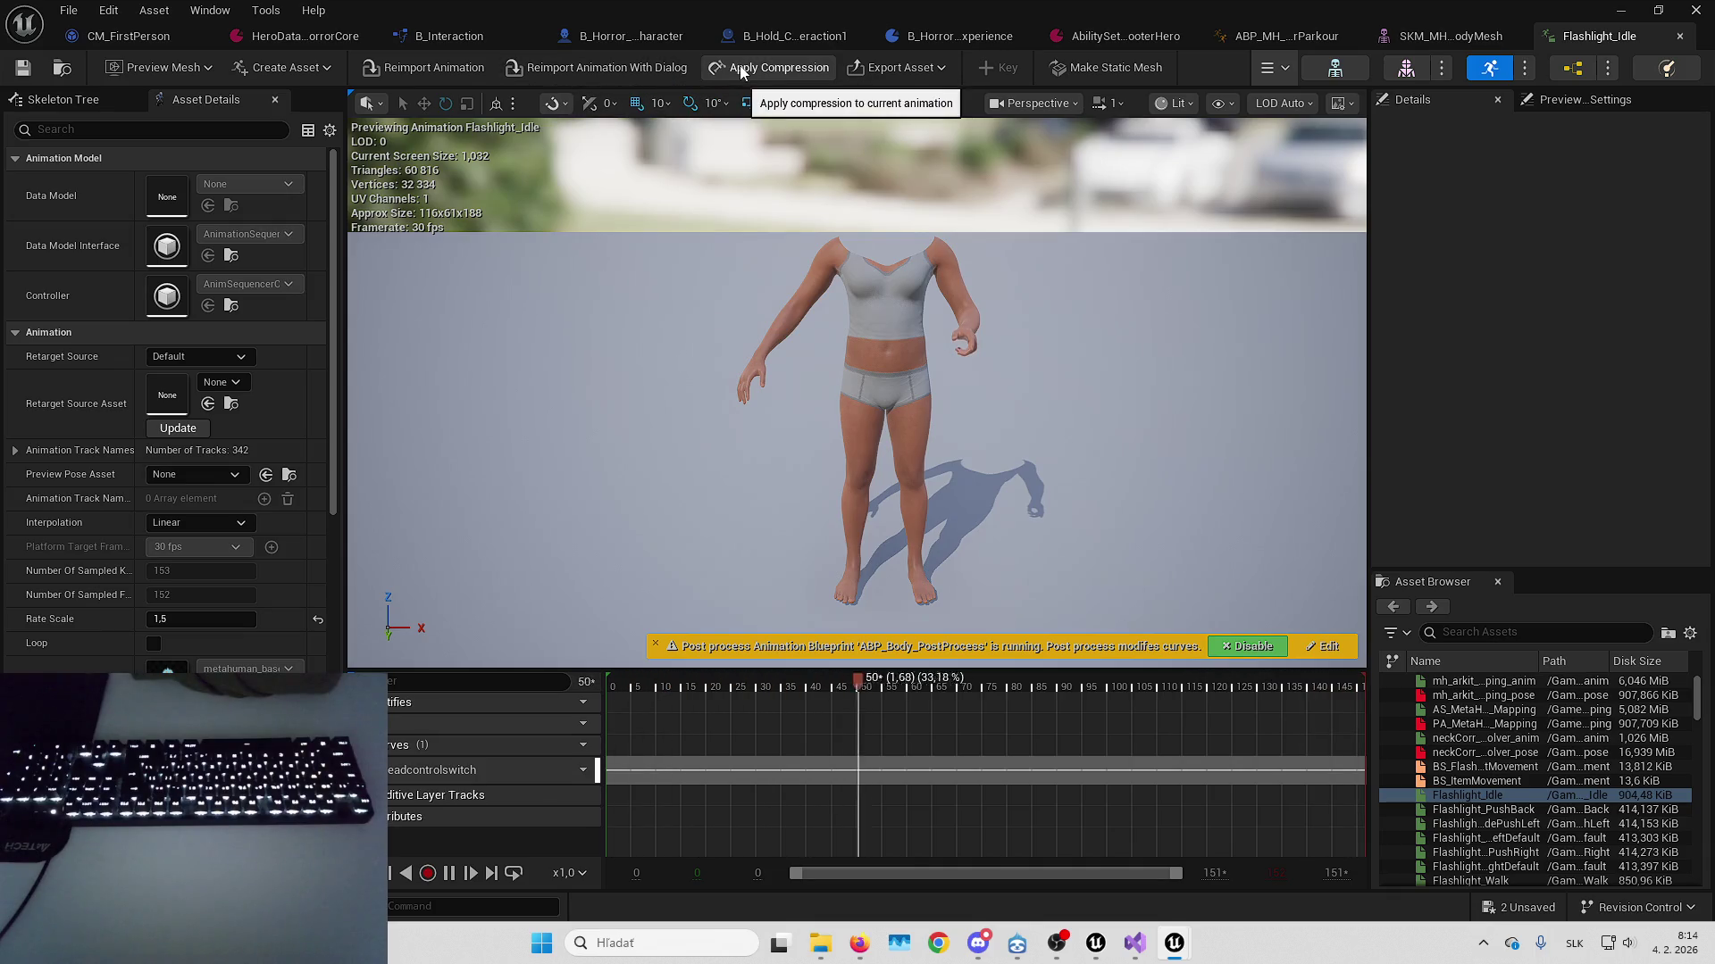
Inspect Flashlight_Idle's Edit in Sequencer Control Rig baking options, then minimize the animation editor
{"action": "left_click", "coordinate": [1268, 69]}
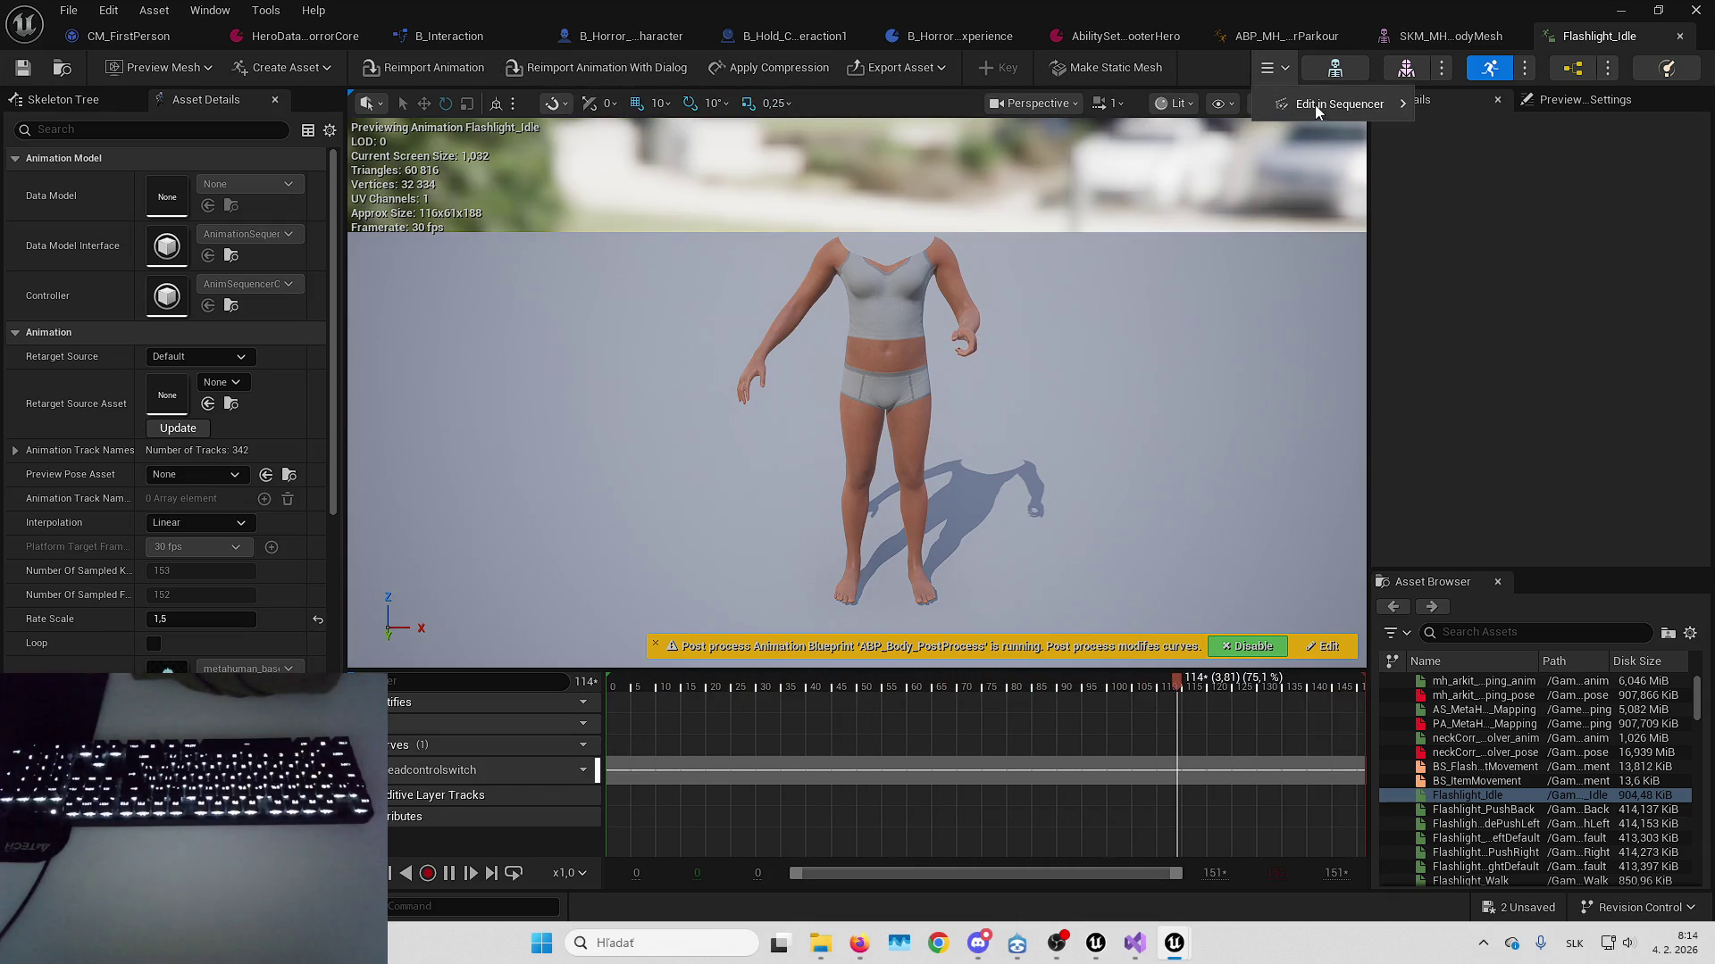
{"action": "mouse_move", "coordinate": [1344, 107]}
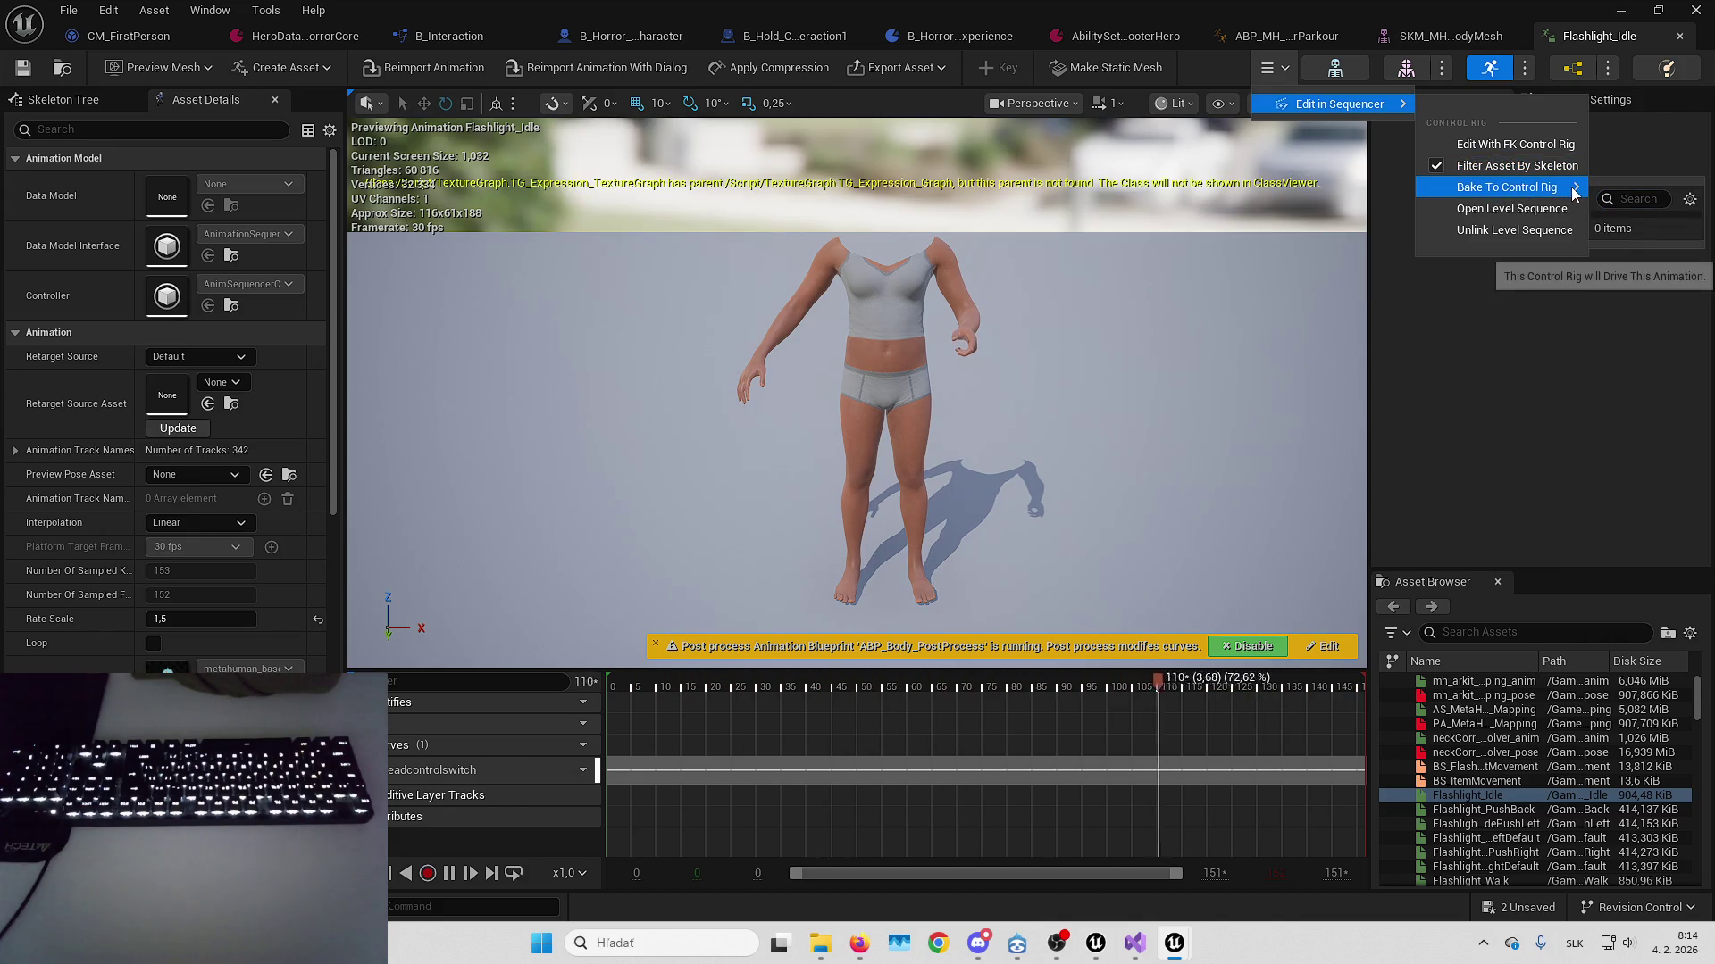
{"action": "left_click", "coordinate": [1691, 200]}
{"action": "left_click", "coordinate": [1663, 233]}
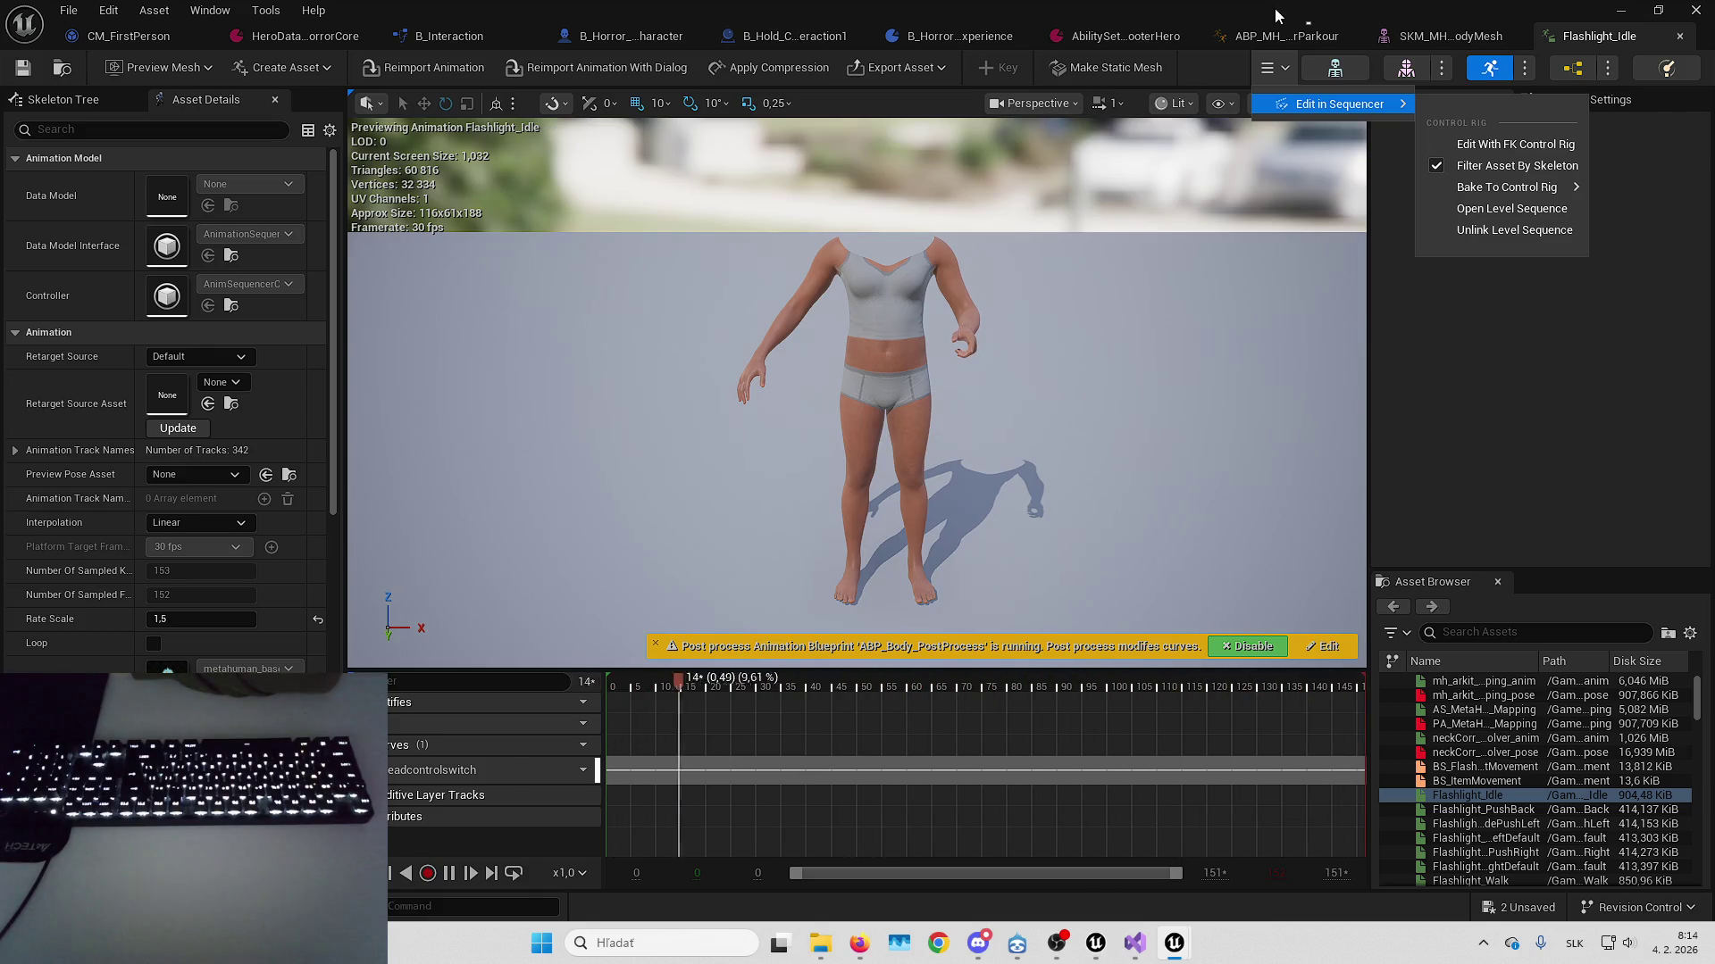
{"action": "left_click", "coordinate": [1104, 125]}
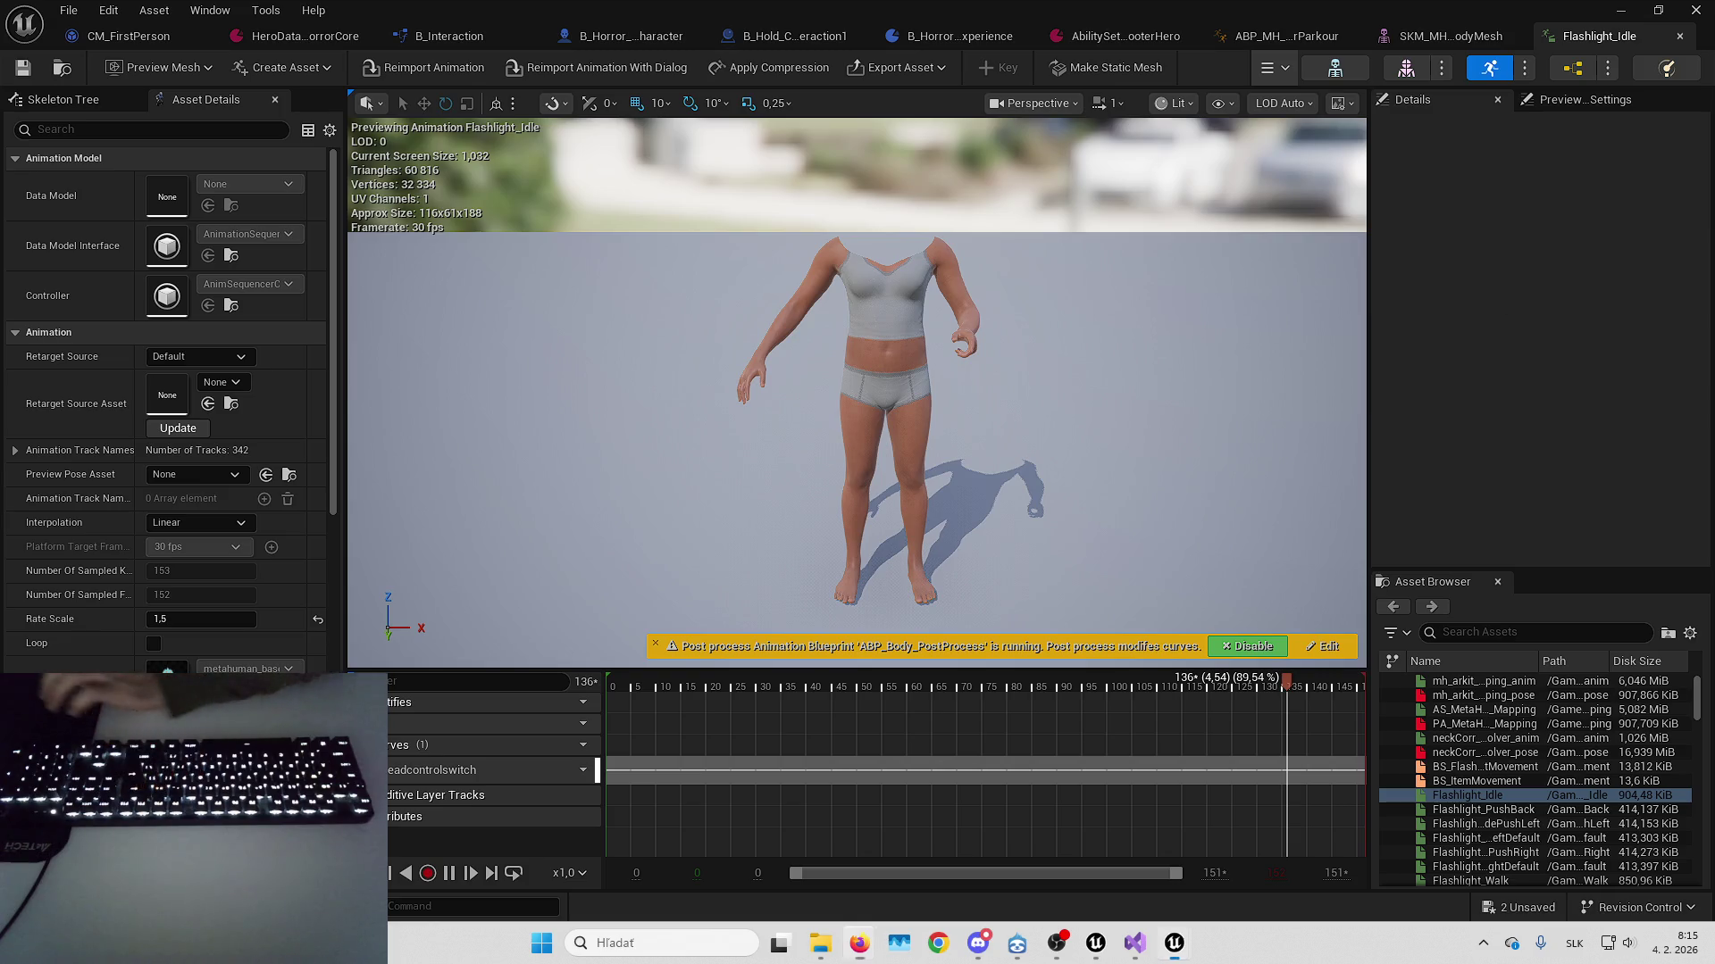
{"action": "scroll", "coordinate": [1185, 314], "scroll_direction": "up", "scroll_amount": 2}
{"action": "left_click", "coordinate": [1619, 12]}
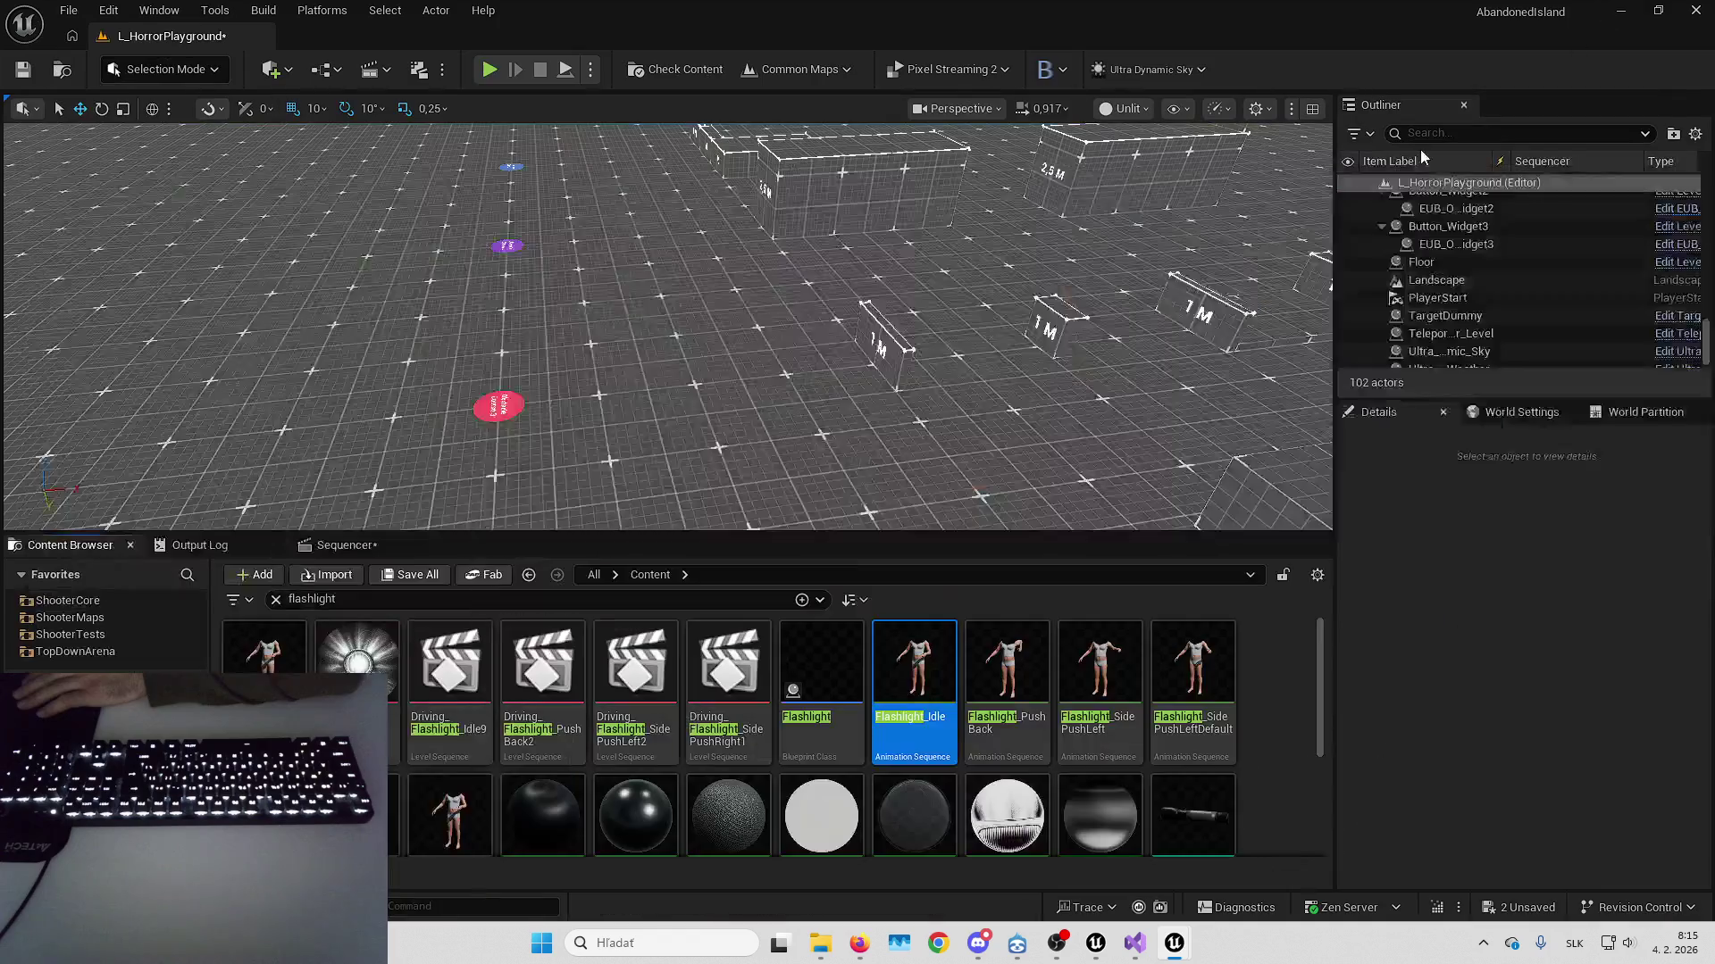
Clear the flashlight search and filter the Content Browser to IK Retargeter assets
{"action": "left_click", "coordinate": [282, 606]}
{"action": "left_click", "coordinate": [234, 599]}
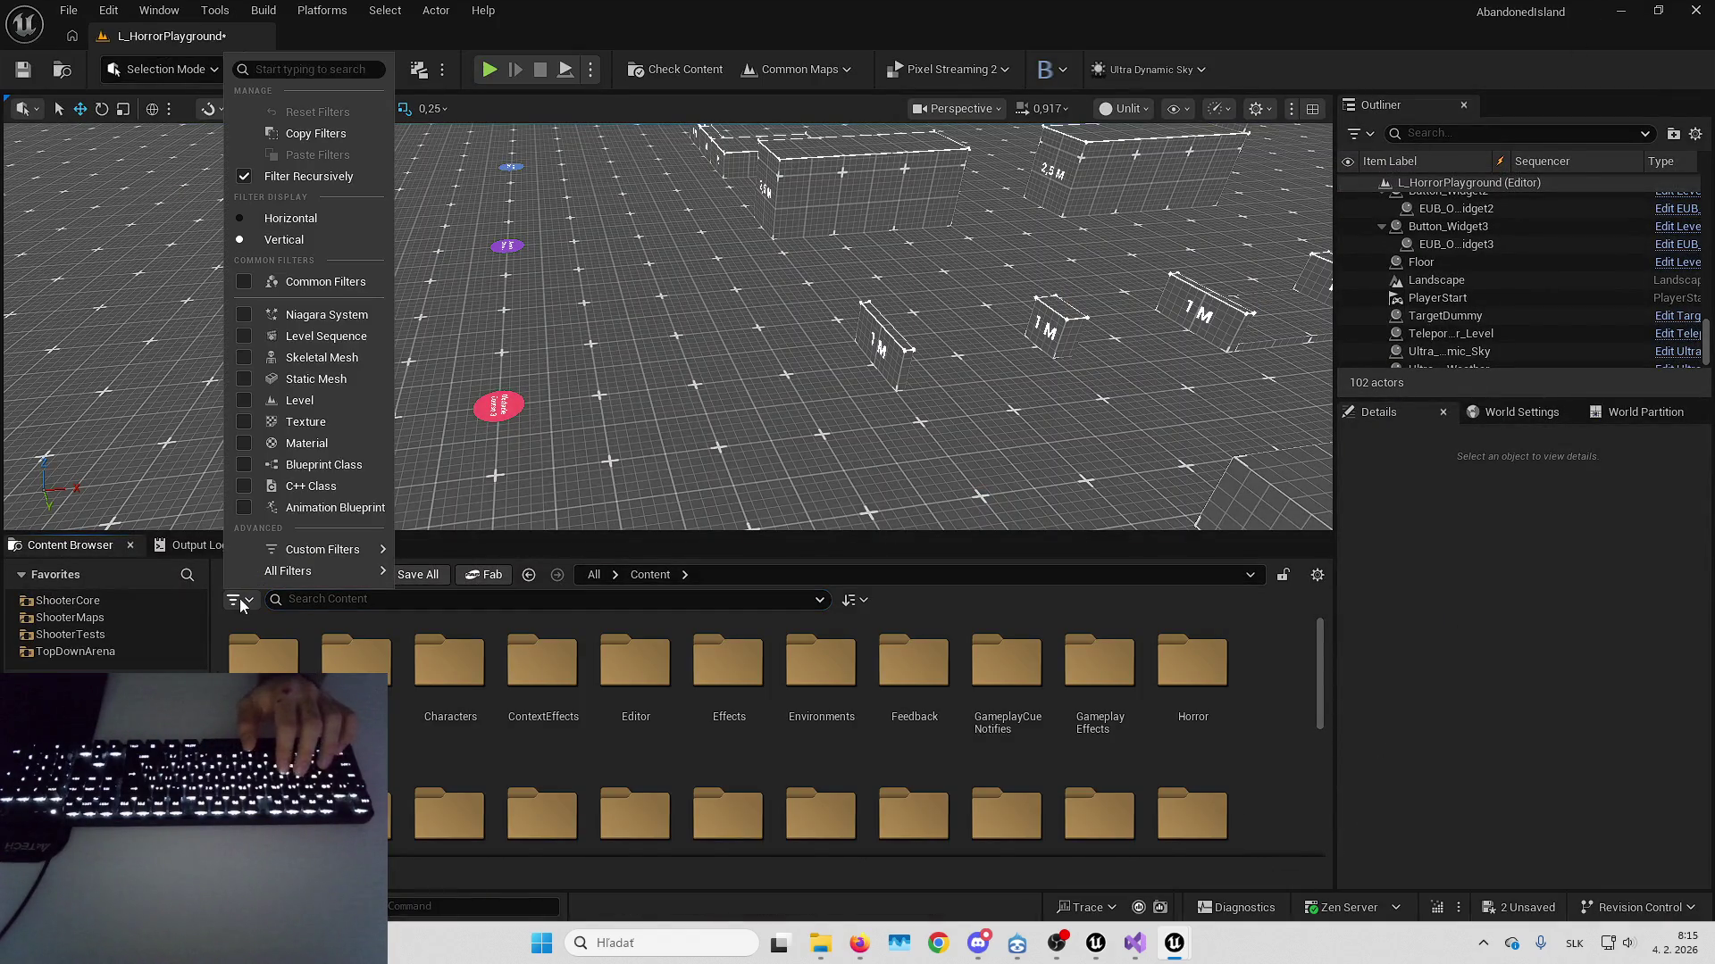
{"action": "type", "text": "retar"}
{"action": "left_click", "coordinate": [259, 663]}
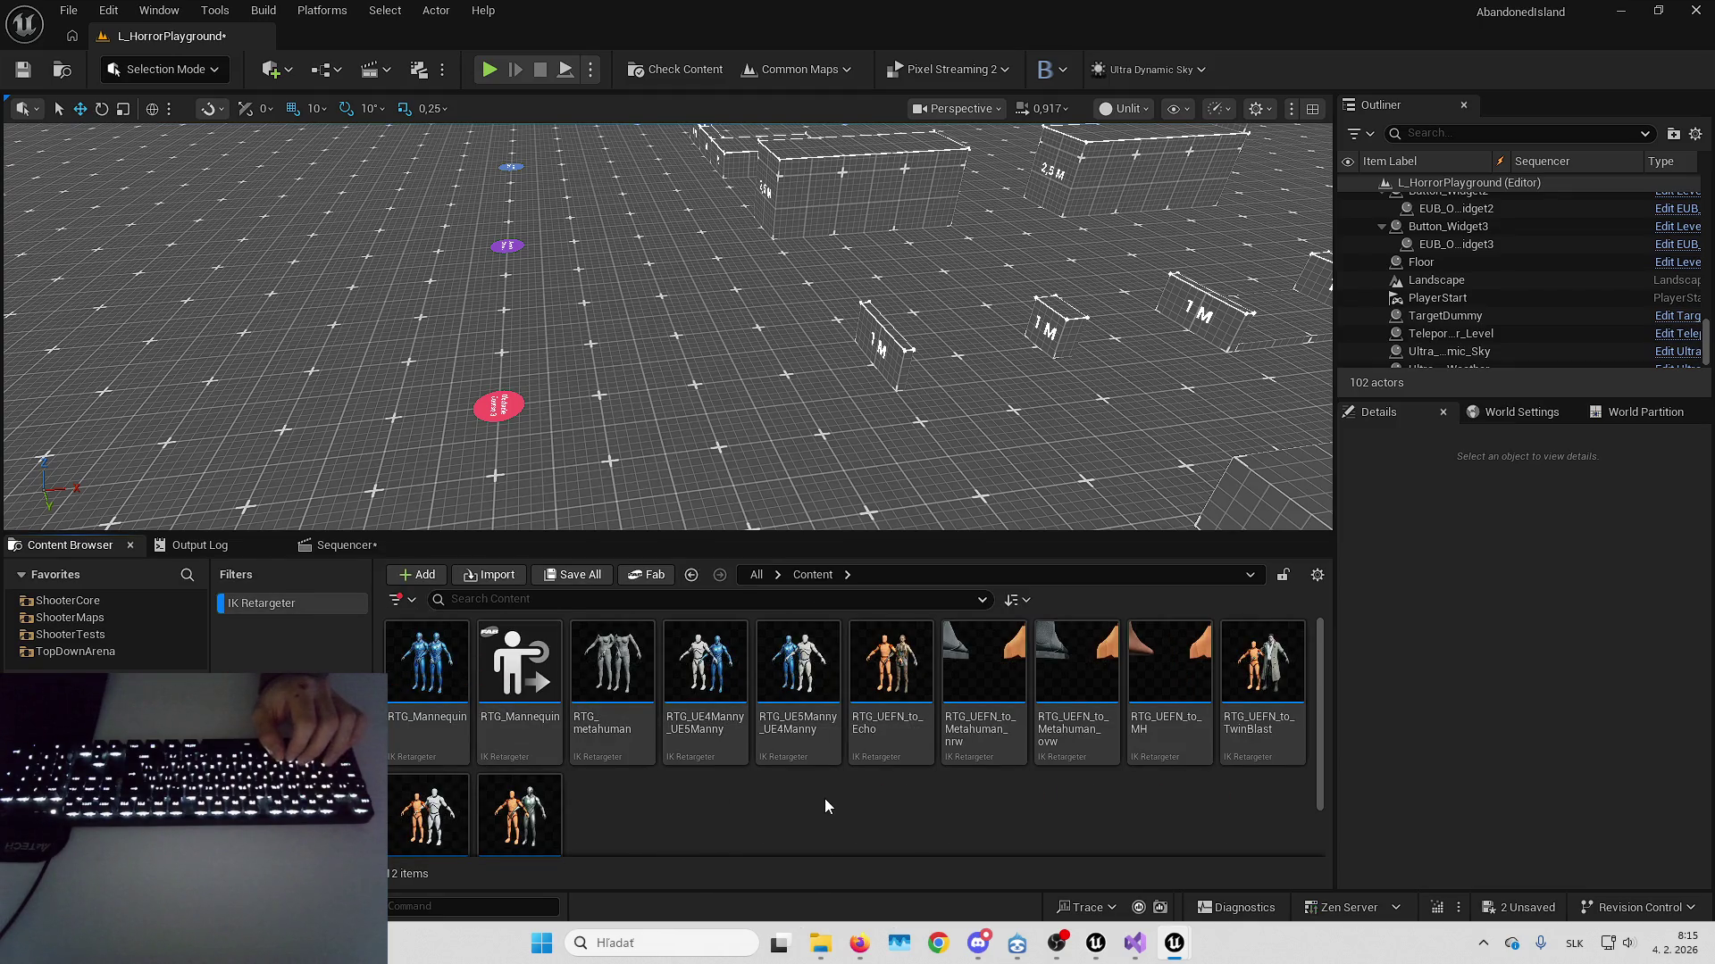
{"action": "scroll", "coordinate": [661, 806], "scroll_direction": "down", "scroll_amount": 1}
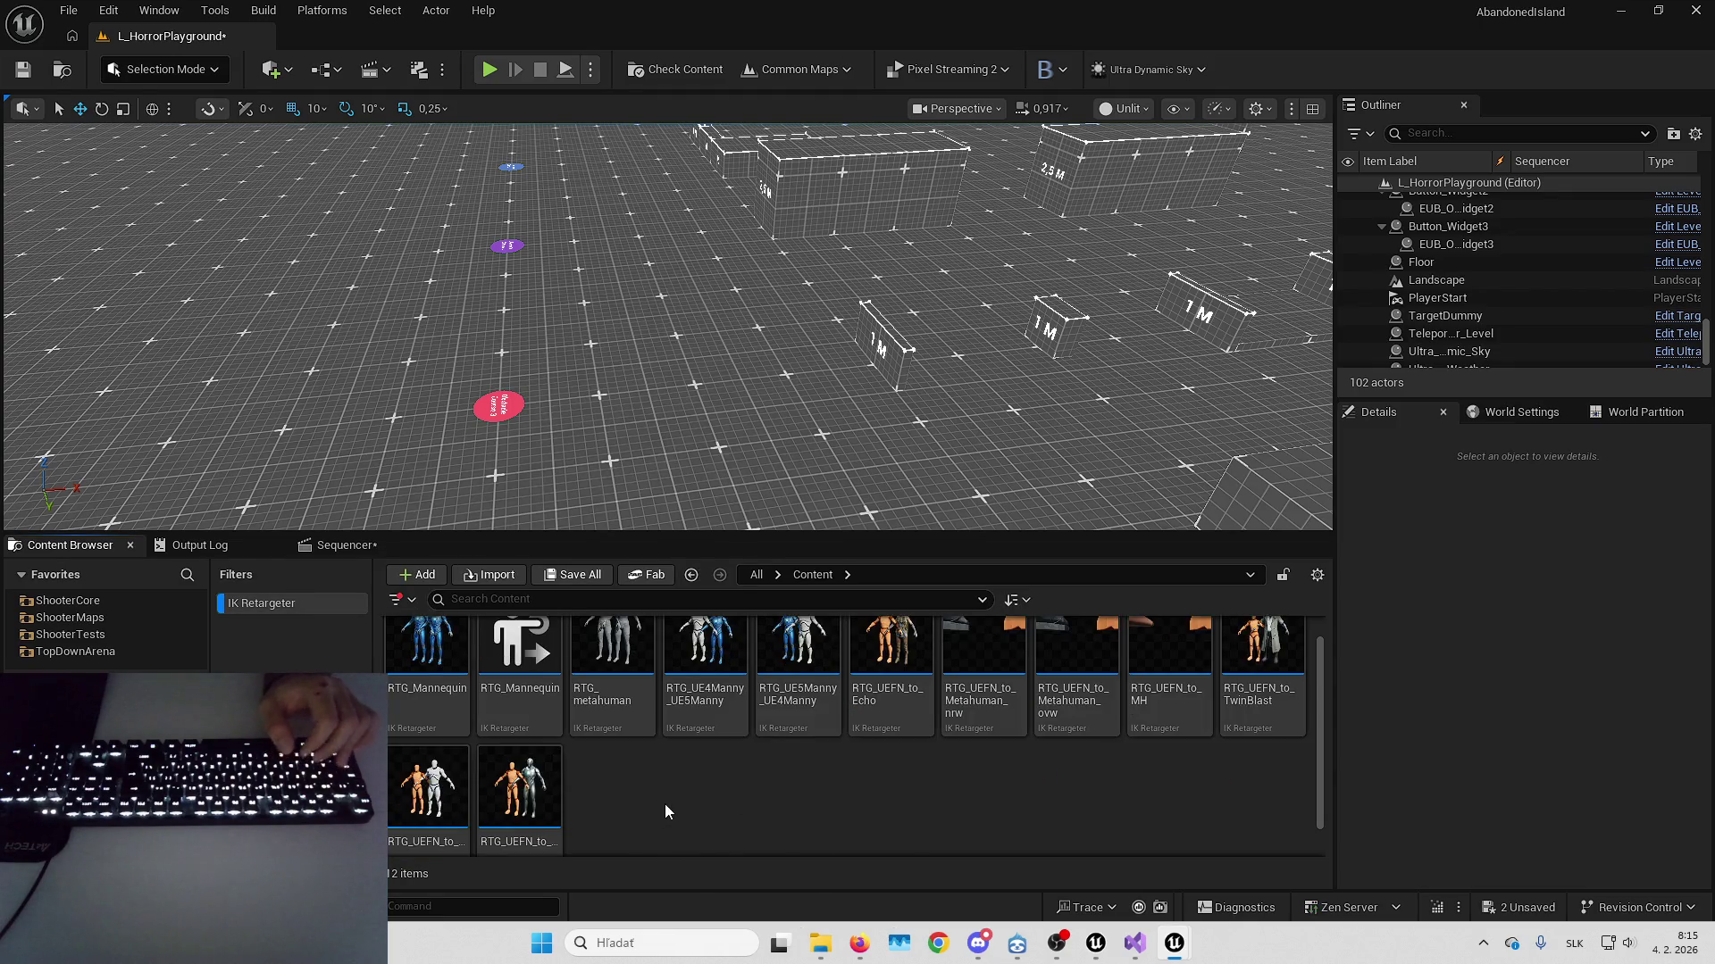
{"action": "scroll", "coordinate": [673, 798], "scroll_direction": "up", "scroll_amount": 1}
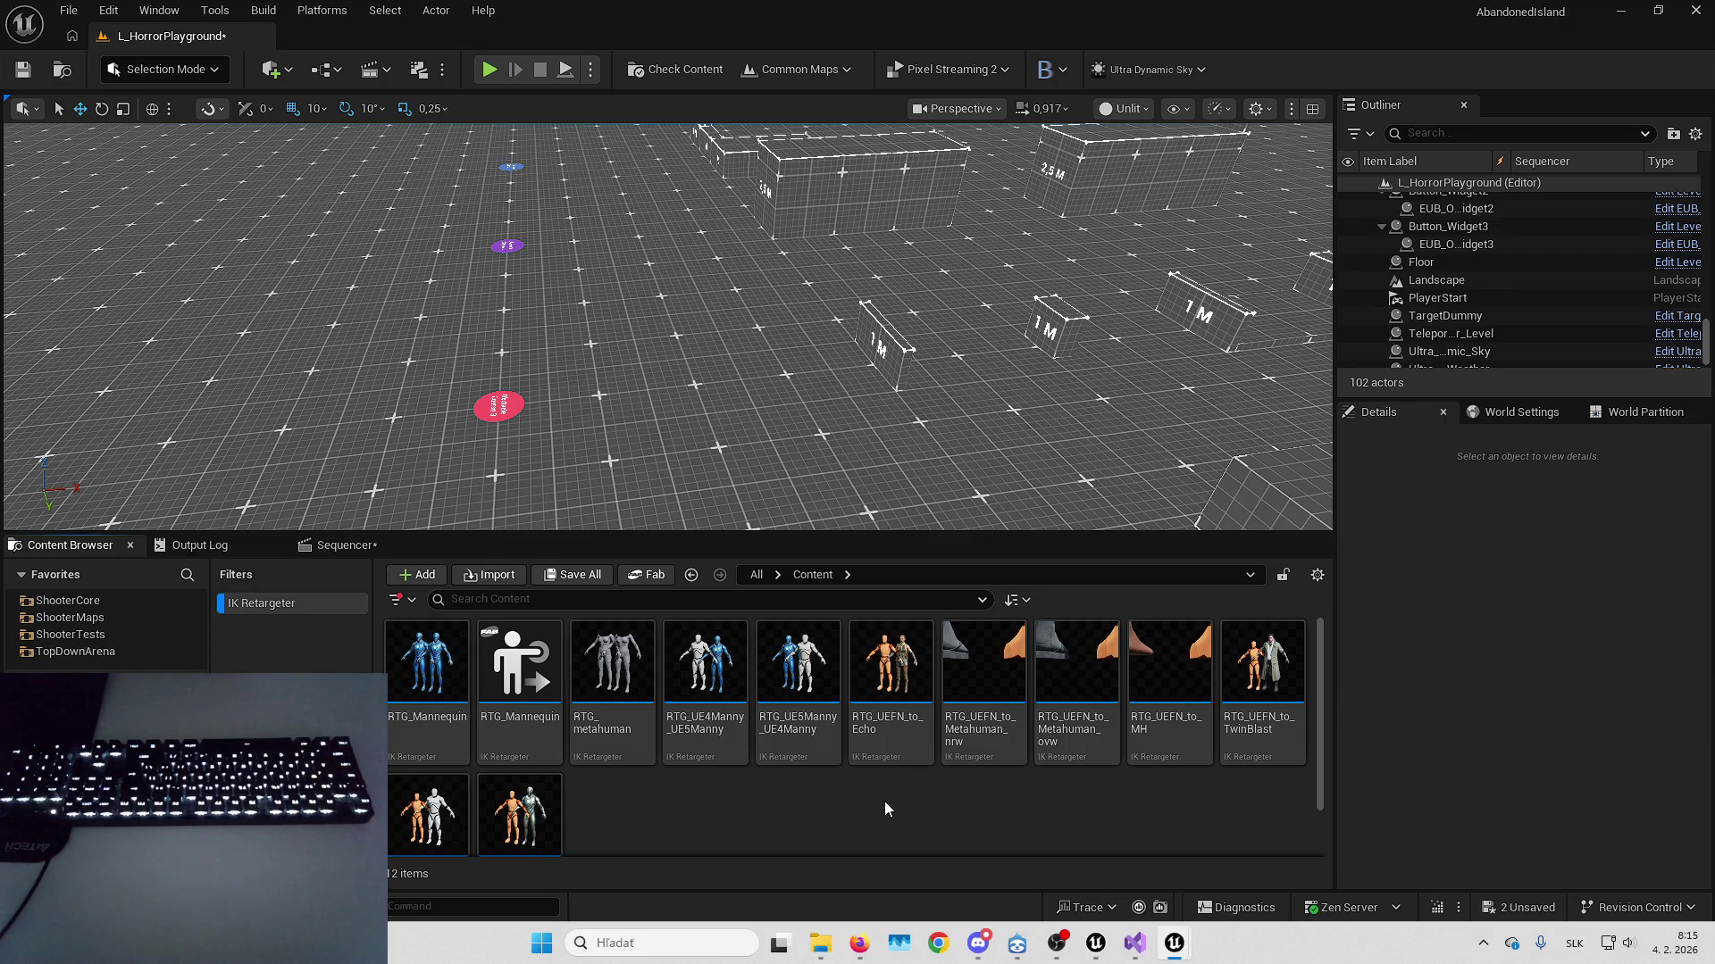
{"action": "scroll", "coordinate": [886, 802], "scroll_direction": "down", "scroll_amount": 2}
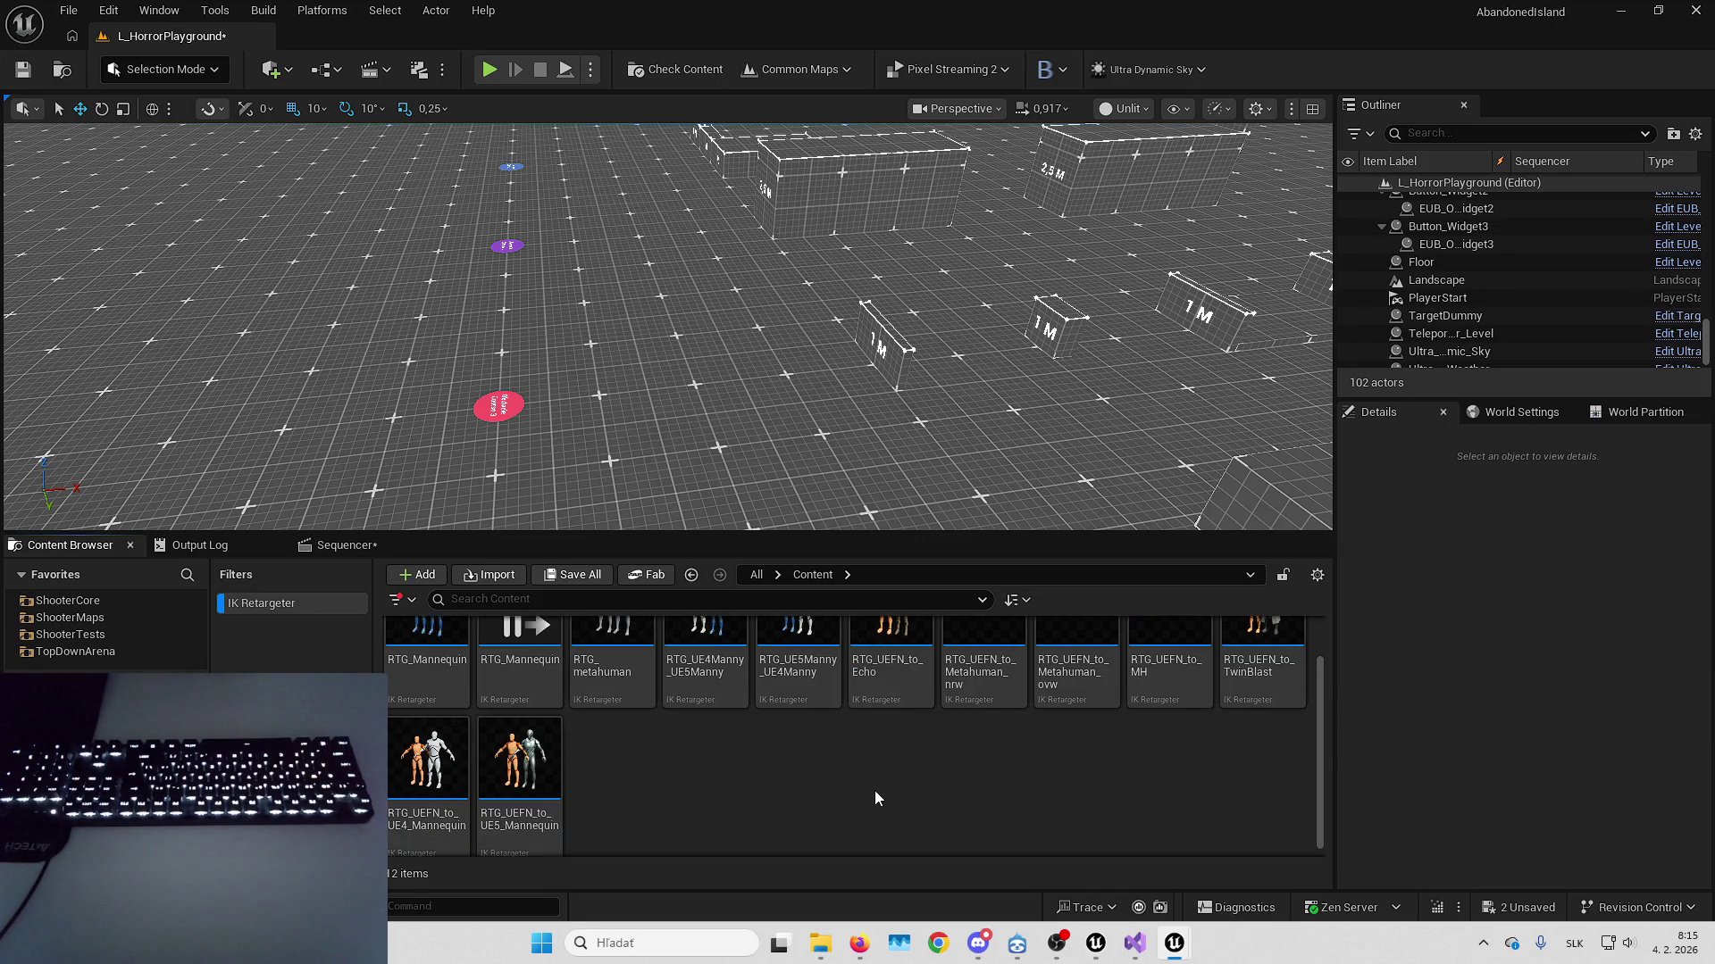
{"action": "scroll", "coordinate": [903, 782], "scroll_direction": "up", "scroll_amount": 1}
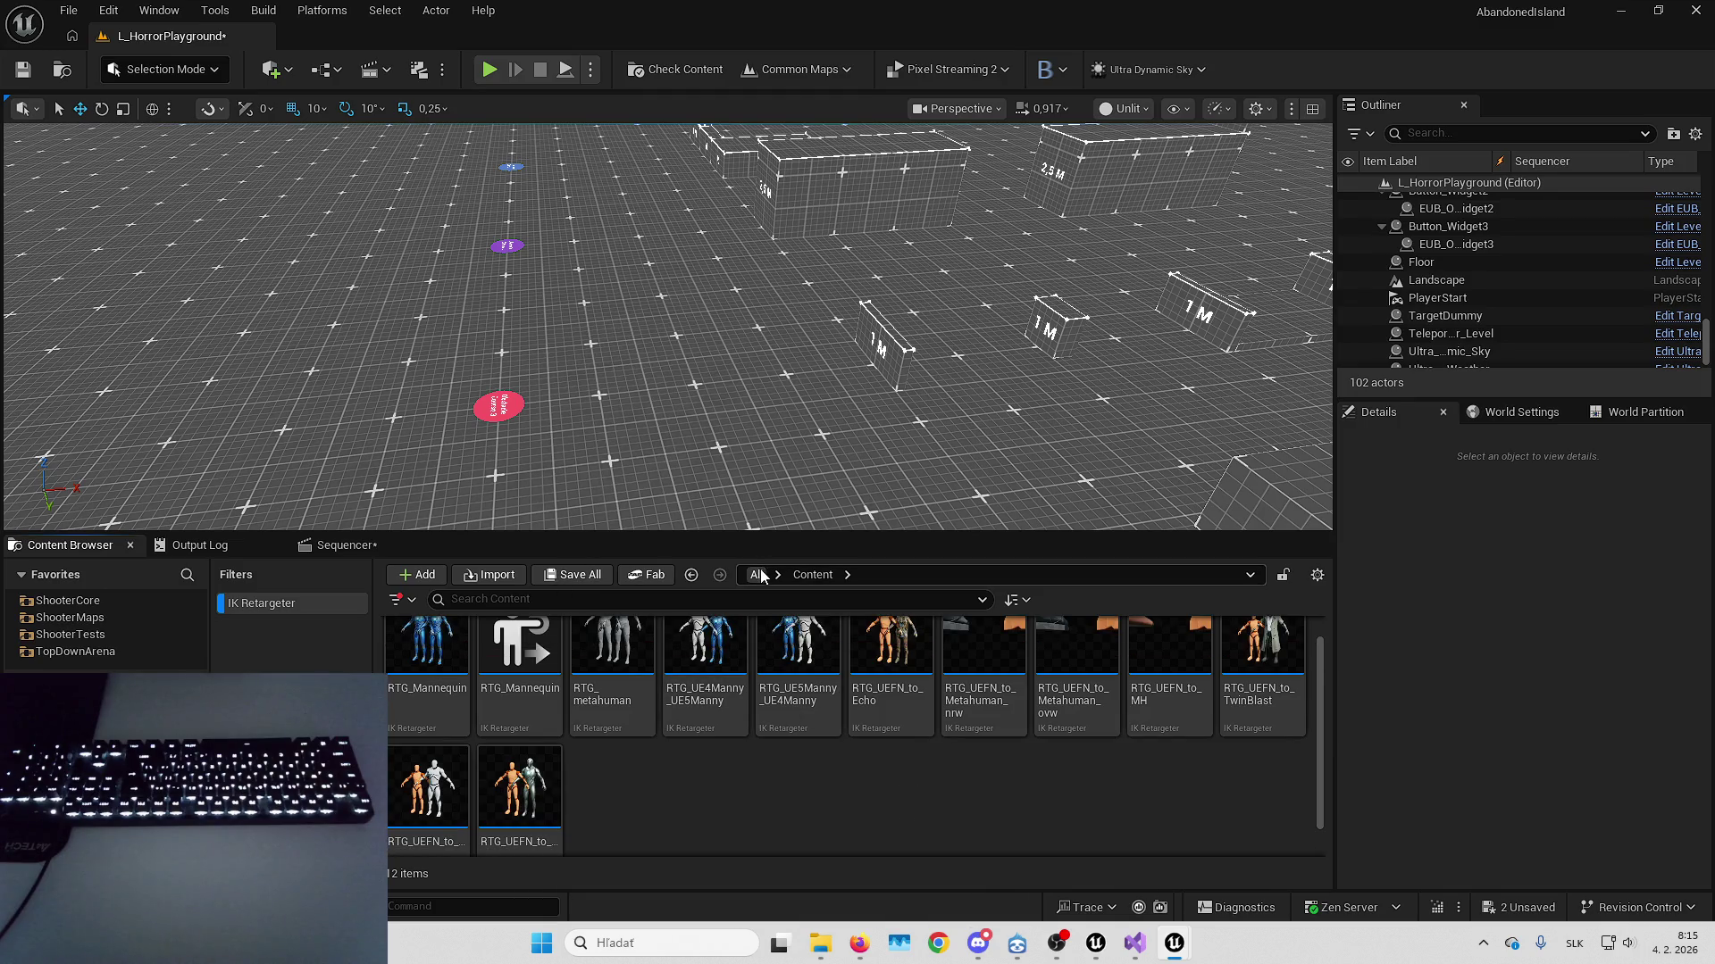
Browse to RTG_UEFN_to_MH's Retargeters folder and drag IK_AutoGeneratedTarget into NewLevelSequence
{"action": "left_click", "coordinate": [1181, 723]}
{"action": "key", "text": "ctrl+b"}
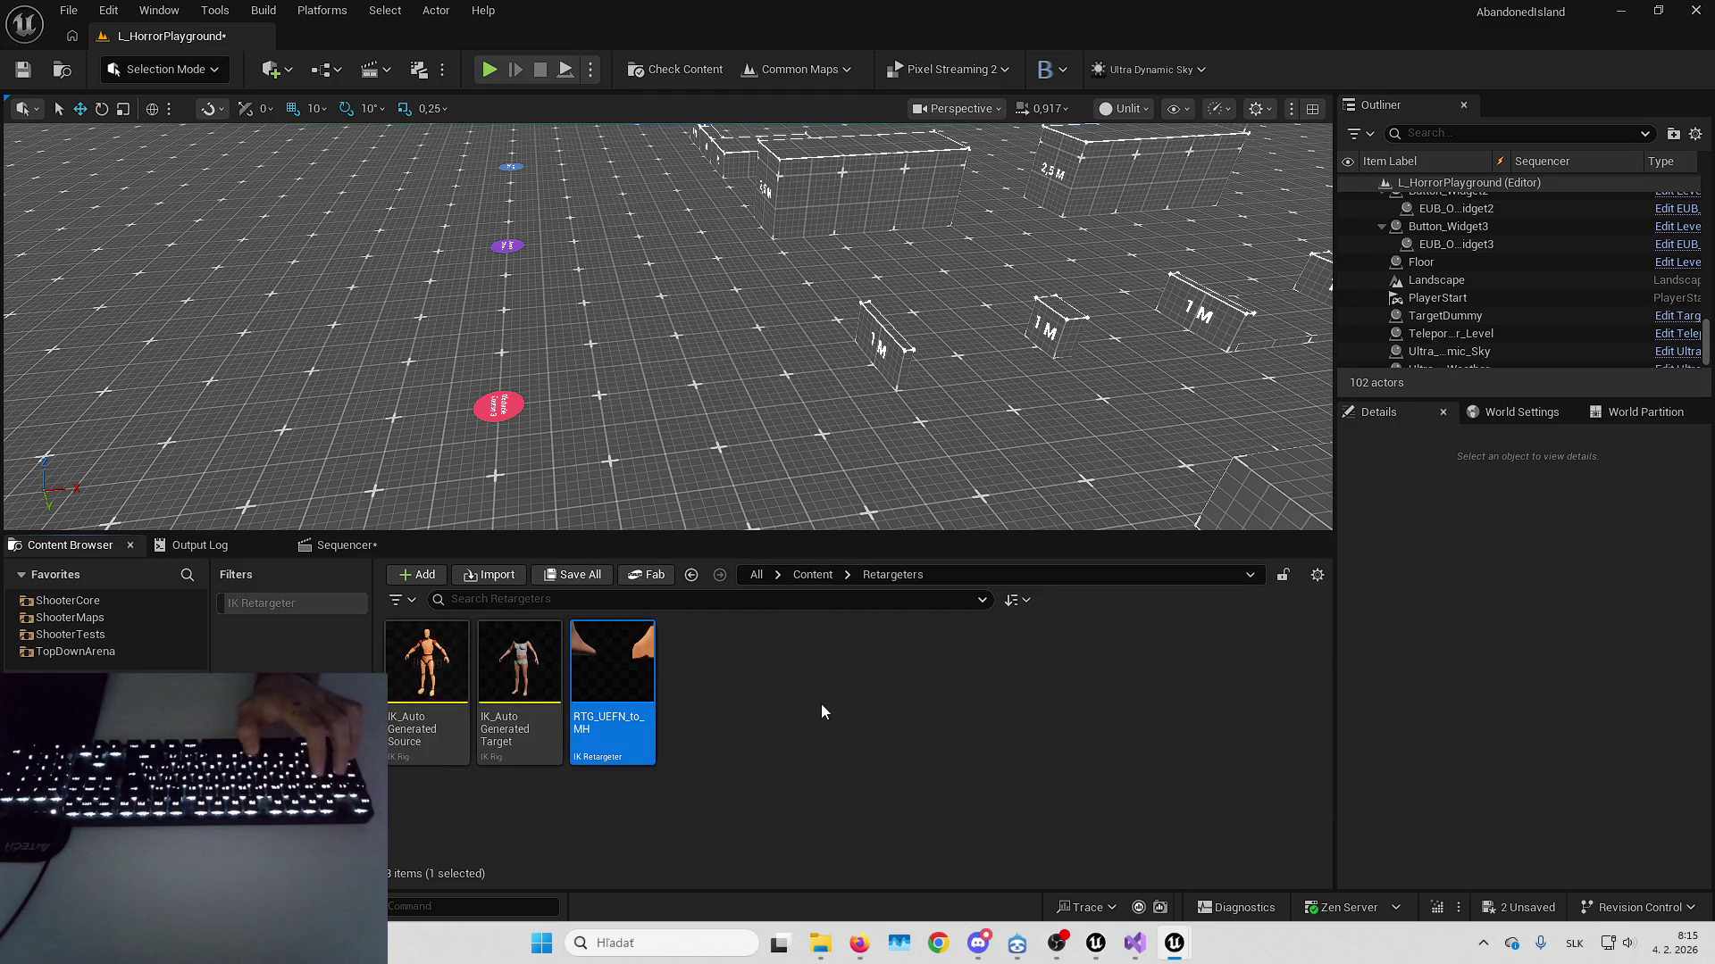
{"action": "mouse_move", "coordinate": [531, 665]}
{"action": "left_mouse_down"}
{"action": "mouse_move", "coordinate": [634, 472]}
{"action": "mouse_move", "coordinate": [634, 422]}
{"action": "mouse_move", "coordinate": [536, 666]}
{"action": "mouse_move", "coordinate": [313, 536]}
{"action": "mouse_move", "coordinate": [250, 655]}
{"action": "left_mouse_up"}
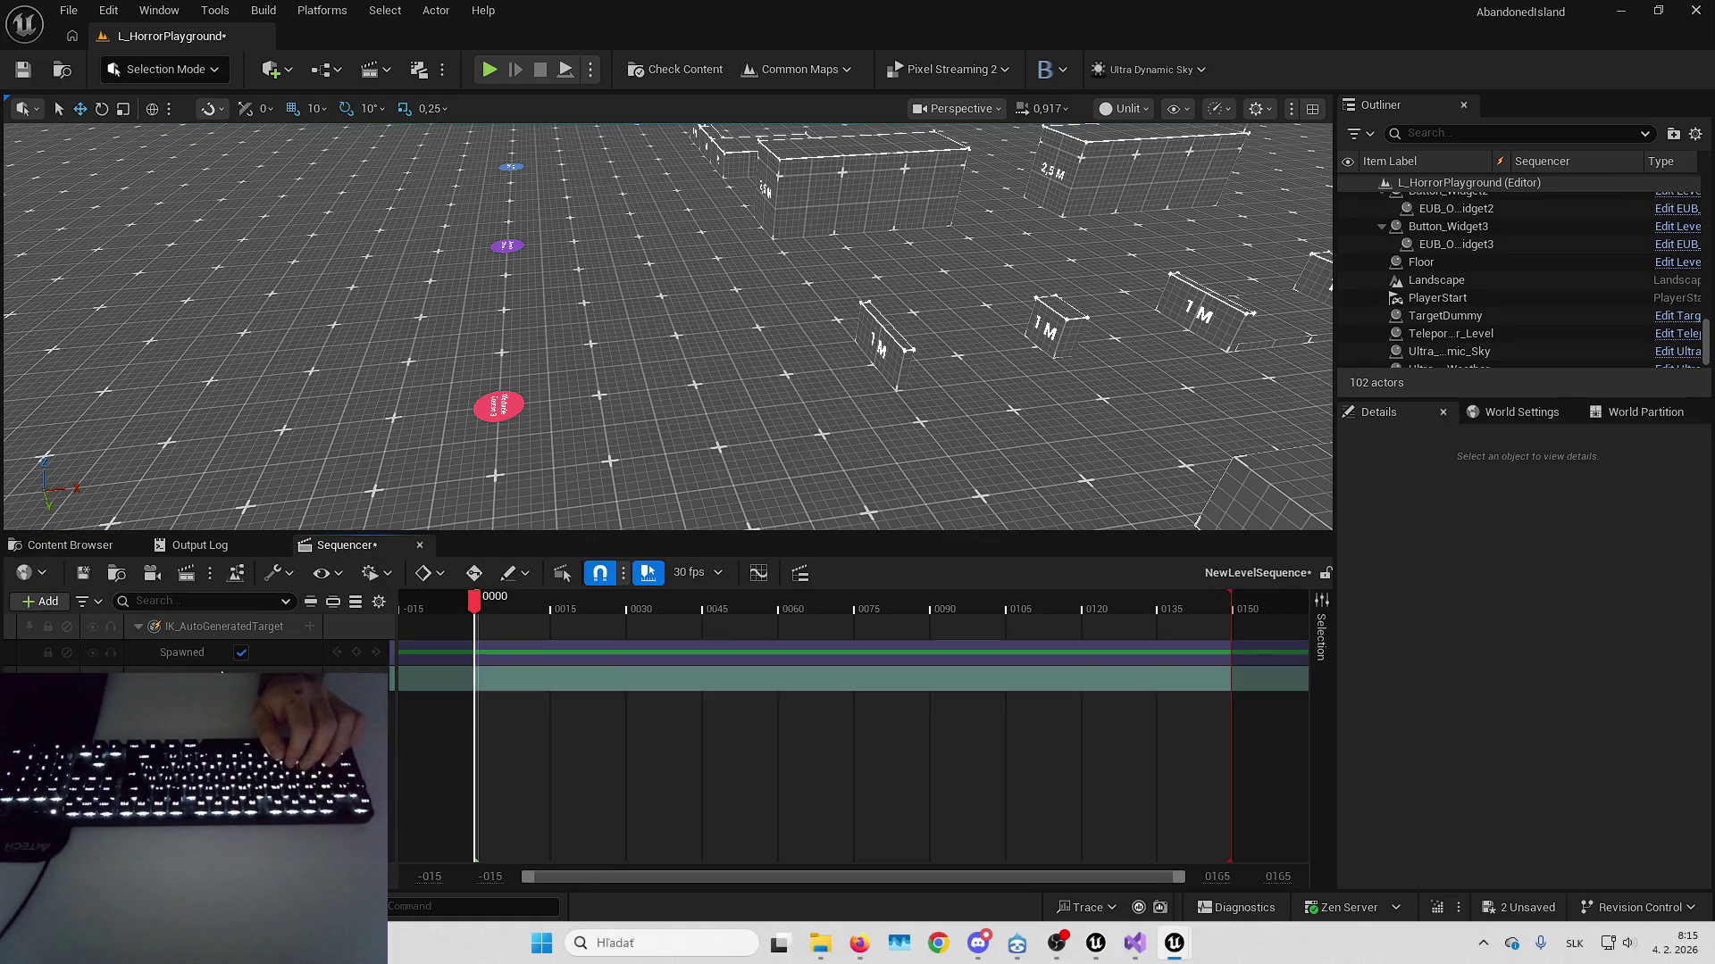
{"action": "left_click", "coordinate": [236, 625]}
{"action": "key", "text": "Delete"}
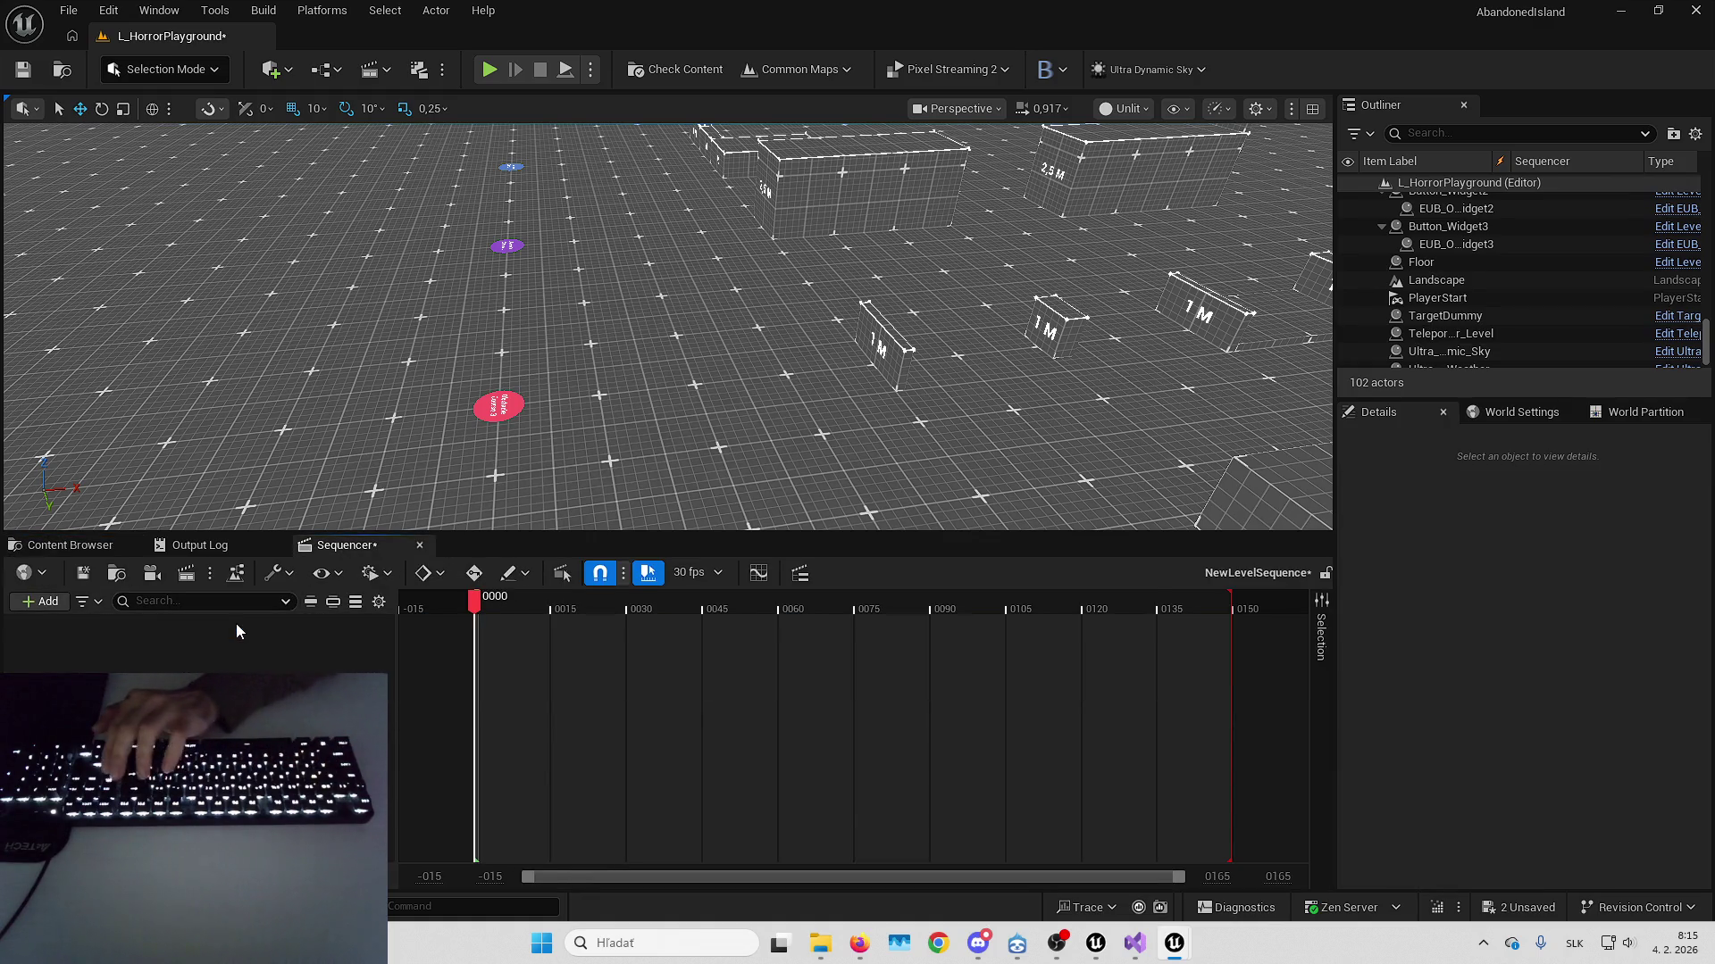
{"action": "left_click", "coordinate": [59, 547]}
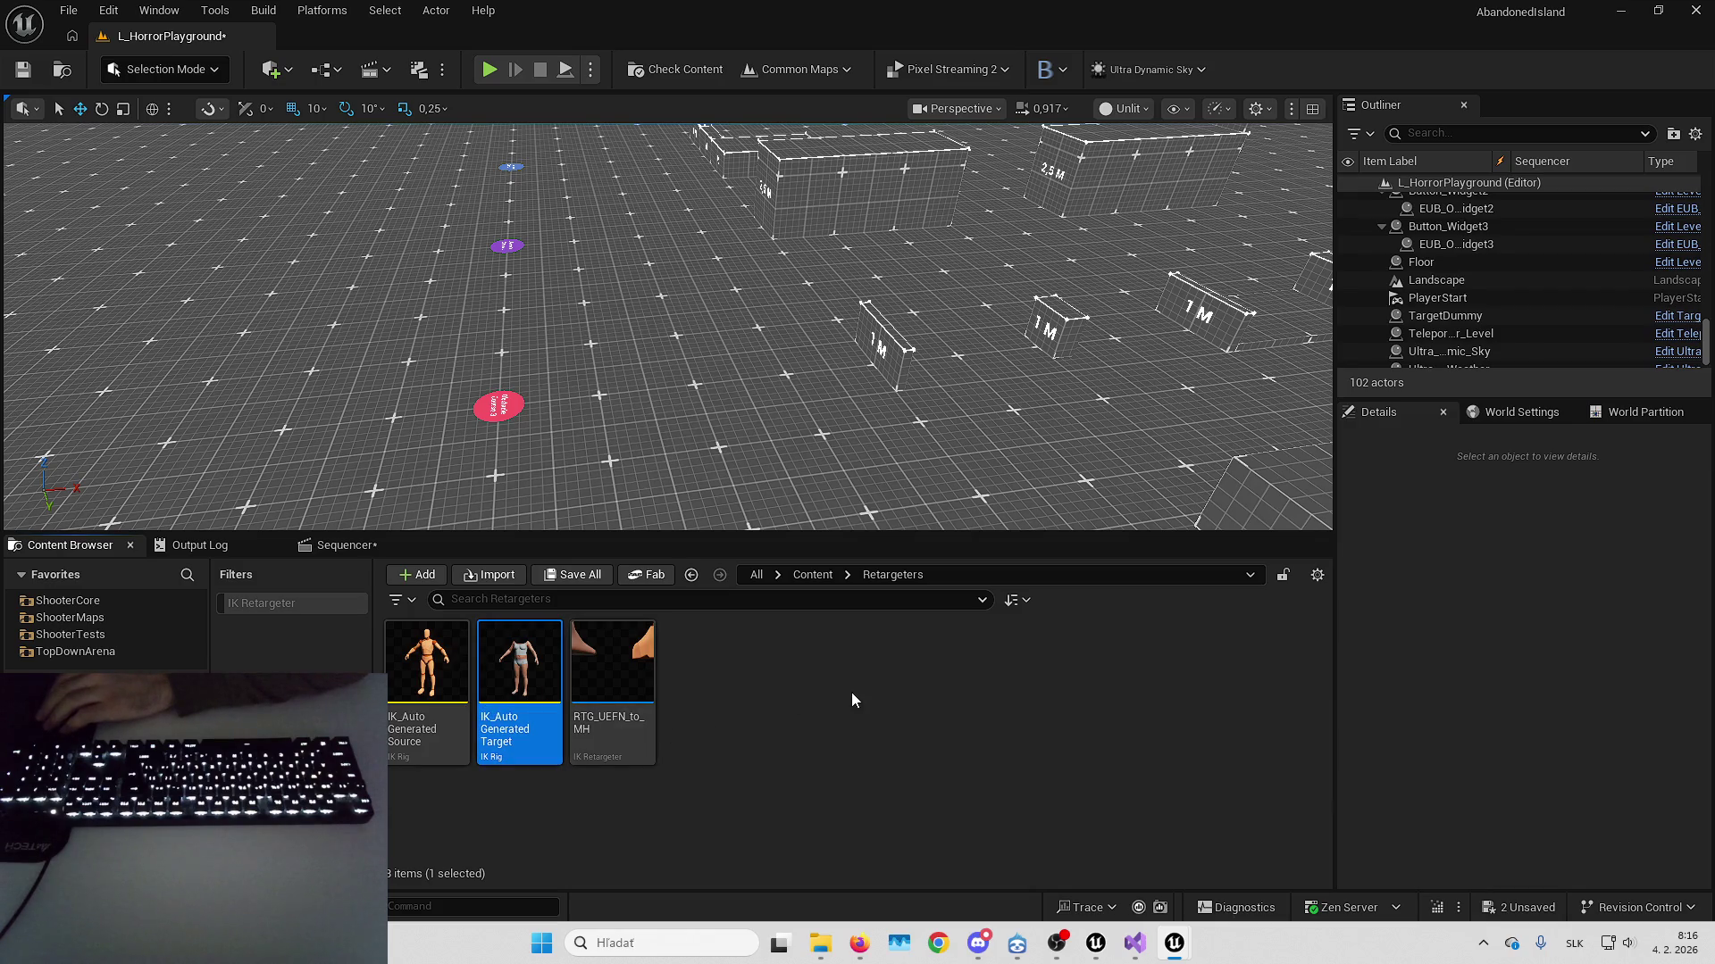